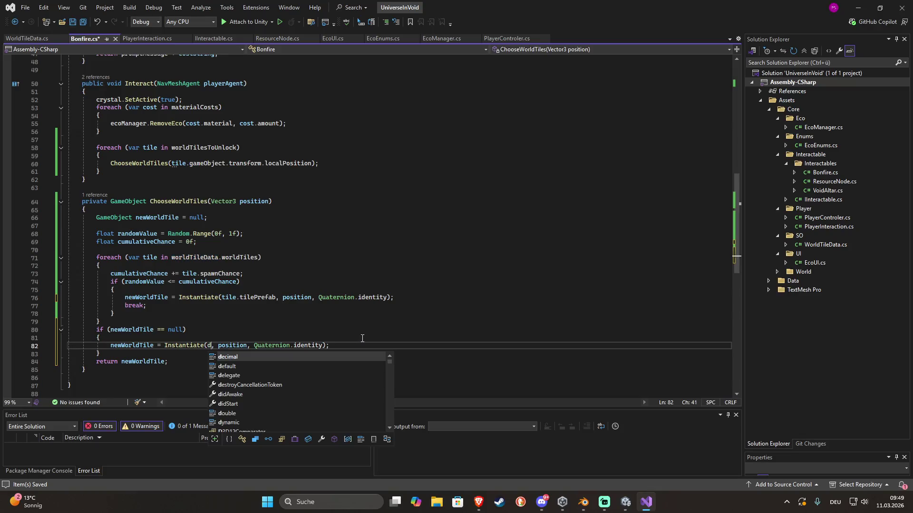
Make the fallback Instantiate on line 82 use worldTileData.defaultTile.tilePrefab and save Bonfire.cs
{"action": "type", "text": "worldTileData."}
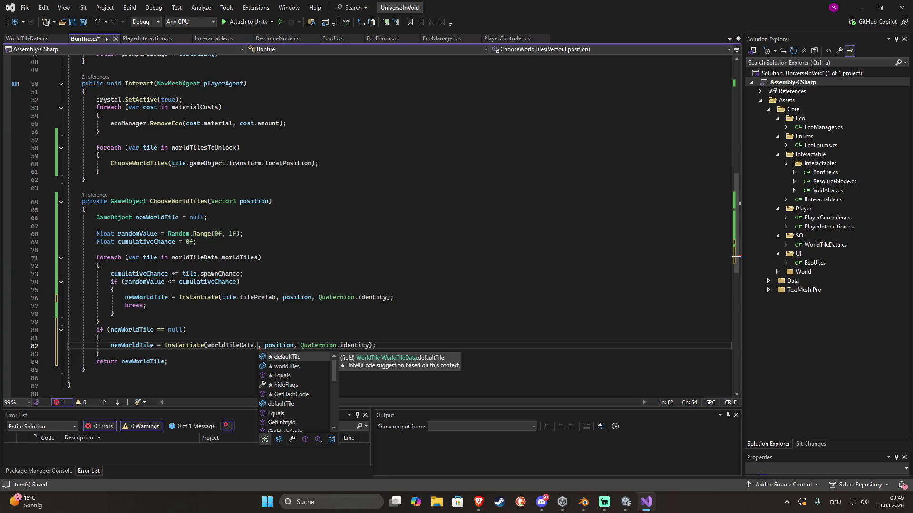
{"action": "key", "text": "Tab"}
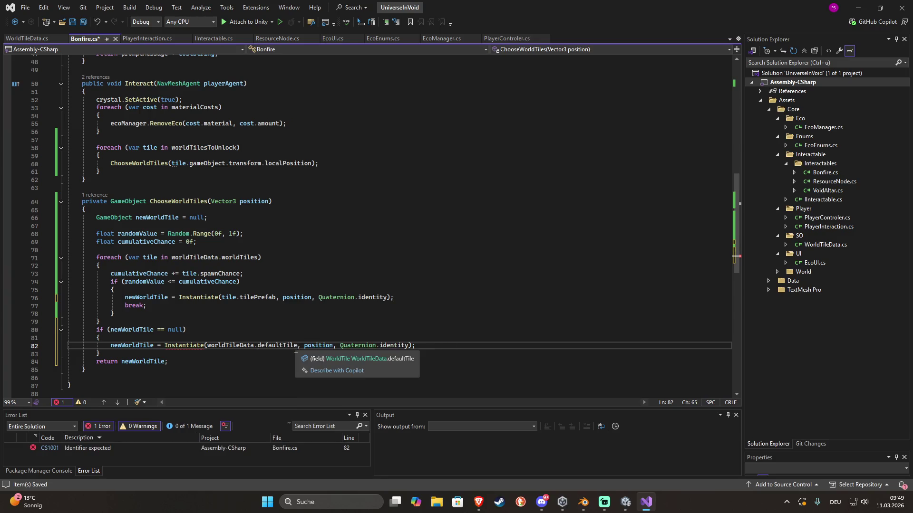
{"action": "type", "text": ".pr"}
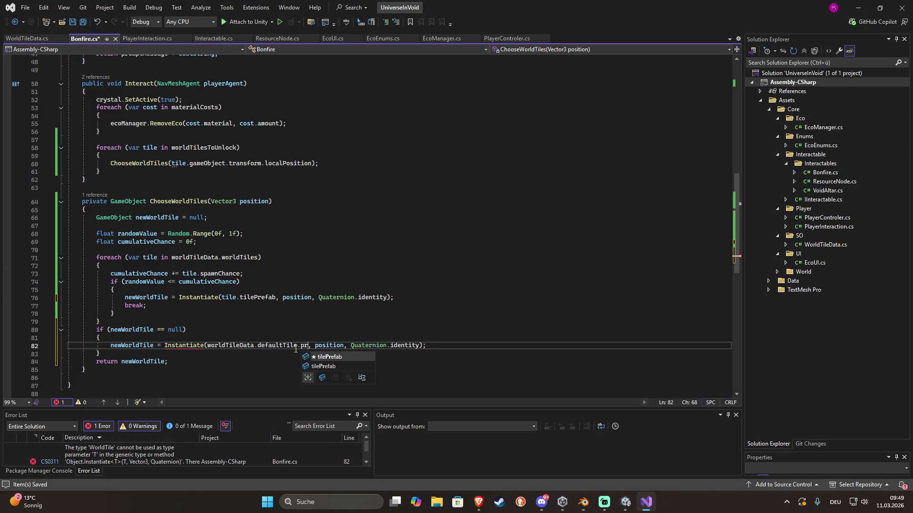
{"action": "key", "text": "Tab"}
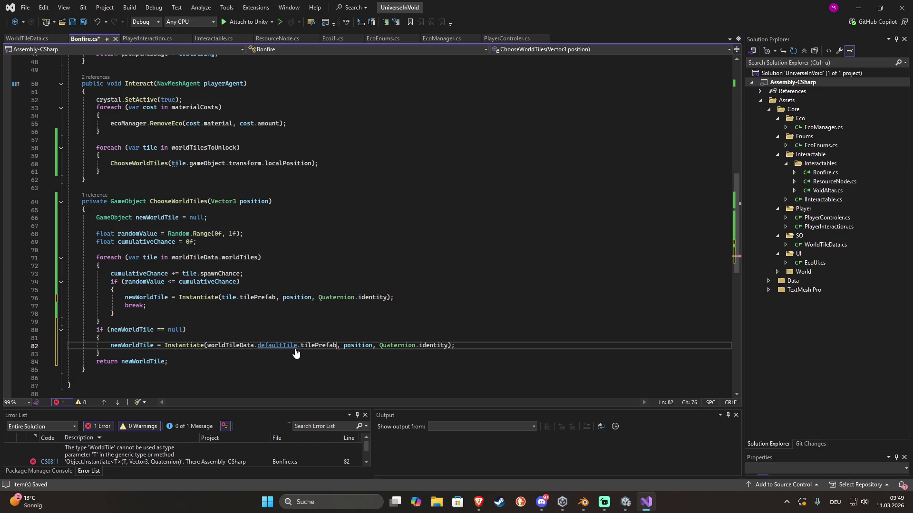
{"action": "key", "text": "ctrl+s"}
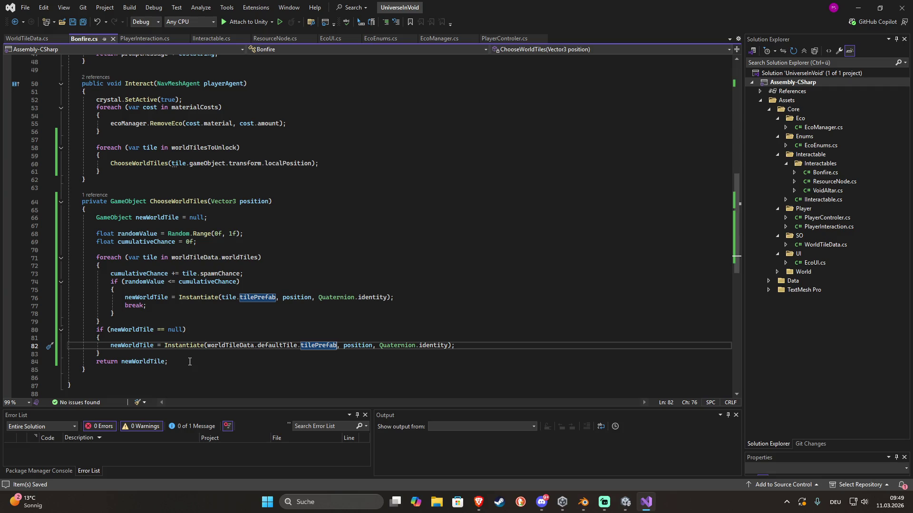
{"action": "scroll", "coordinate": [171, 357], "scroll_direction": "up", "scroll_amount": 2}
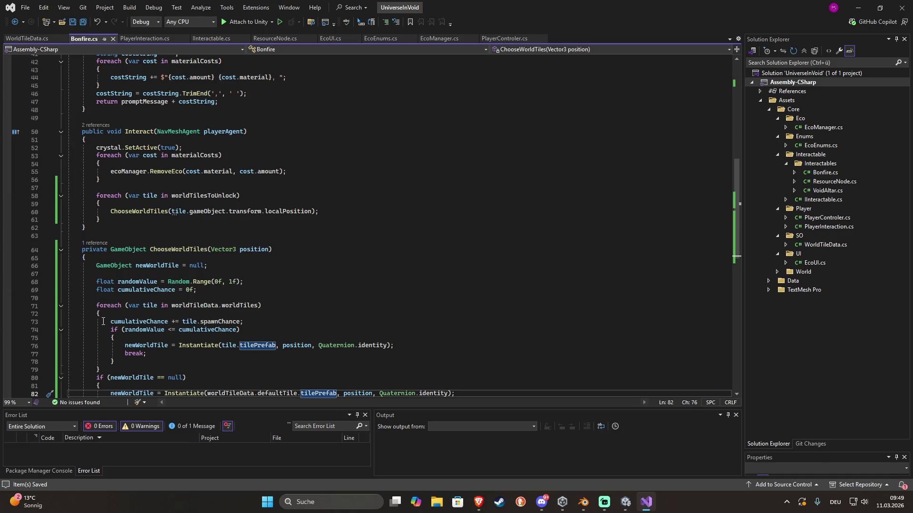
{"action": "left_click", "coordinate": [110, 212]}
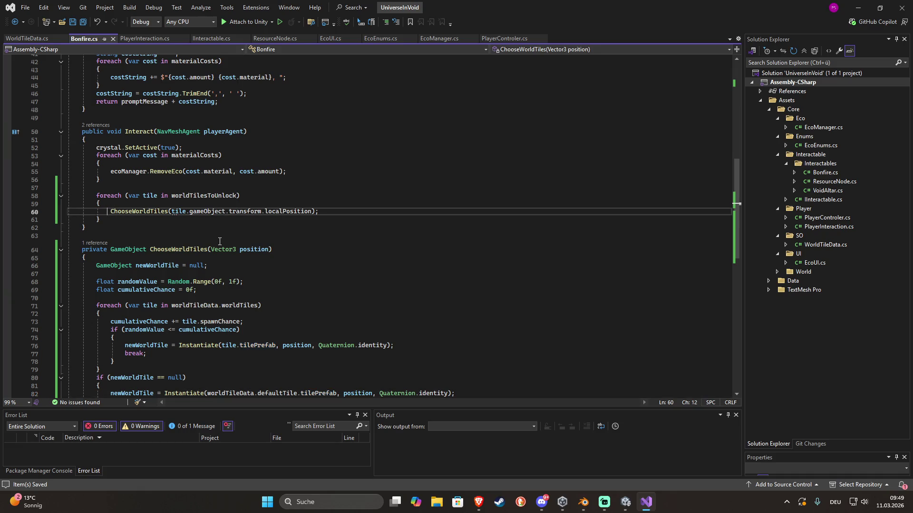
Store the chosen tile as GameObject newTile and add a [SerializeField] private Transform worldTileParent field
{"action": "type", "text": "GameObject "}
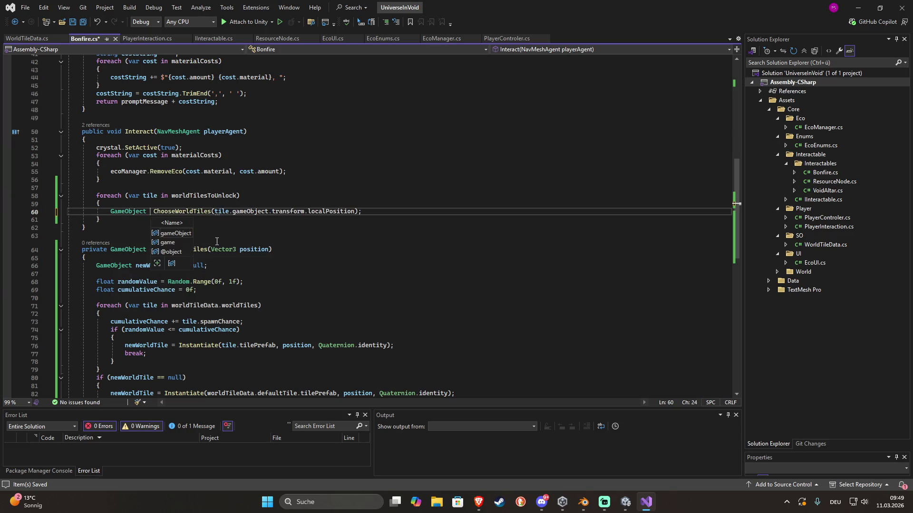
{"action": "type", "text": " newT"}
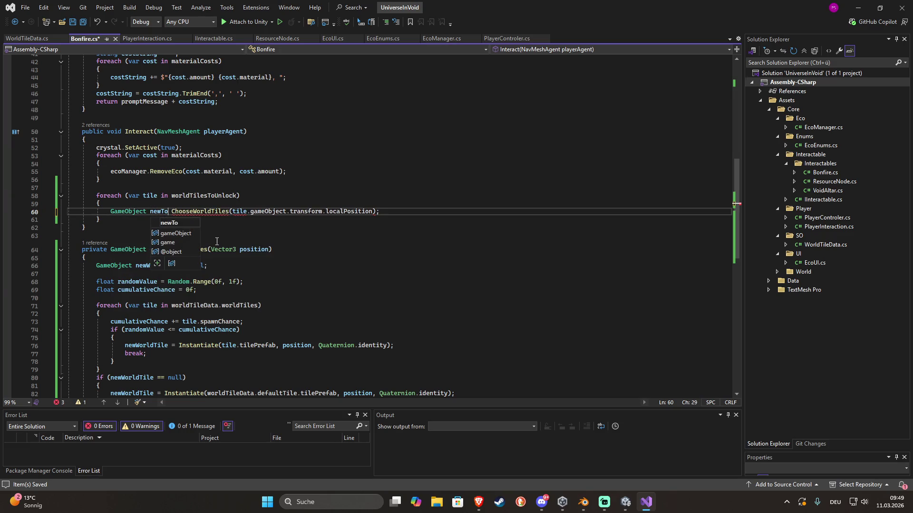
{"action": "type", "text": "ile ="}
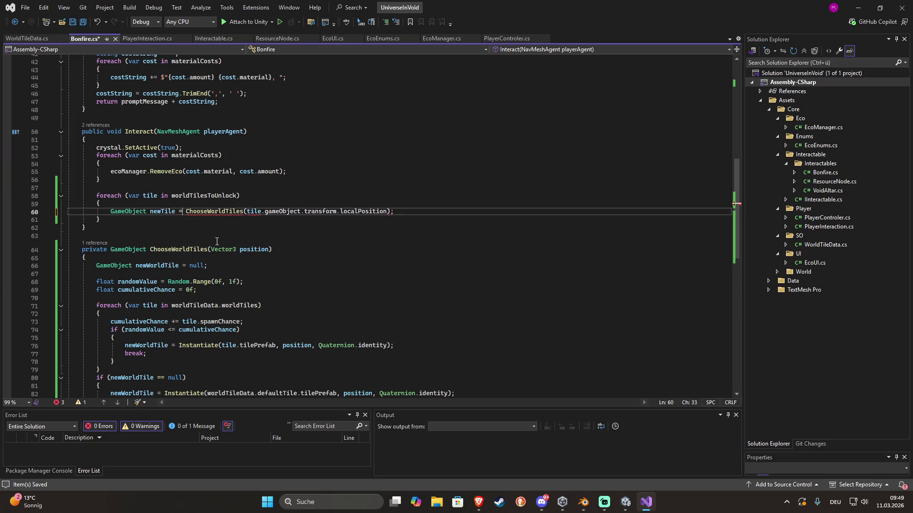
{"action": "key", "text": "ctrl+s"}
{"action": "scroll", "coordinate": [203, 221], "scroll_direction": "up", "scroll_amount": 14}
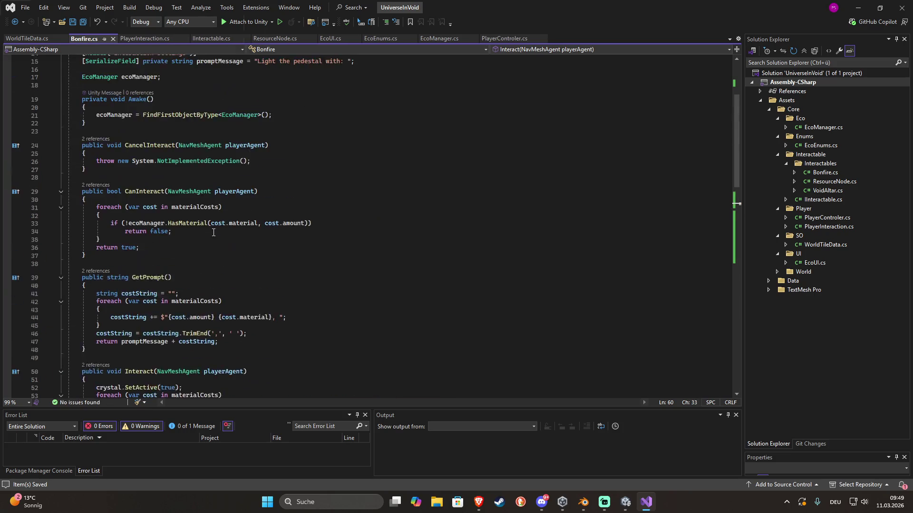
{"action": "left_click", "coordinate": [283, 135]}
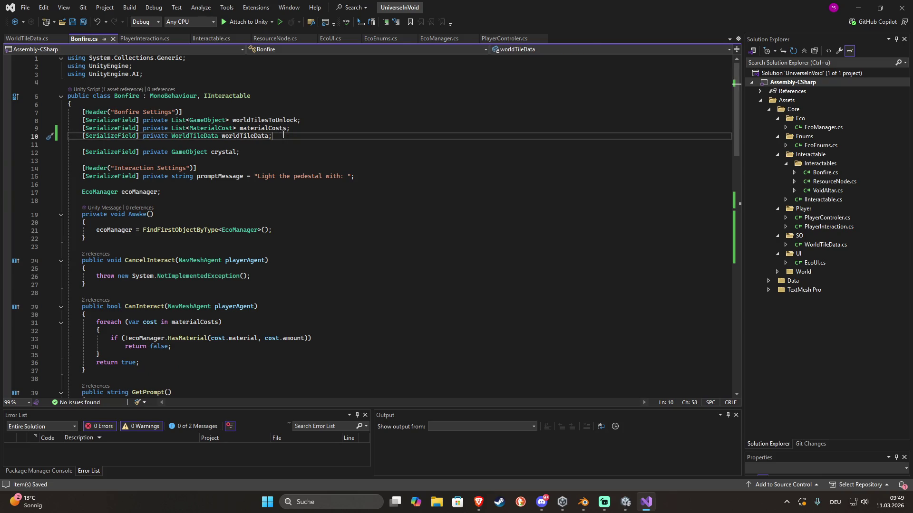
{"action": "key", "text": "Return"}
{"action": "type", "text": "[Ser"}
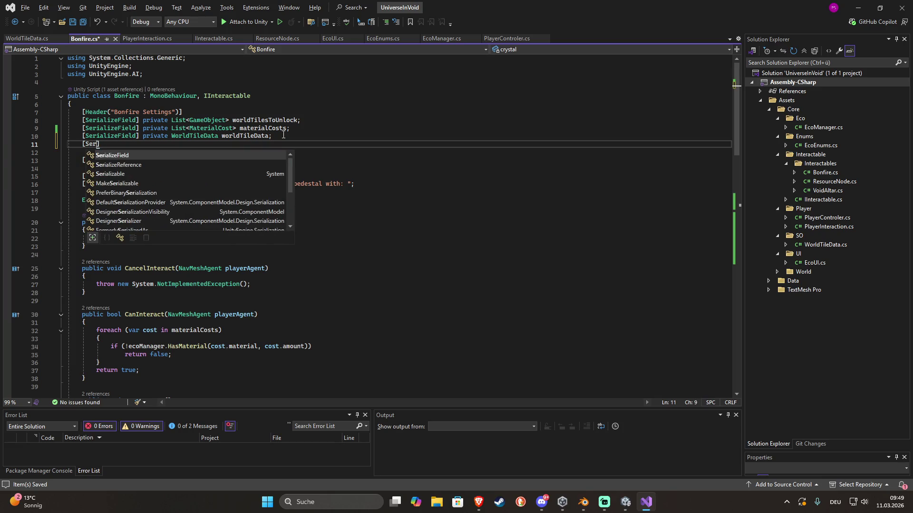
{"action": "key", "text": "Tab"}
{"action": "type", "text": "] p"}
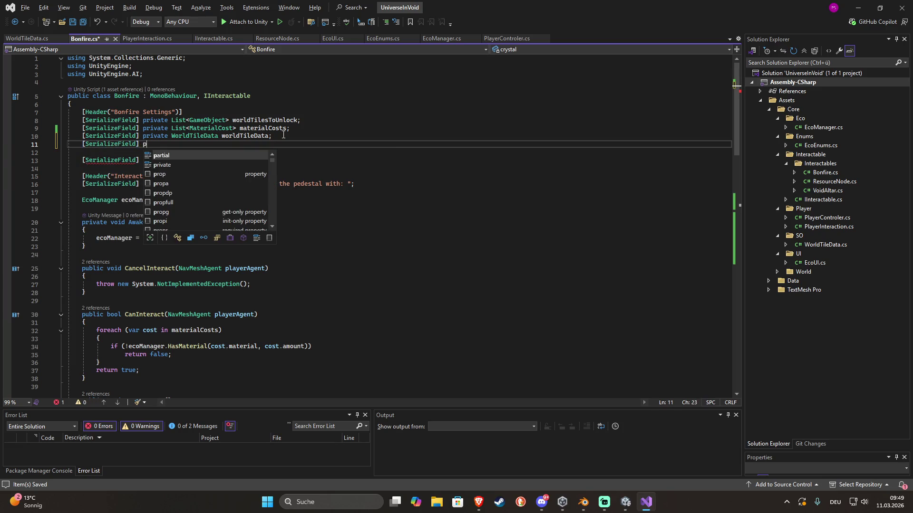
{"action": "type", "text": "rivate Tran"}
{"action": "key", "text": "Tab"}
{"action": "type", "text": "paren"}
{"action": "key", "text": "BackSpace"}
{"action": "key", "text": "BackSpace"}
{"action": "key", "text": "BackSpace"}
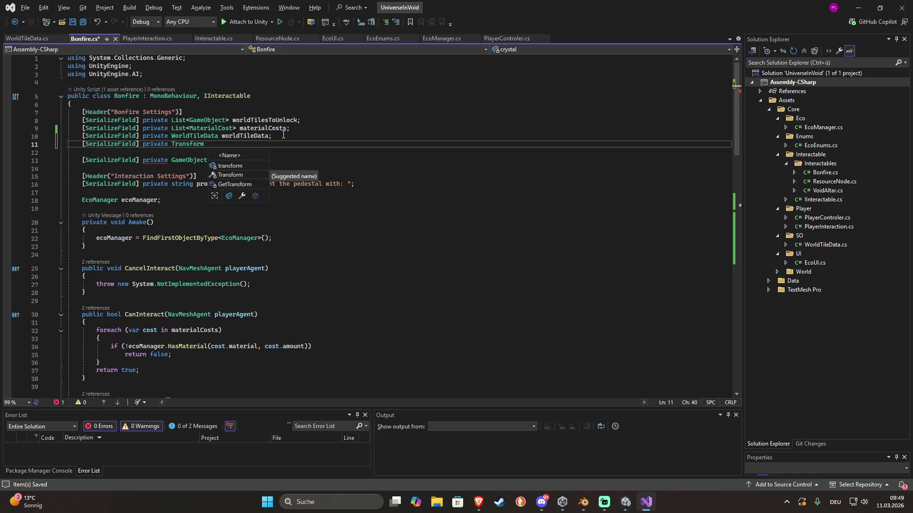
{"action": "type", "text": "world"}
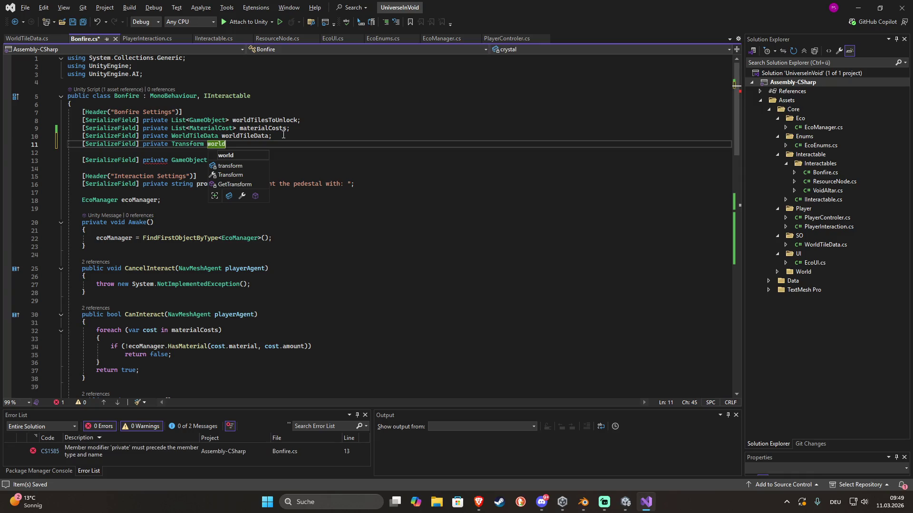
{"action": "type", "text": "TileParent;"}
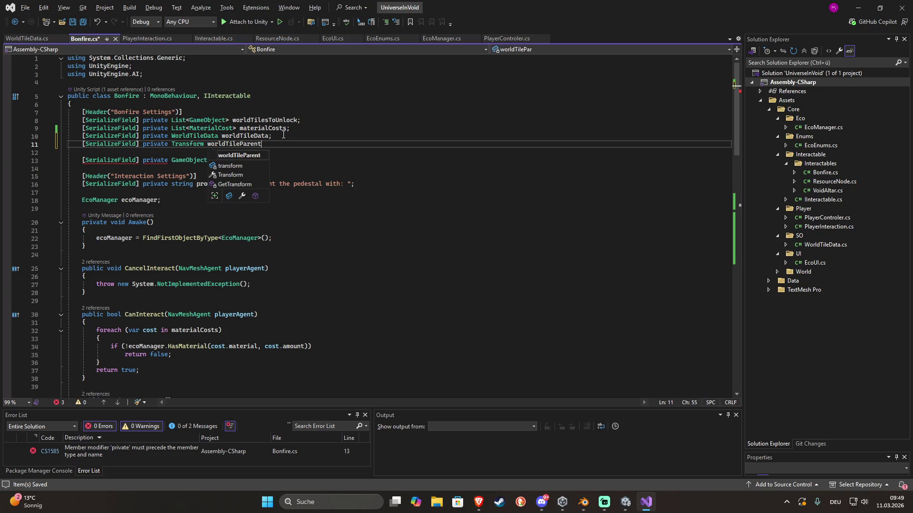
Add newTile.transform.SetParent(worldTileParent) after the assignment and save Bonfire.cs
{"action": "scroll", "coordinate": [283, 134], "scroll_direction": "down", "scroll_amount": 10}
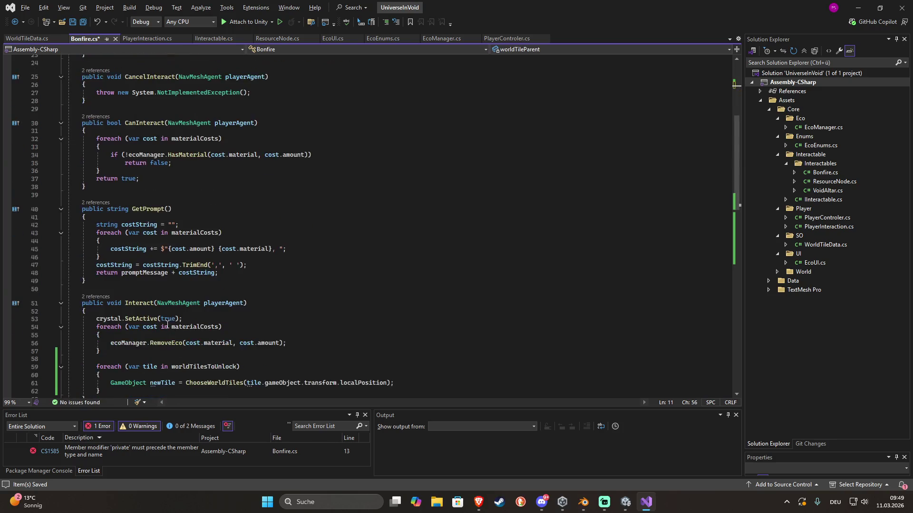
{"action": "scroll", "coordinate": [260, 289], "scroll_direction": "down", "scroll_amount": 1}
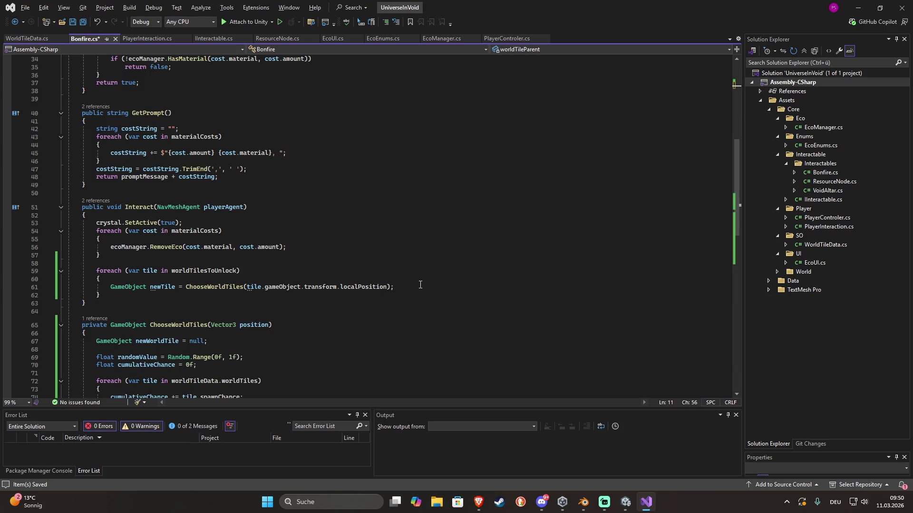
{"action": "left_click", "coordinate": [421, 288]}
{"action": "key", "text": "Return"}
{"action": "type", "text": "n"}
{"action": "key", "text": "Tab"}
{"action": "key", "text": "Tab"}
{"action": "key", "text": "ctrl+s"}
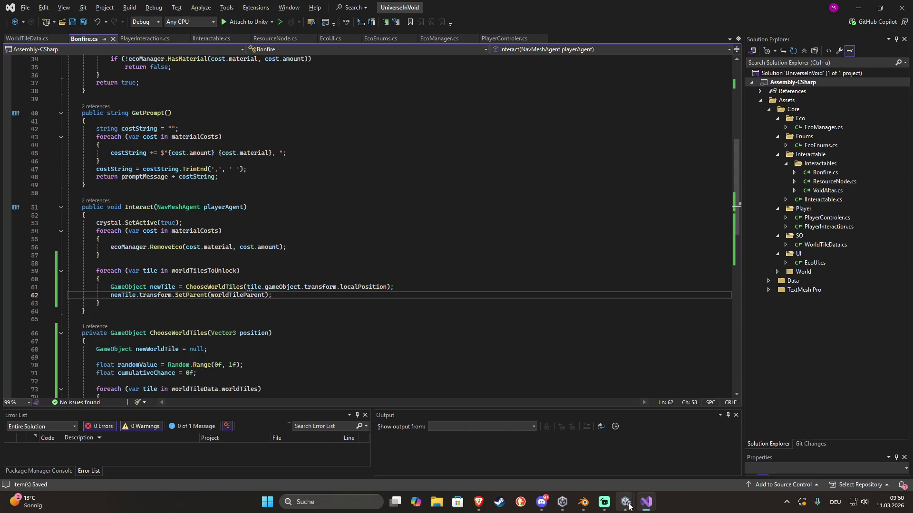
{"action": "mouse_move", "coordinate": [625, 502]}
{"action": "left_click", "coordinate": [599, 455]}
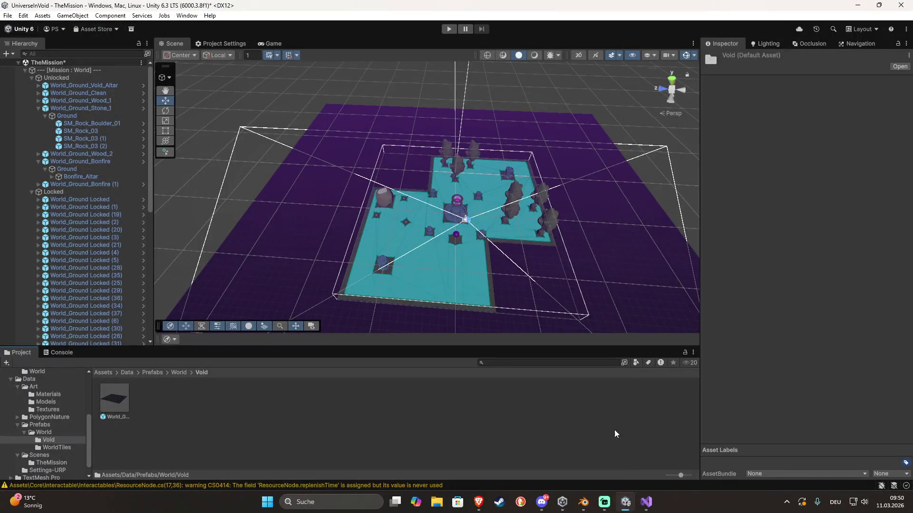
Create a WorldData folder inside Assets/Core/SO
{"action": "left_click", "coordinate": [179, 373]}
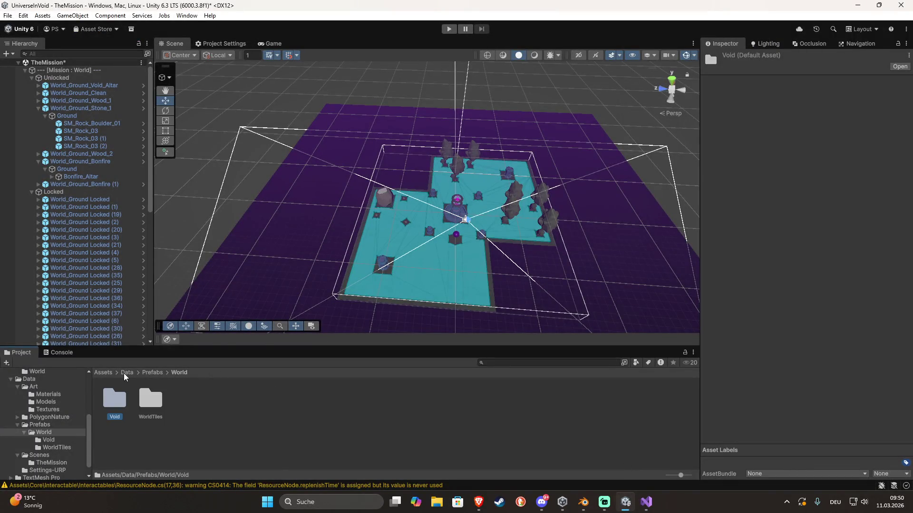
{"action": "left_click", "coordinate": [104, 373]}
{"action": "double_click", "coordinate": [112, 406]}
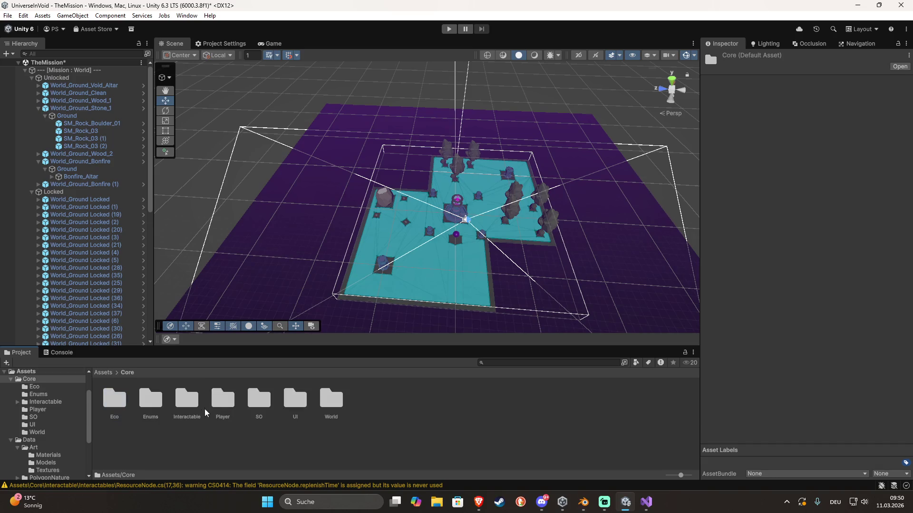
{"action": "double_click", "coordinate": [257, 404]}
{"action": "right_click", "coordinate": [254, 405]}
{"action": "mouse_move", "coordinate": [281, 129]}
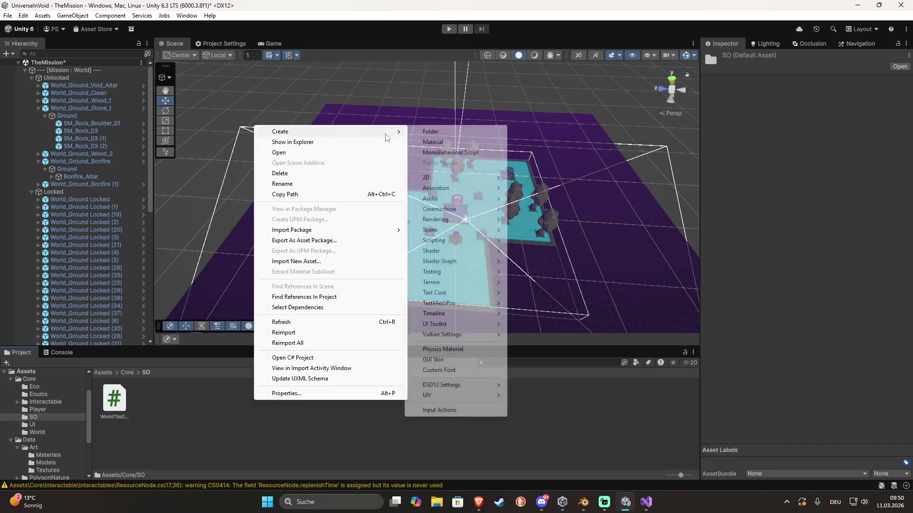
{"action": "left_click", "coordinate": [431, 130]}
{"action": "type", "text": "WorldData"}
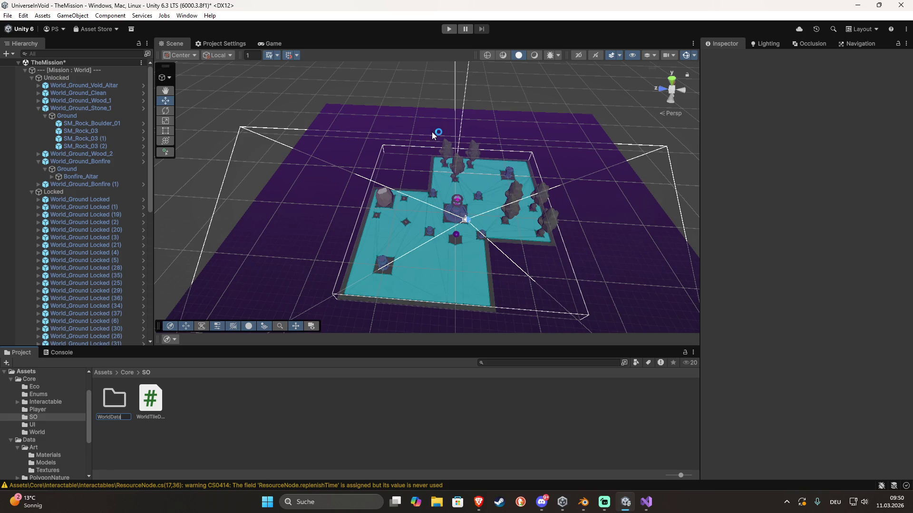
{"action": "key", "text": "Return"}
{"action": "key", "text": "Return"}
Create a World Tile Data asset named DefaultData in WorldData and expand its World Tiles list
{"action": "right_click", "coordinate": [263, 386]}
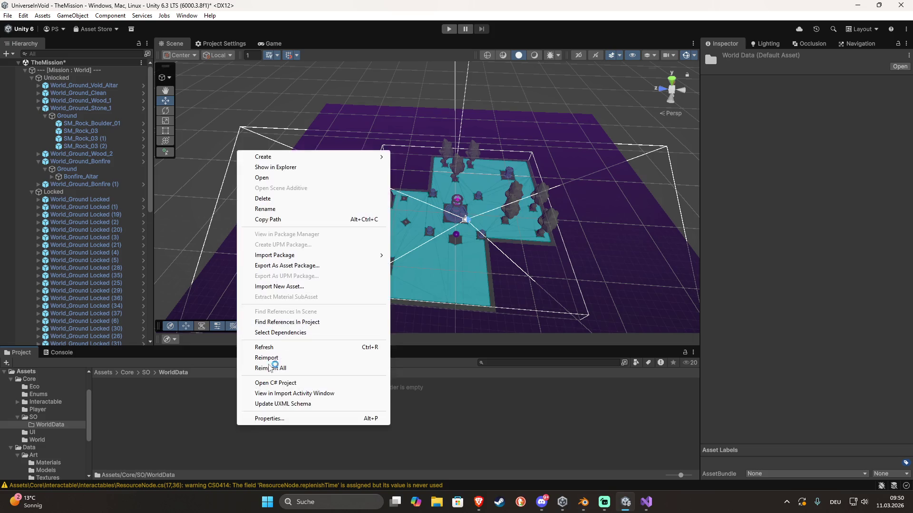
{"action": "mouse_move", "coordinate": [314, 157]}
{"action": "mouse_move", "coordinate": [452, 421]}
{"action": "left_click", "coordinate": [523, 420]}
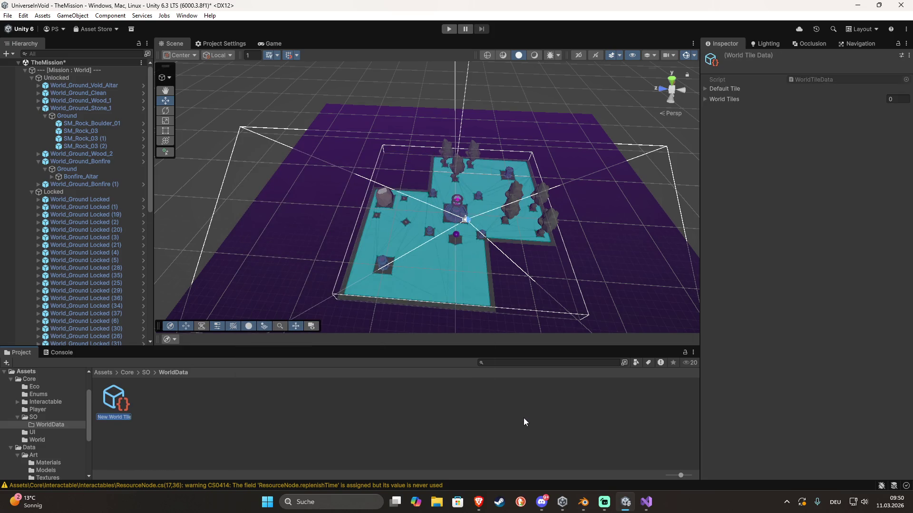
{"action": "type", "text": "DefaultData"}
{"action": "key", "text": "Return"}
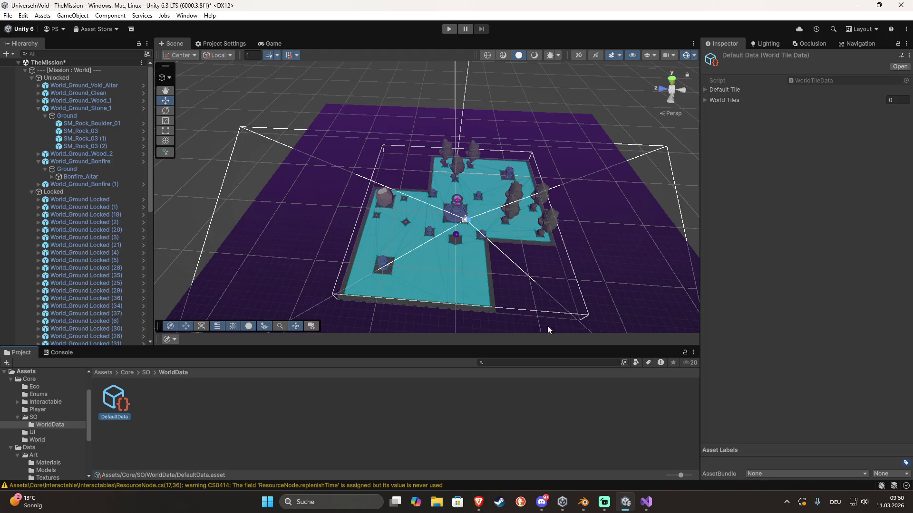
{"action": "left_click", "coordinate": [706, 100]}
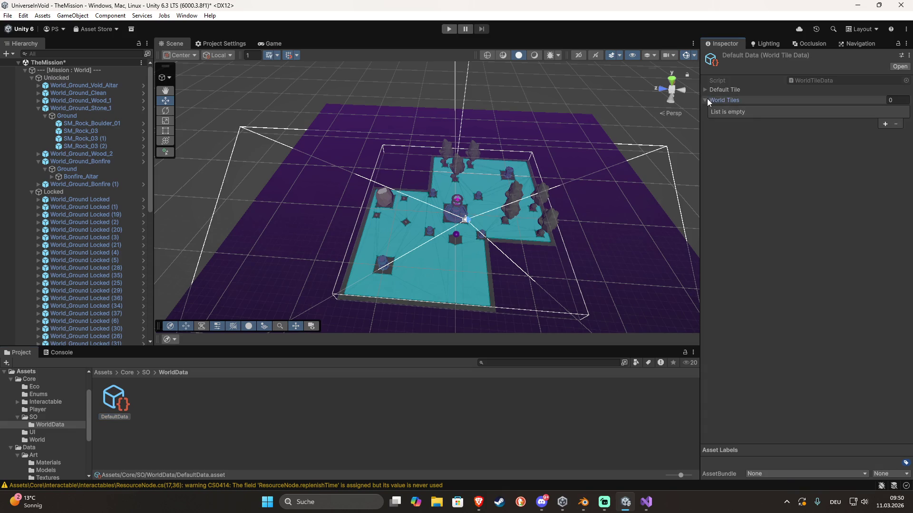
Add six entries to the World Tiles list and expand Elements 0 through 5
{"action": "left_click", "coordinate": [885, 125]}
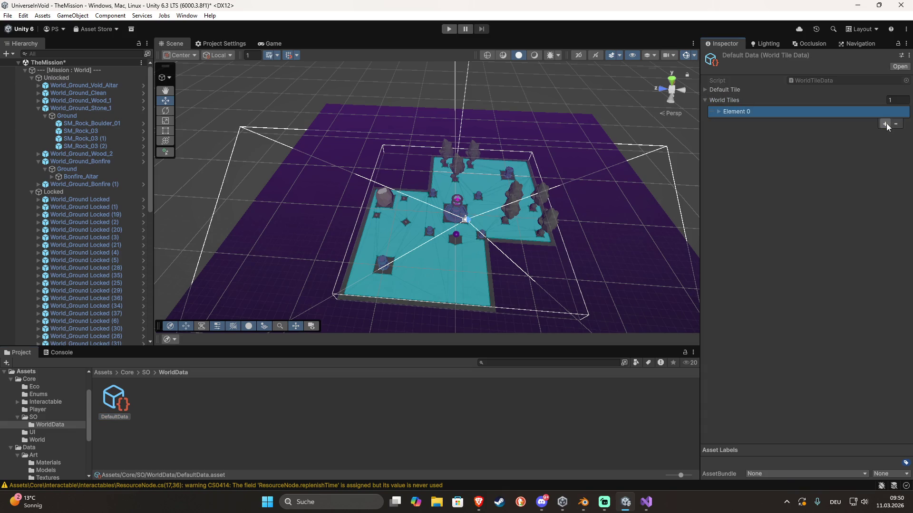
{"action": "left_click", "coordinate": [885, 124]}
{"action": "left_click", "coordinate": [885, 134]}
{"action": "left_click", "coordinate": [885, 135]}
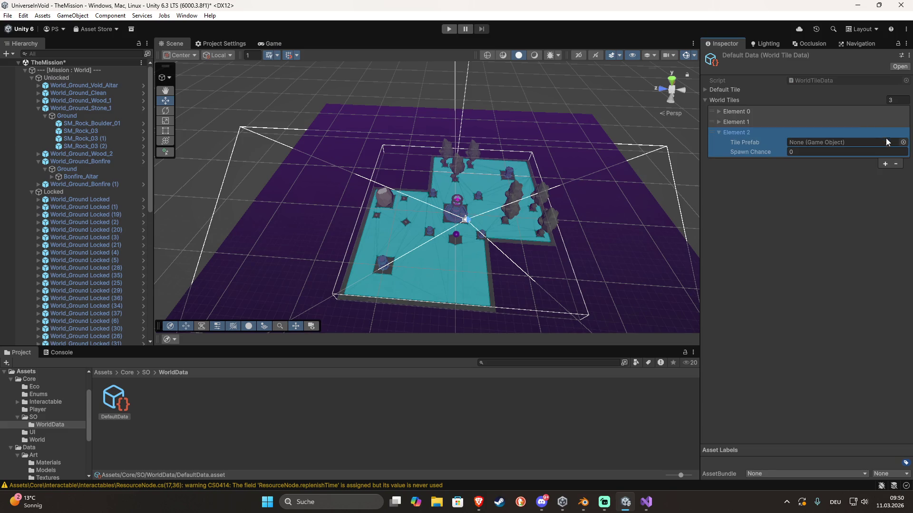
{"action": "left_click", "coordinate": [885, 164]}
{"action": "left_click", "coordinate": [728, 135]}
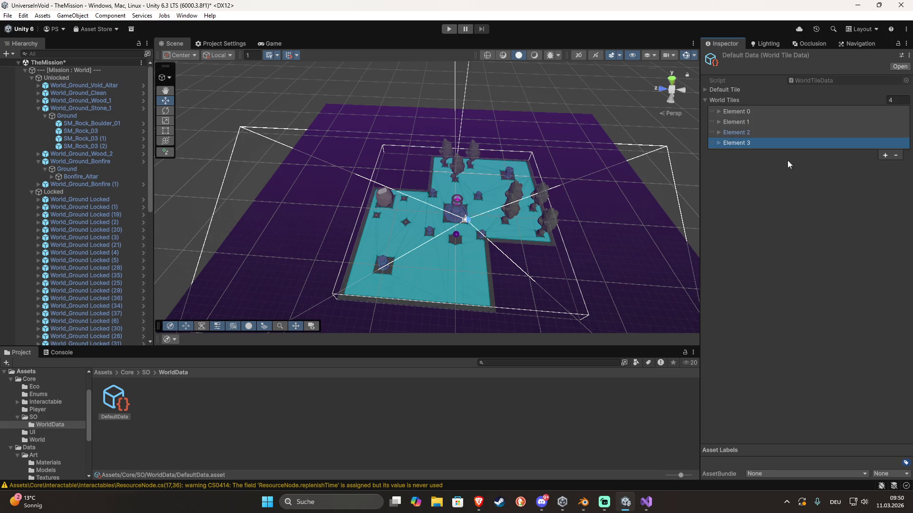
{"action": "left_click", "coordinate": [885, 156]}
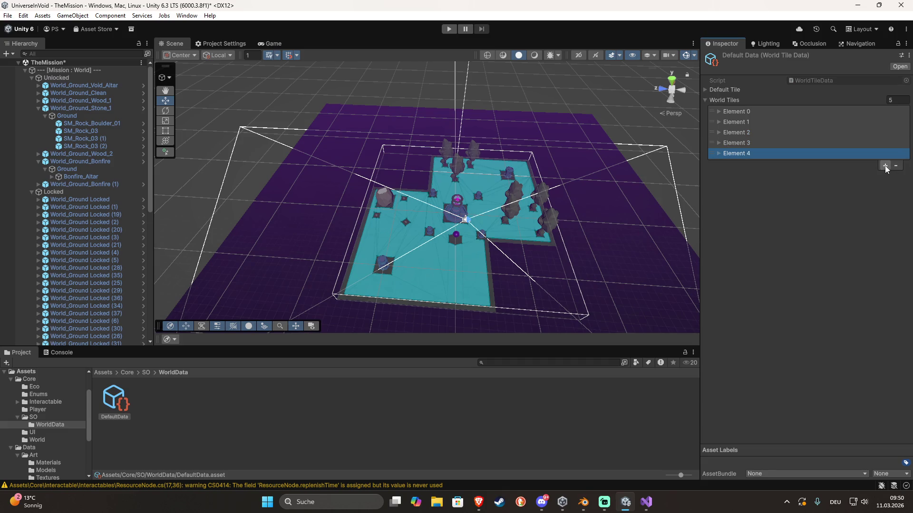
{"action": "left_click", "coordinate": [885, 166]}
{"action": "left_click", "coordinate": [727, 112]}
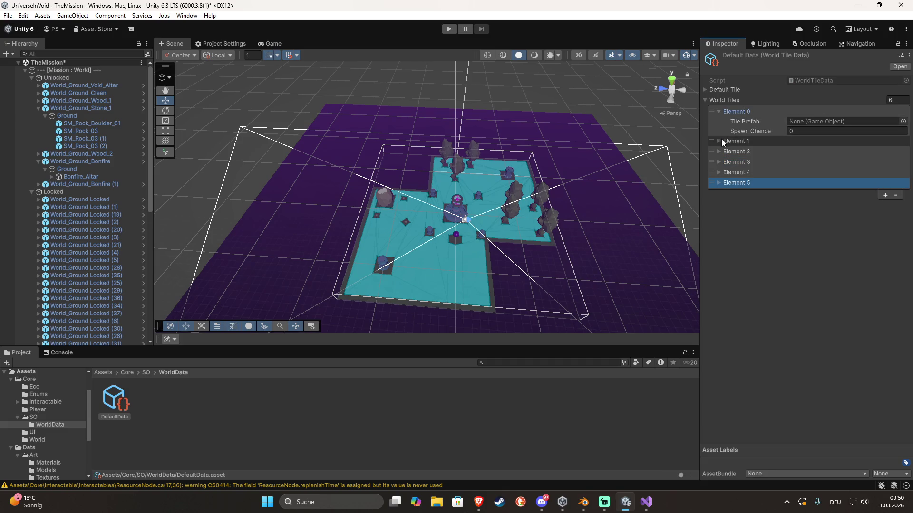
{"action": "left_click", "coordinate": [722, 139]}
{"action": "left_click", "coordinate": [719, 170]}
{"action": "left_click", "coordinate": [718, 200]}
{"action": "left_click", "coordinate": [720, 229]}
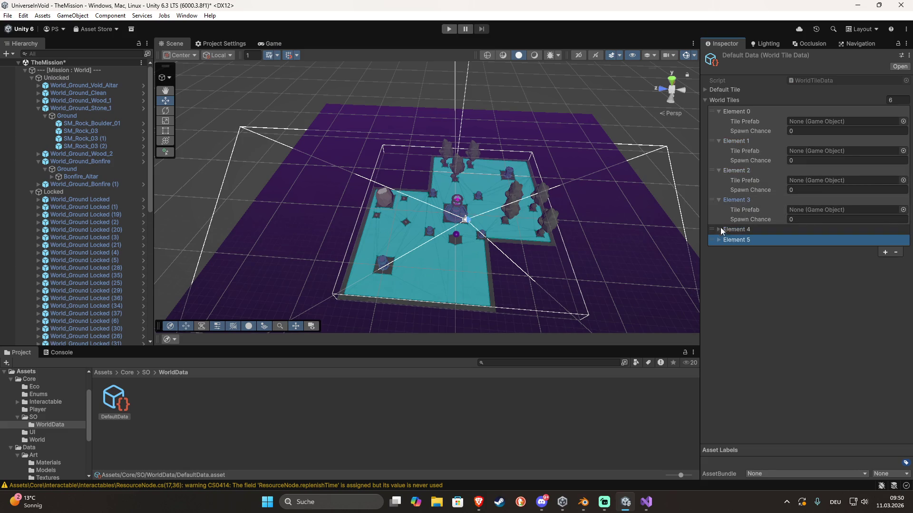
{"action": "left_click", "coordinate": [719, 258]}
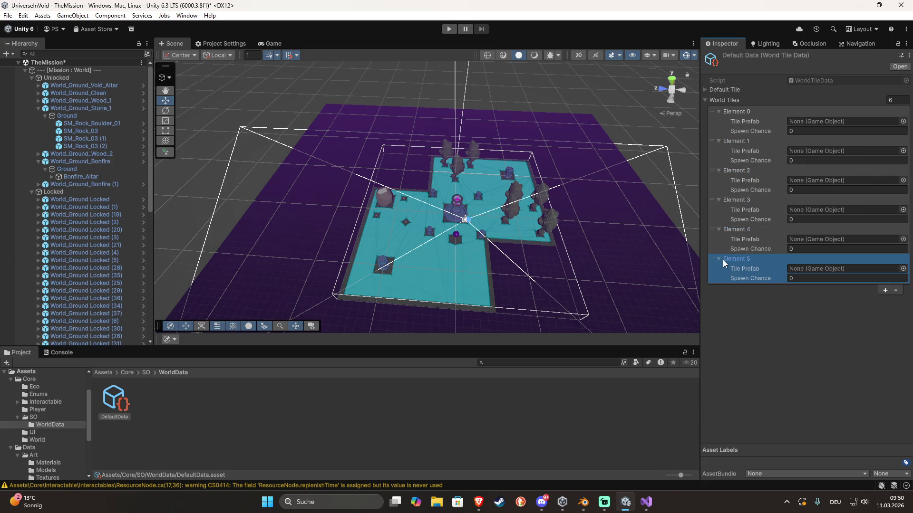
Assign World_Ground_Wood_1 as Element 0's tile prefab
{"action": "left_click", "coordinate": [903, 121]}
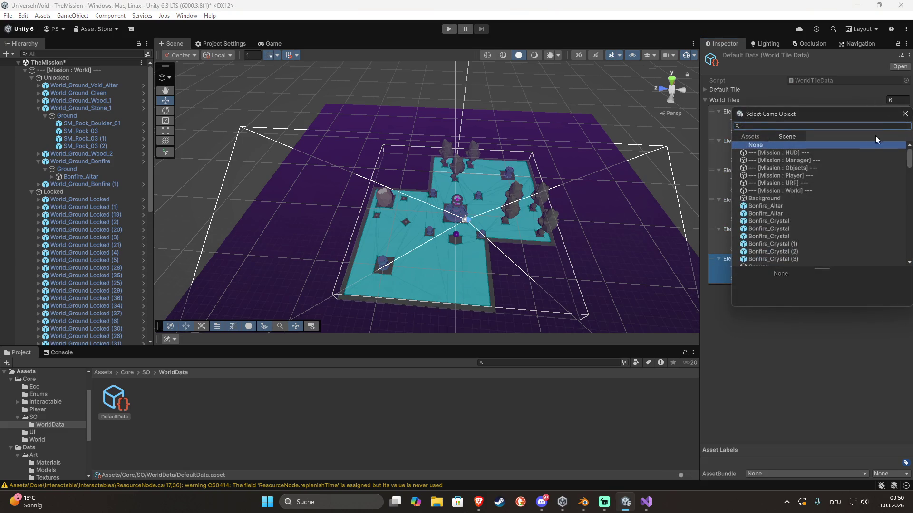
{"action": "left_click", "coordinate": [753, 137]}
{"action": "type", "text": "ground"}
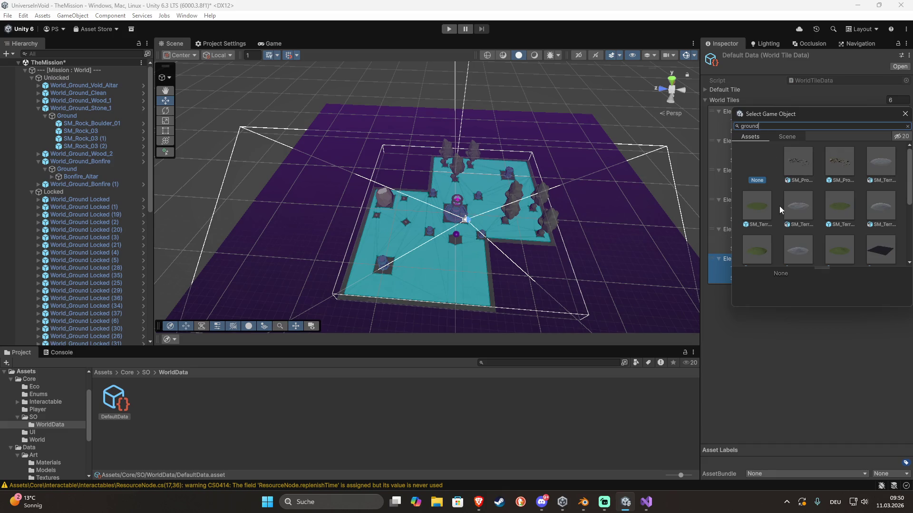
{"action": "scroll", "coordinate": [782, 205], "scroll_direction": "down", "scroll_amount": 3}
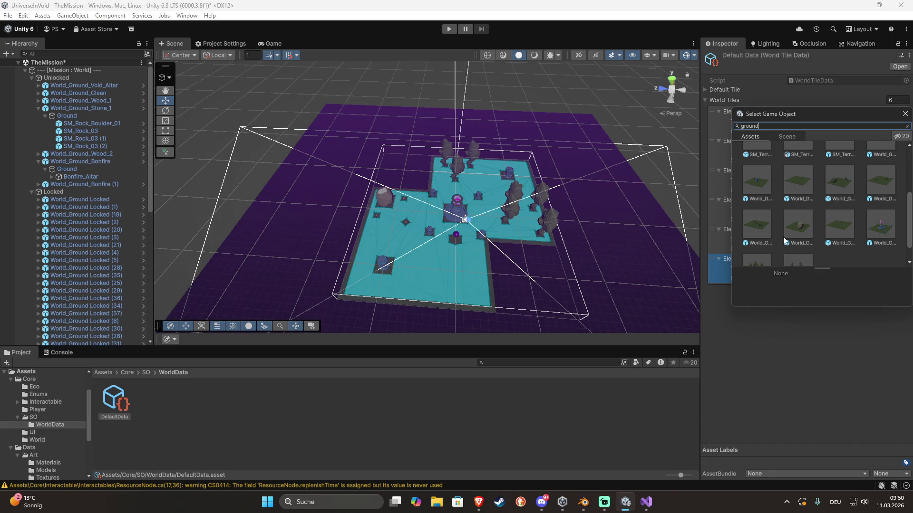
{"action": "scroll", "coordinate": [783, 237], "scroll_direction": "down", "scroll_amount": 1}
{"action": "left_click", "coordinate": [759, 244]}
{"action": "double_click", "coordinate": [759, 244]}
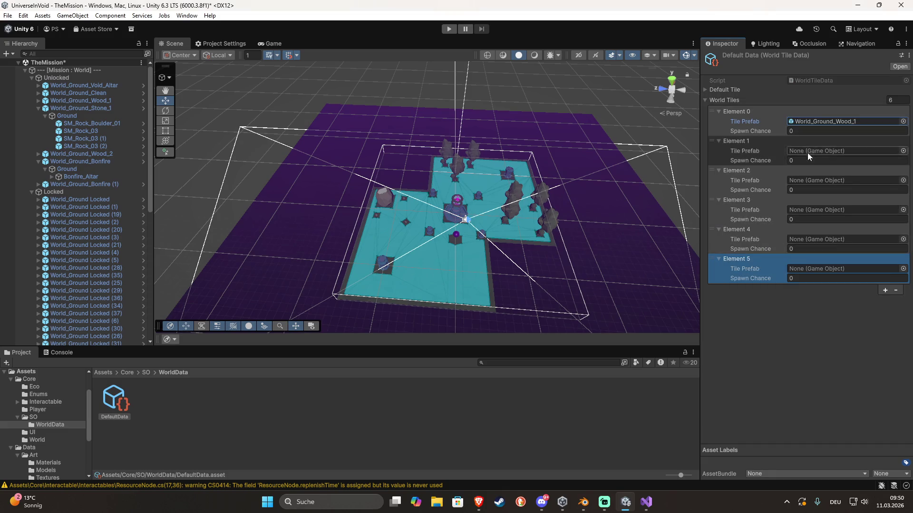
Assign World_Ground_Wood_2 to Element 1 and set Element 0's spawn chance to 0.5
{"action": "left_click", "coordinate": [903, 151]}
{"action": "left_click", "coordinate": [793, 163]}
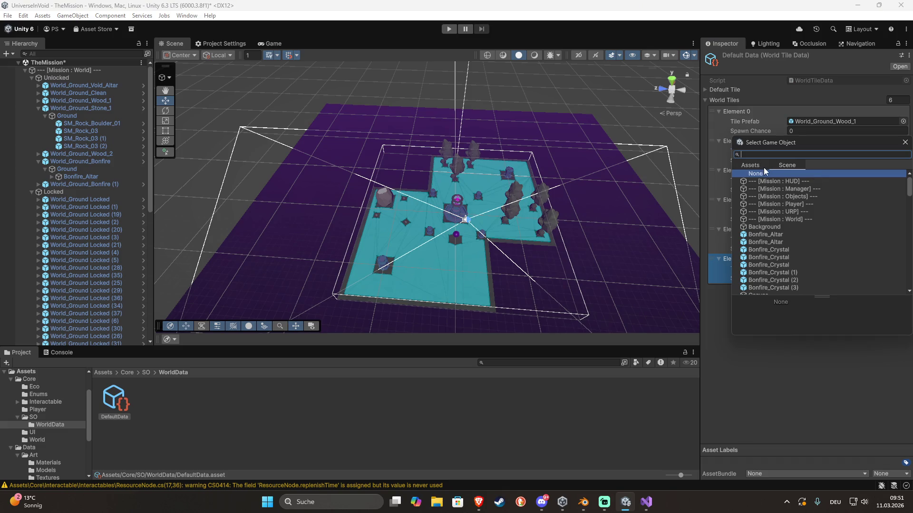
{"action": "left_click", "coordinate": [750, 165]}
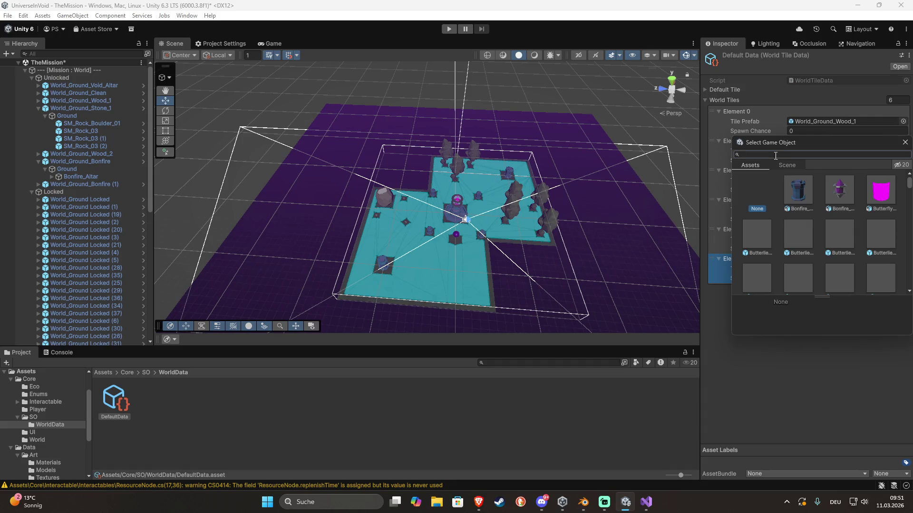
{"action": "type", "text": "wood"}
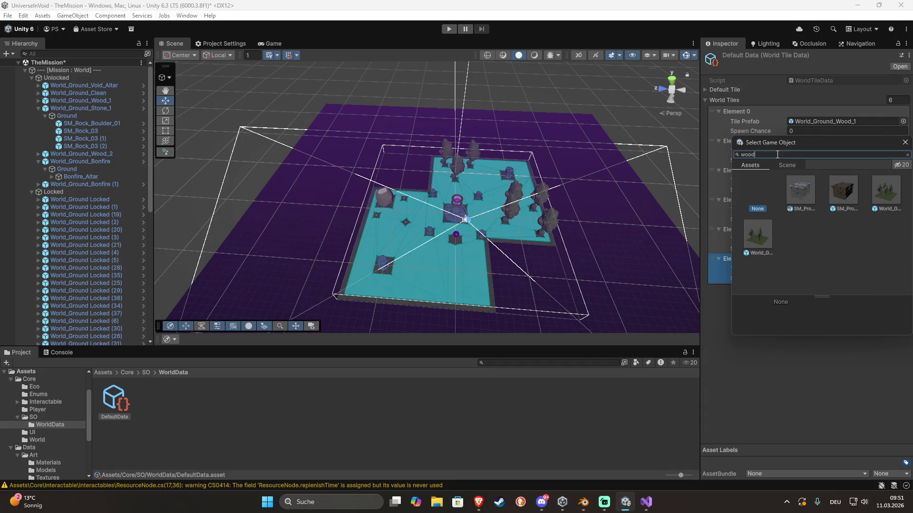
{"action": "left_click", "coordinate": [757, 226]}
{"action": "double_click", "coordinate": [756, 226]}
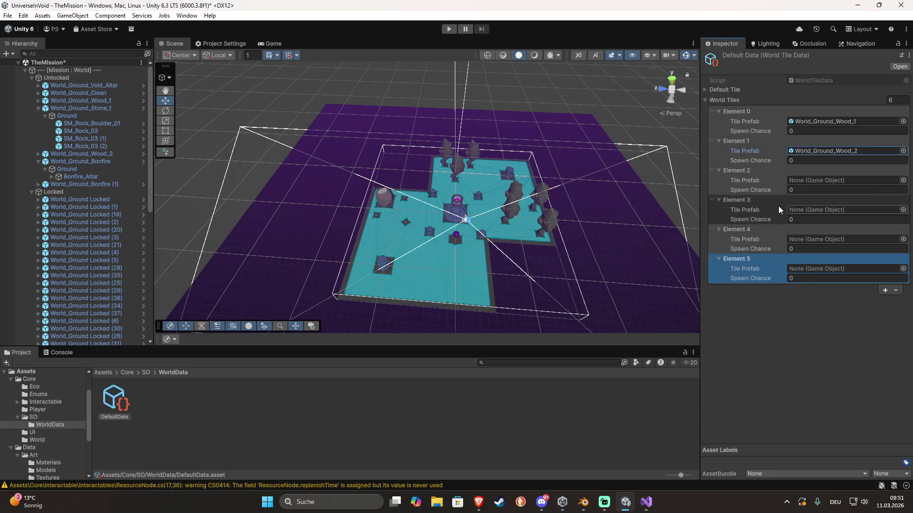
{"action": "left_click", "coordinate": [815, 161]}
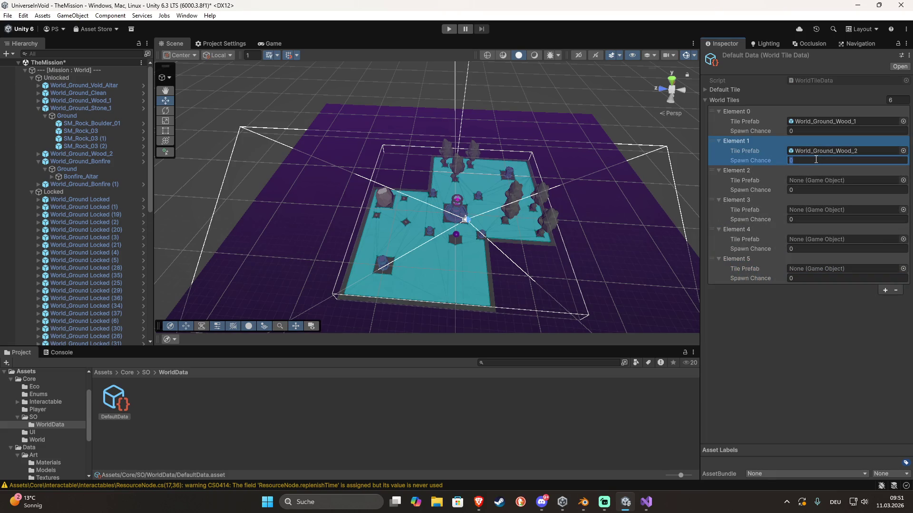
{"action": "type", "text": ".8"}
{"action": "left_click", "coordinate": [820, 132]}
{"action": "type", "text": ".5"}
{"action": "left_click", "coordinate": [809, 169]}
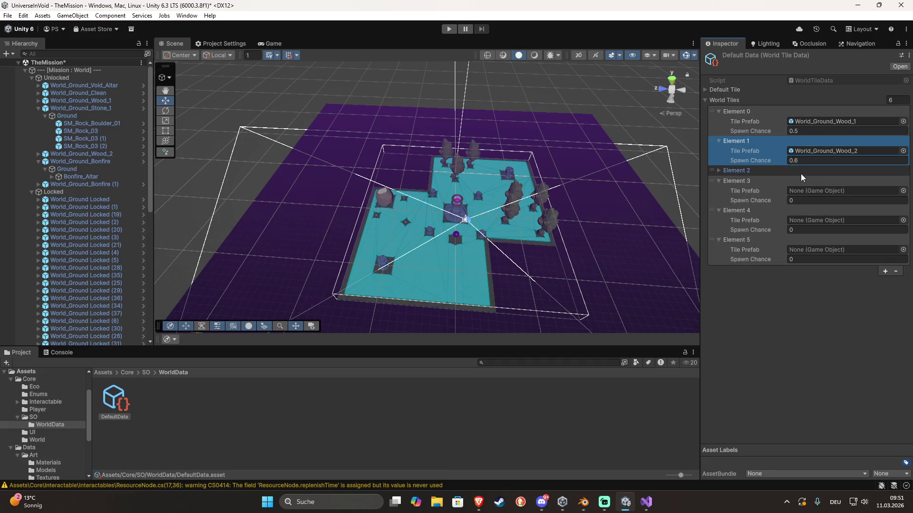
Assign World_Ground_Stone_1 to Element 2 and adjust its spawn chance
{"action": "left_click", "coordinate": [783, 174]}
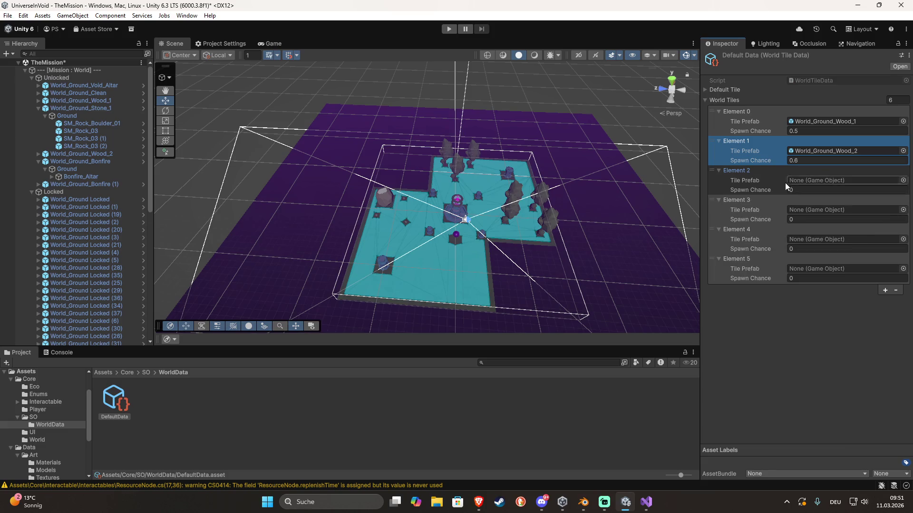
{"action": "left_click", "coordinate": [902, 180]}
{"action": "type", "text": "s"}
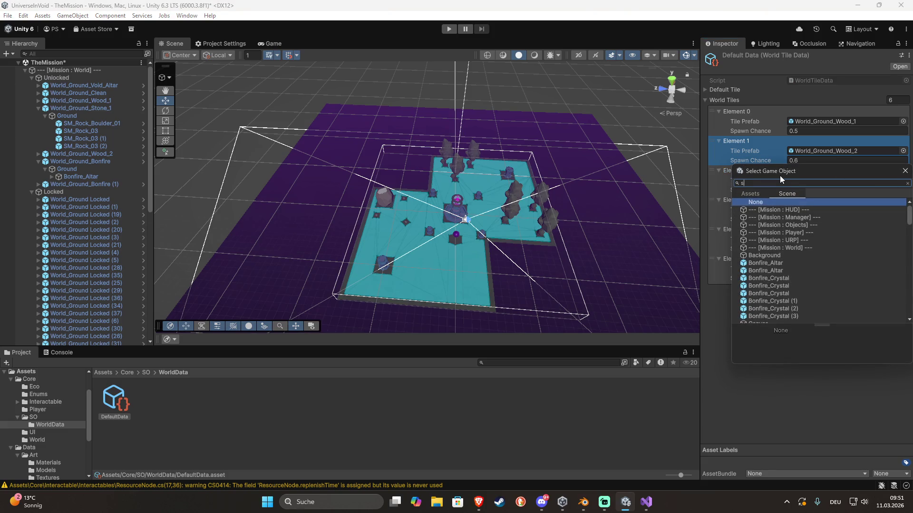
{"action": "type", "text": "tone"}
{"action": "left_click", "coordinate": [757, 192]}
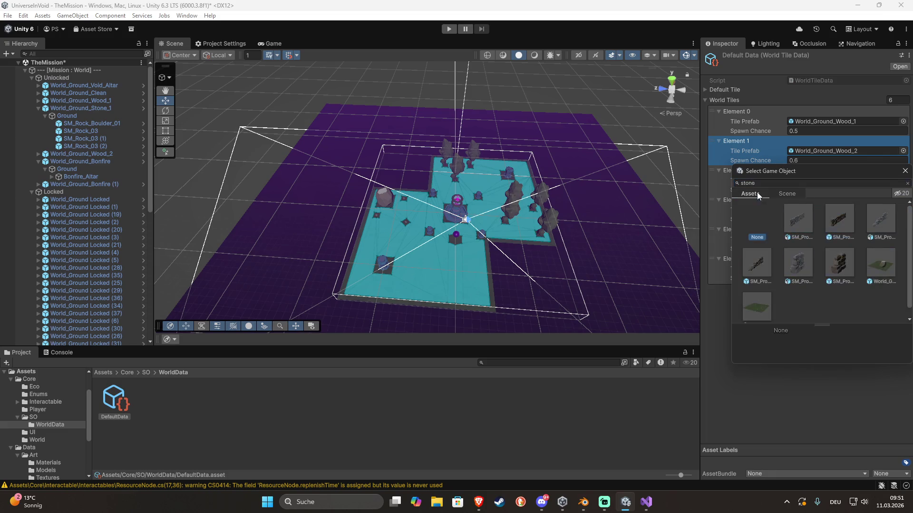
{"action": "double_click", "coordinate": [877, 269]}
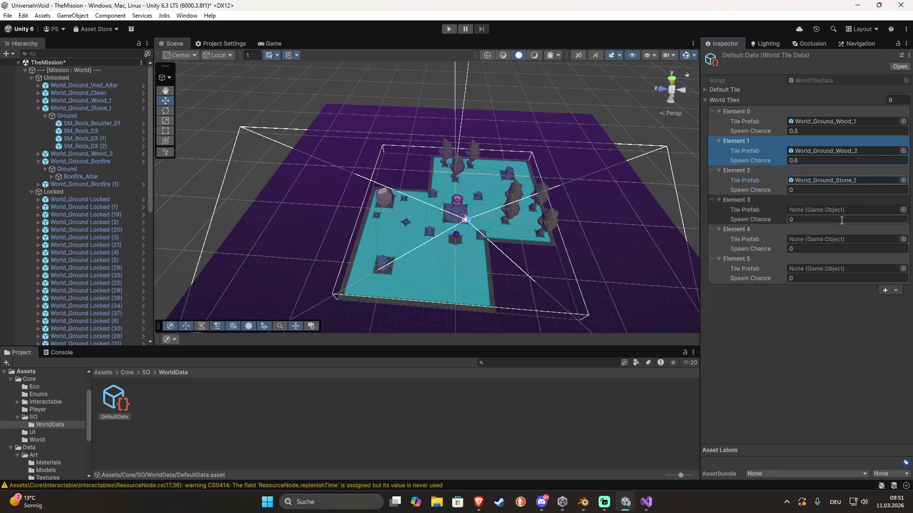
{"action": "left_click", "coordinate": [818, 190]}
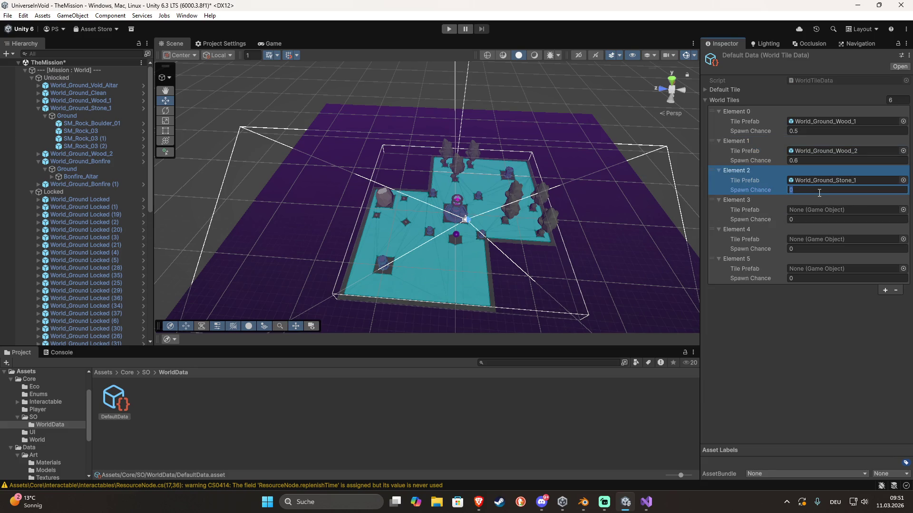
{"action": "type", "text": ".45"}
{"action": "double_click", "coordinate": [797, 190]}
{"action": "type", "text": "4"}
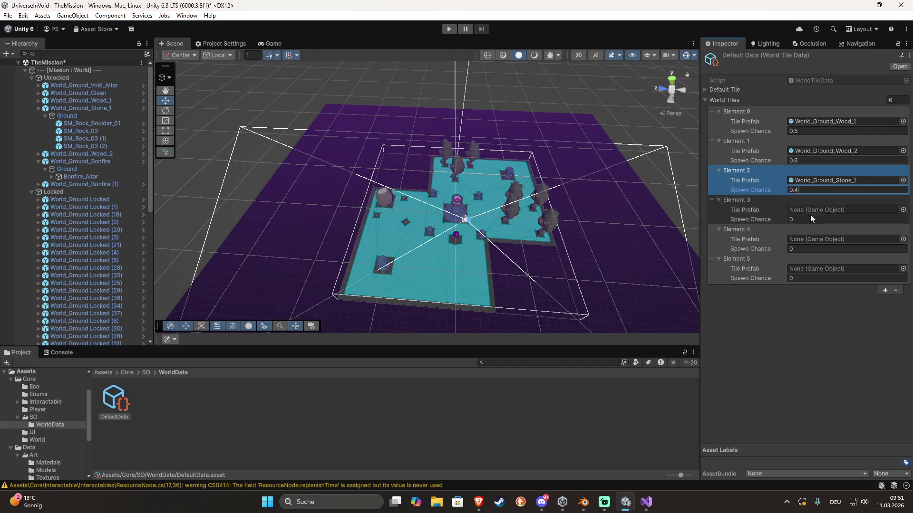
Assign World_Ground_Stone_2 to Element 3 with a 0.45 spawn chance
{"action": "left_click", "coordinate": [903, 210]}
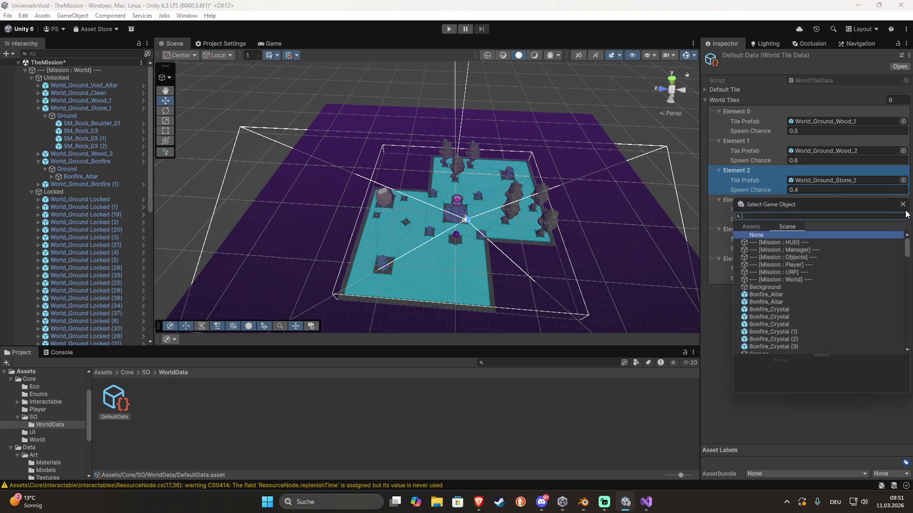
{"action": "left_click", "coordinate": [751, 227]}
{"action": "type", "text": "stone"}
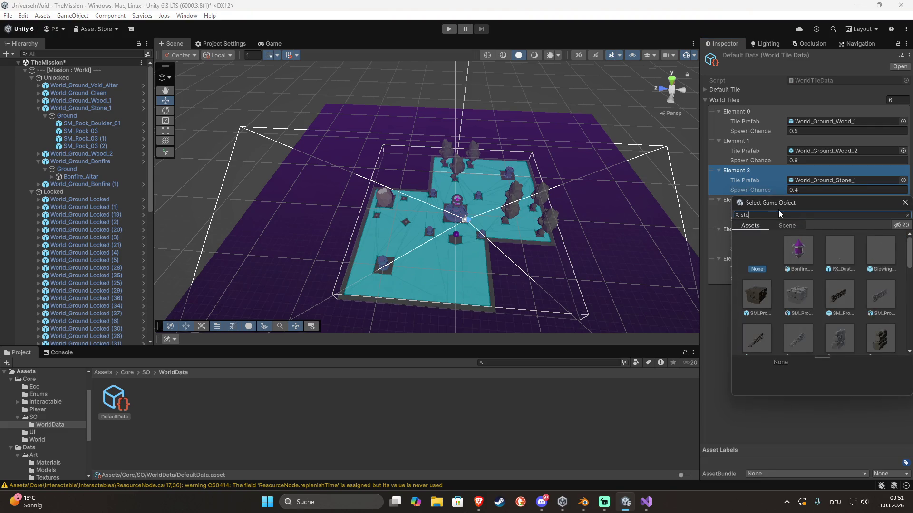
{"action": "double_click", "coordinate": [761, 334]}
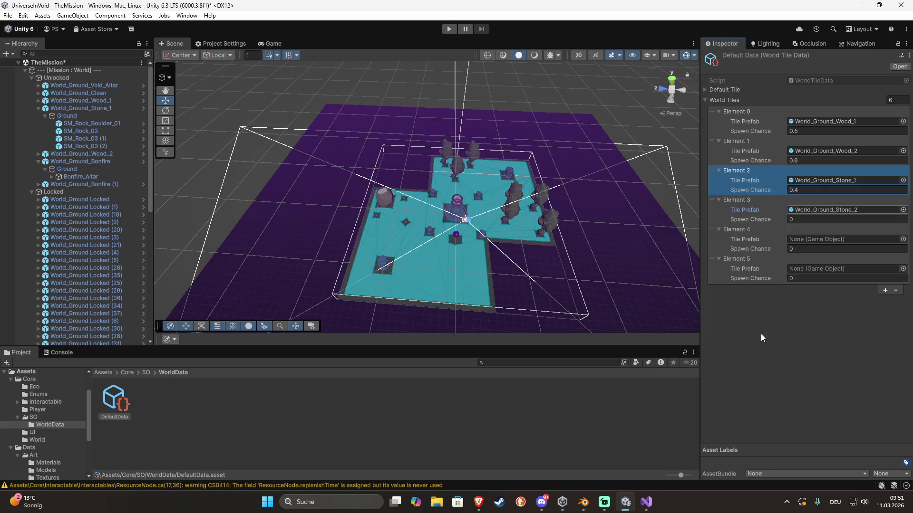
{"action": "left_click", "coordinate": [808, 219]}
{"action": "type", "text": "2"}
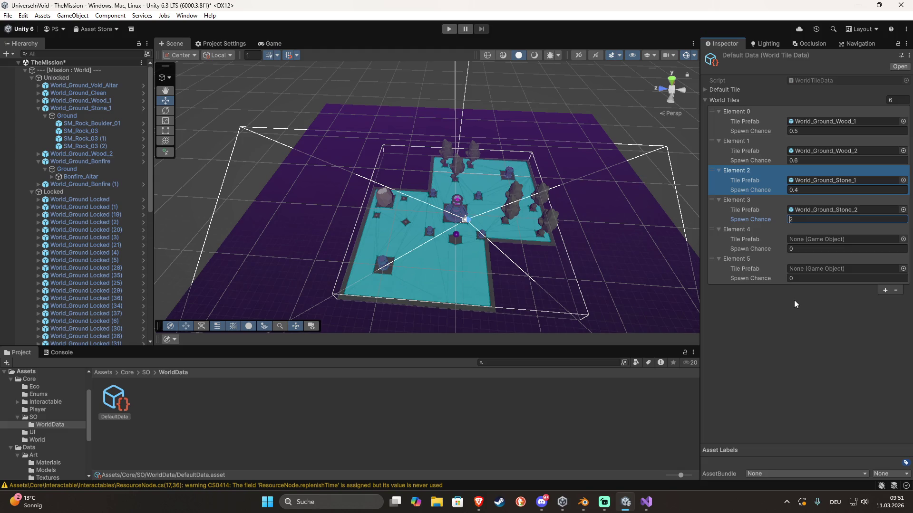
{"action": "key", "text": "BackSpace"}
{"action": "type", "text": "."}
{"action": "type", "text": "45"}
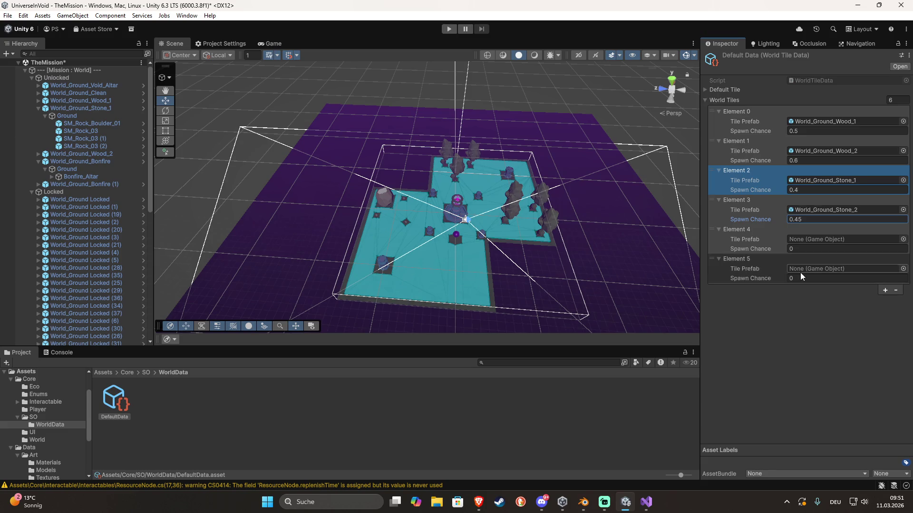
Assign World_Ground_Metal_1 to Element 4 with a 0.3 spawn chance
{"action": "left_click", "coordinate": [903, 240]}
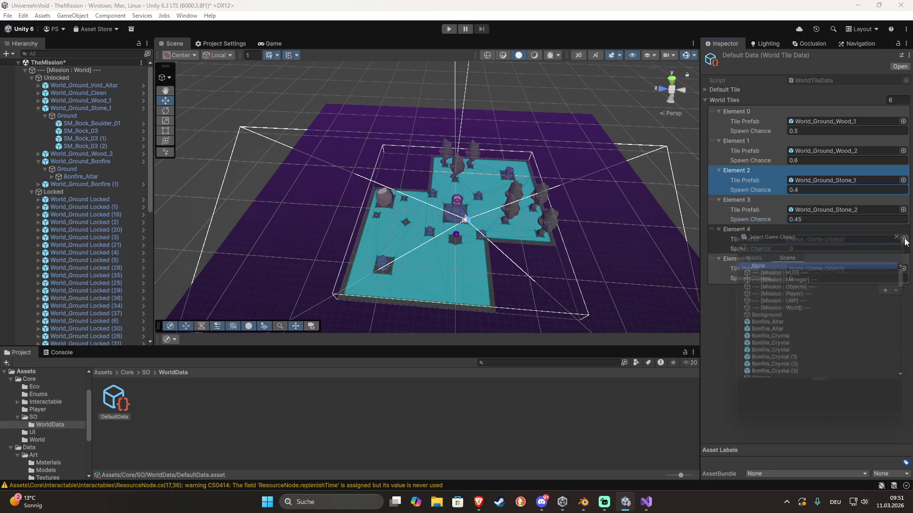
{"action": "left_click", "coordinate": [747, 253]}
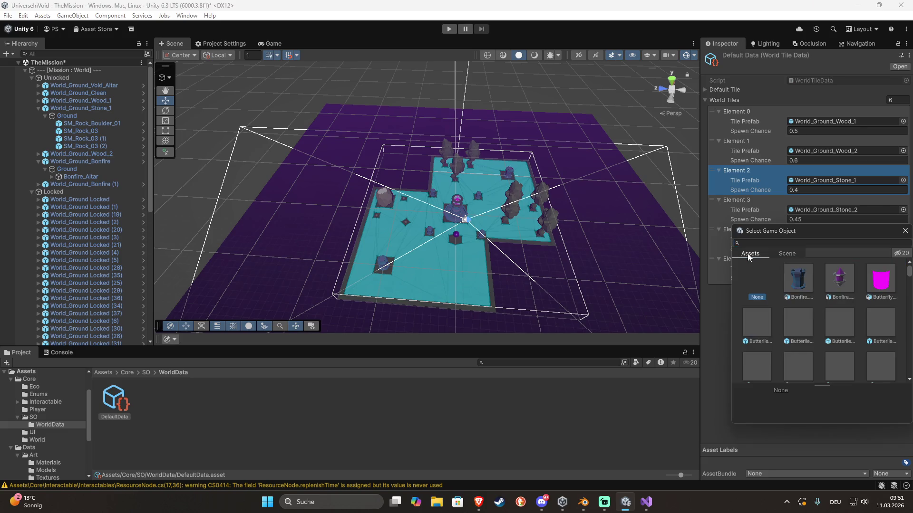
{"action": "key", "text": "e"}
{"action": "key", "text": "t"}
{"action": "left_click", "coordinate": [762, 243]}
{"action": "type", "text": "meta"}
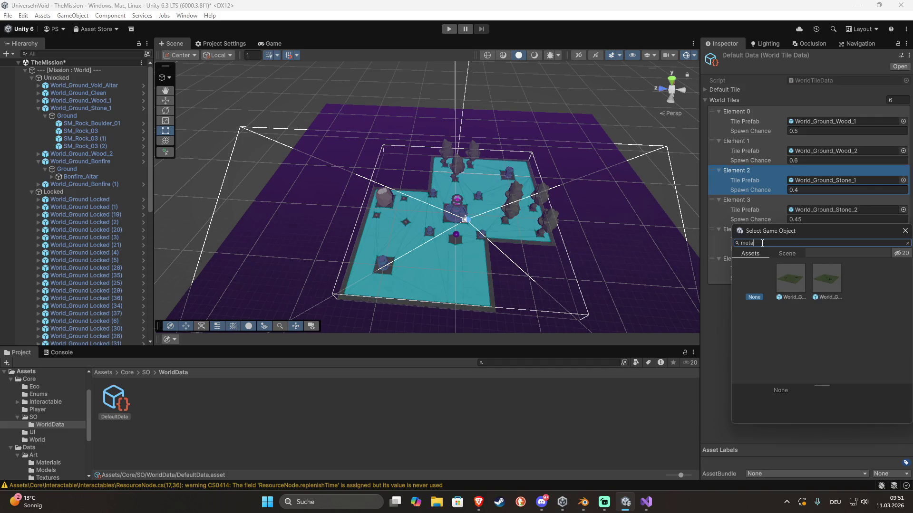
{"action": "left_click", "coordinate": [796, 285]}
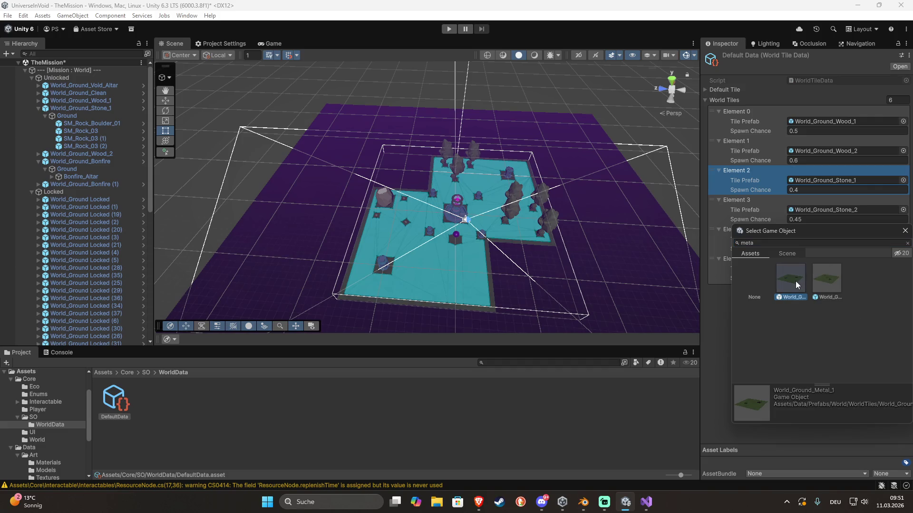
{"action": "double_click", "coordinate": [797, 285]}
{"action": "left_click", "coordinate": [815, 248]}
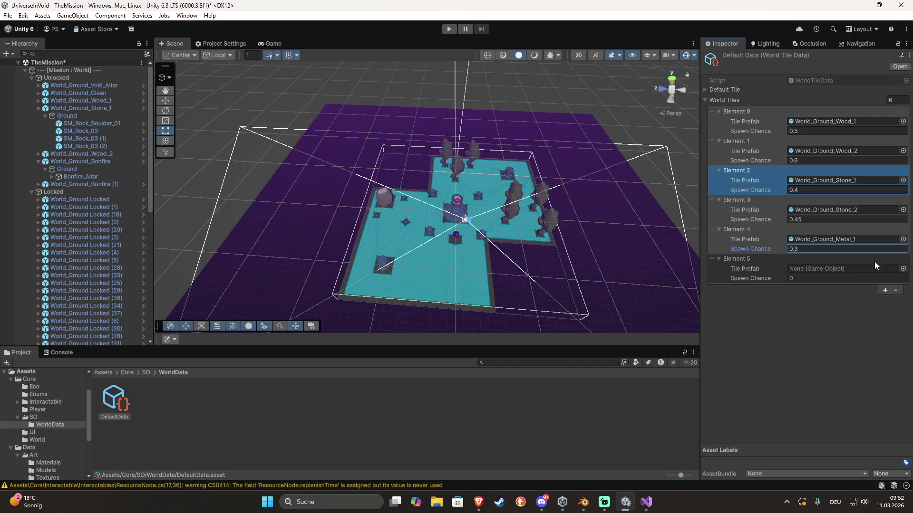
Assign World_Ground_Metal_2 to Element 5 at 0.15 spawn chance and save the scene
{"action": "left_click", "coordinate": [902, 269]}
{"action": "left_click", "coordinate": [756, 284]}
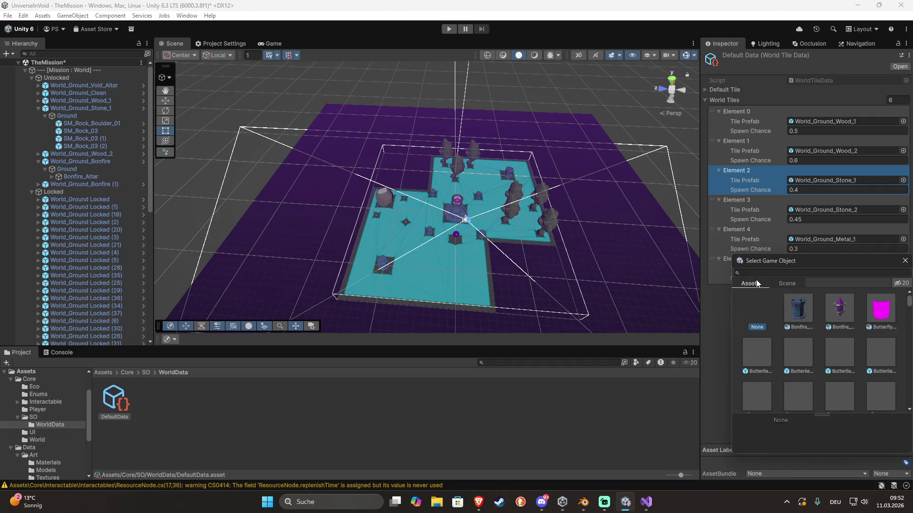
{"action": "left_click", "coordinate": [771, 274]}
{"action": "type", "text": "etal"}
{"action": "double_click", "coordinate": [816, 306]}
{"action": "left_click", "coordinate": [827, 279]}
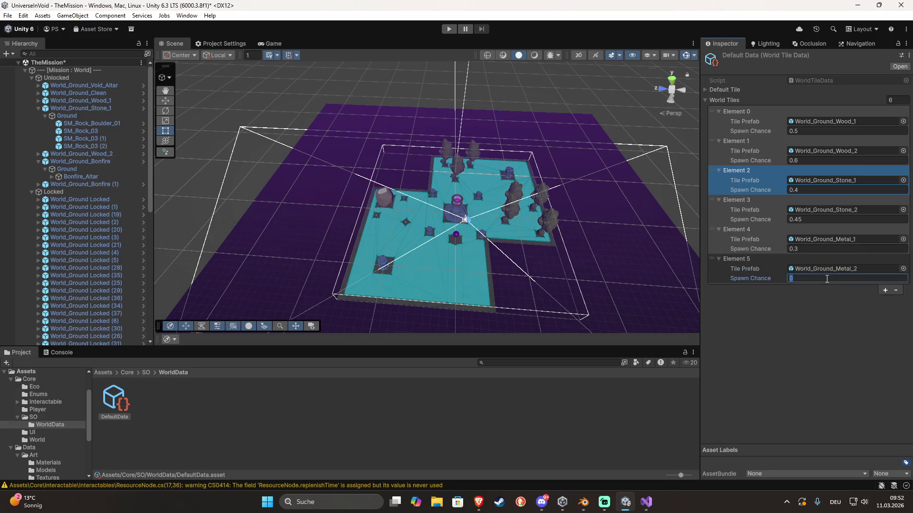
{"action": "key", "text": "Return"}
{"action": "left_click", "coordinate": [773, 328]}
{"action": "key", "text": "ctrl+s"}
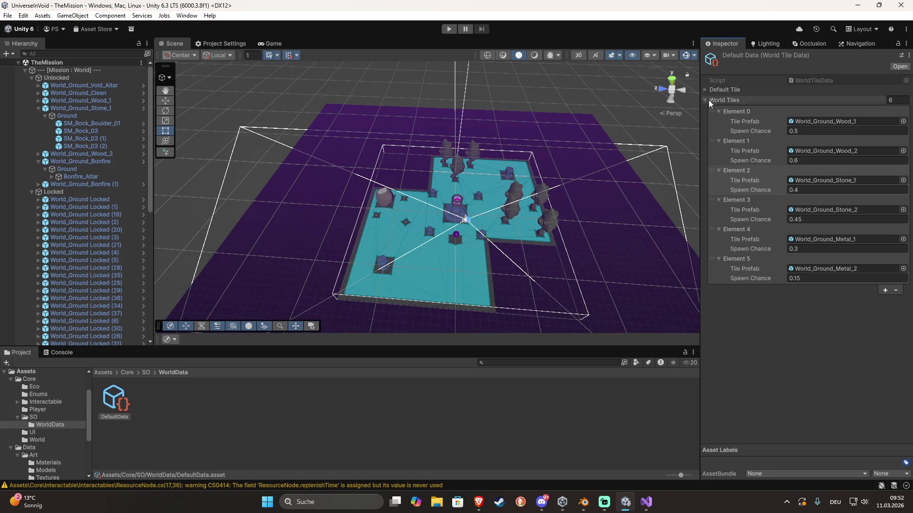
{"action": "left_click", "coordinate": [885, 290]}
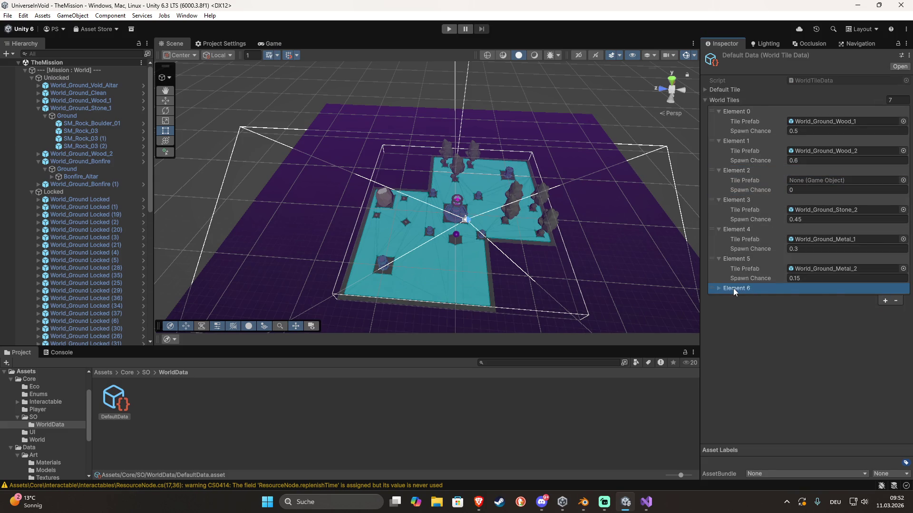
Give Element 6 the World_Ground_Clean_2 prefab with a 0.7 spawn chance
{"action": "left_click", "coordinate": [736, 289]}
{"action": "left_click", "coordinate": [902, 298]}
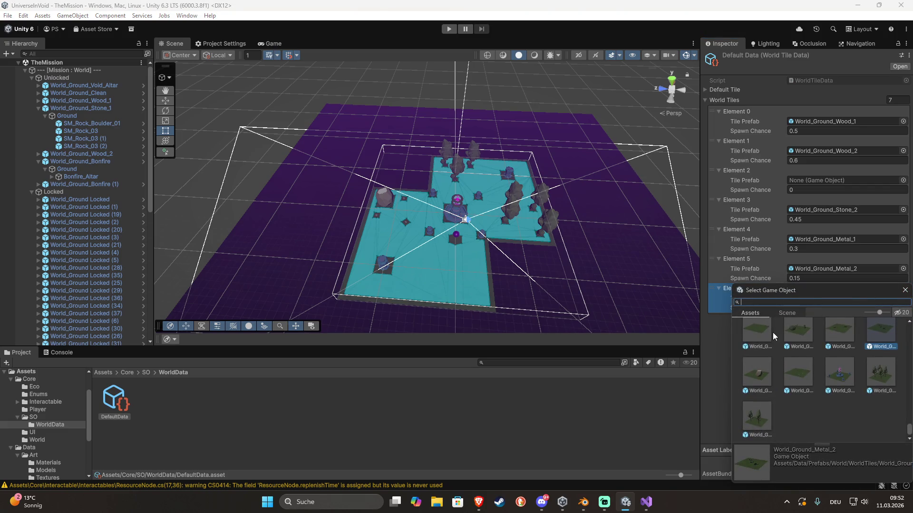
{"action": "double_click", "coordinate": [805, 340]}
{"action": "left_click", "coordinate": [841, 307]}
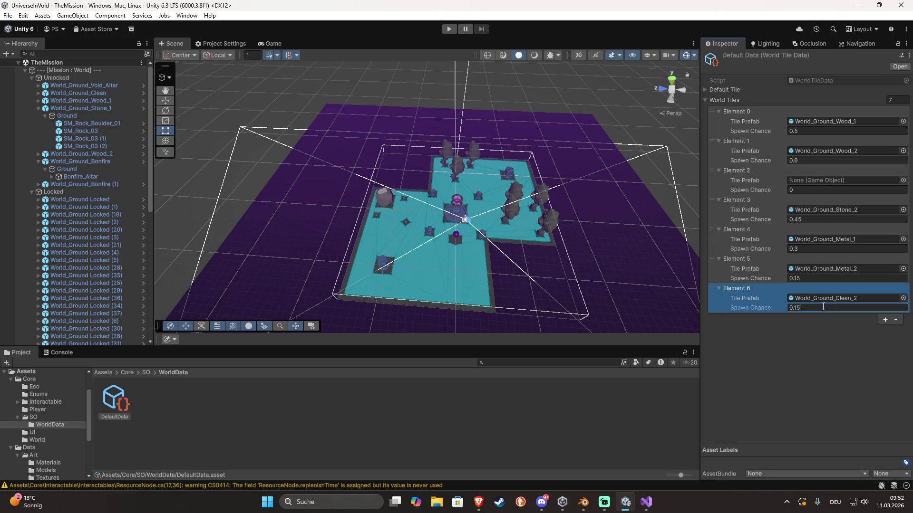
{"action": "type", "text": ".7"}
{"action": "key", "text": "Return"}
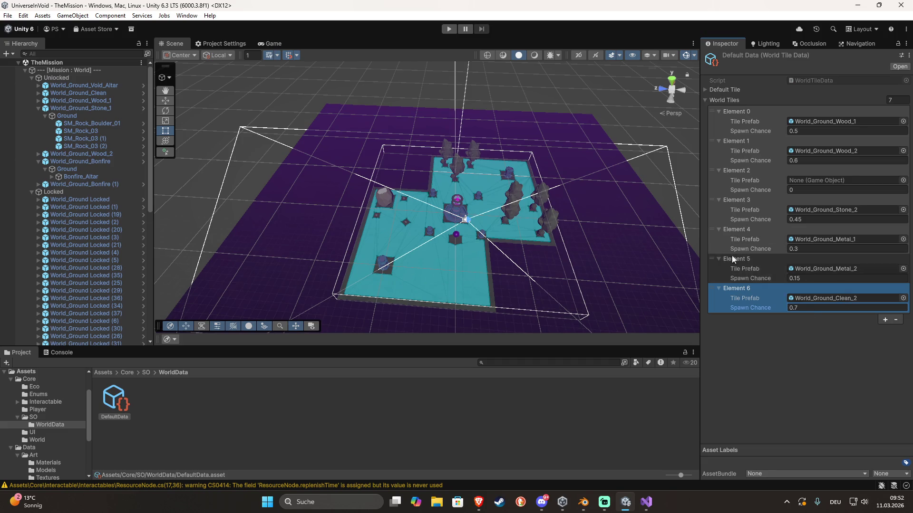
Set the Default Tile prefab to World_Ground_Clean and collapse the foldouts
{"action": "left_click", "coordinate": [717, 89]}
{"action": "left_click", "coordinate": [904, 100]}
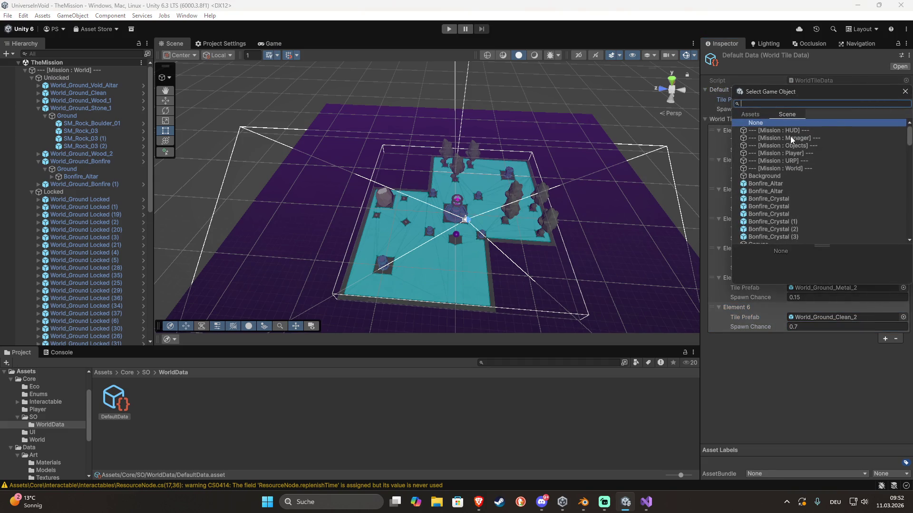
{"action": "type", "text": "Ground"}
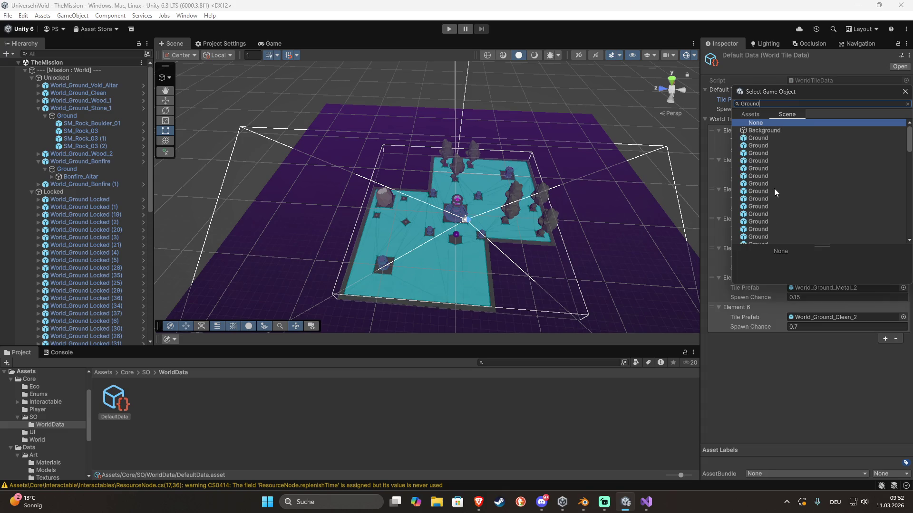
{"action": "left_click", "coordinate": [761, 114]}
{"action": "scroll", "coordinate": [785, 177], "scroll_direction": "down", "scroll_amount": 3}
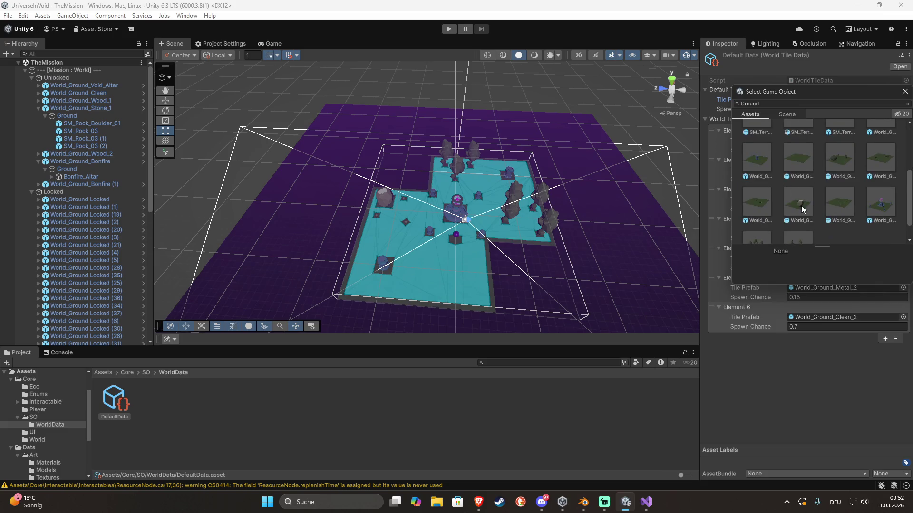
{"action": "double_click", "coordinate": [798, 158]}
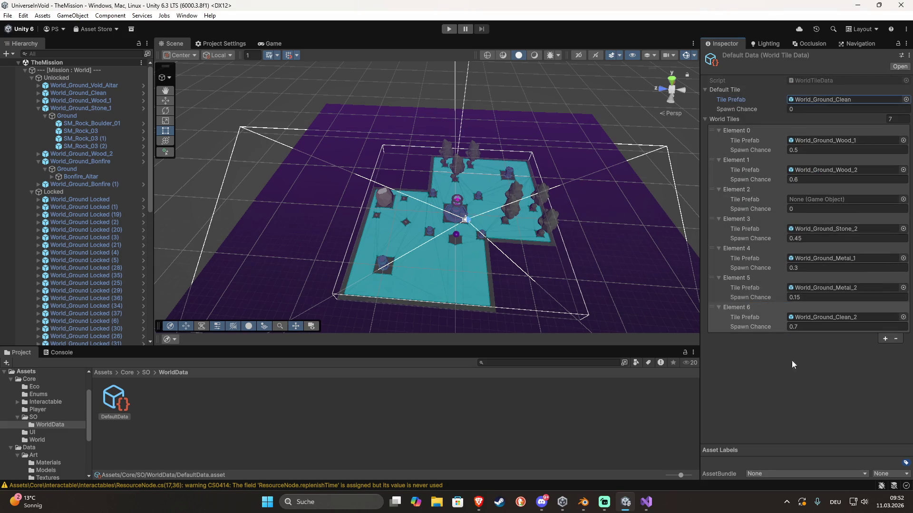
{"action": "left_click", "coordinate": [705, 89]}
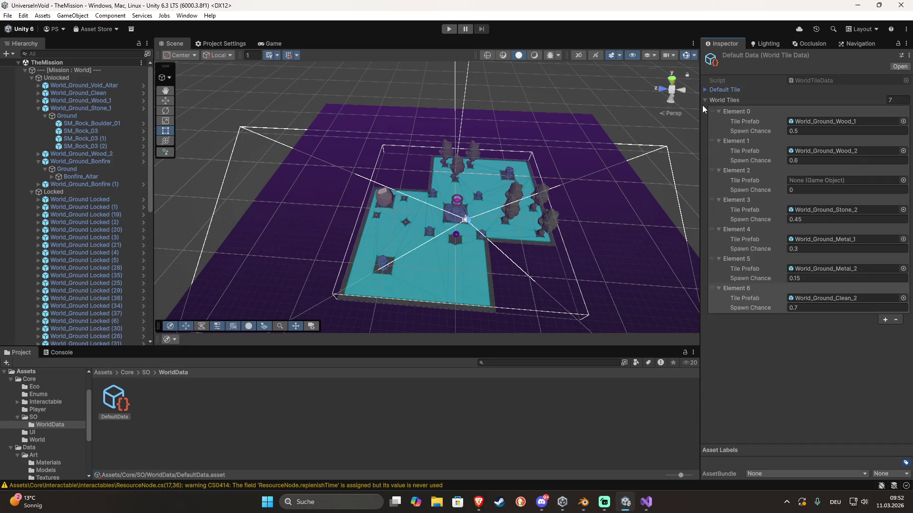
{"action": "left_click", "coordinate": [705, 100]}
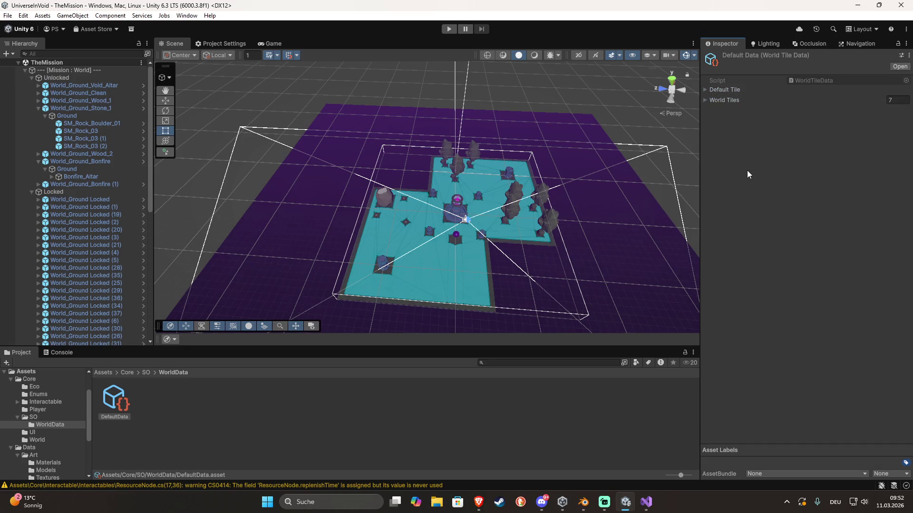
On Bonfire_Altar, assign DefaultData, Unlocked and Bonfire_Crystal to World Tile Data, World Tile Parent and Crystal
{"action": "left_click", "coordinate": [382, 263]}
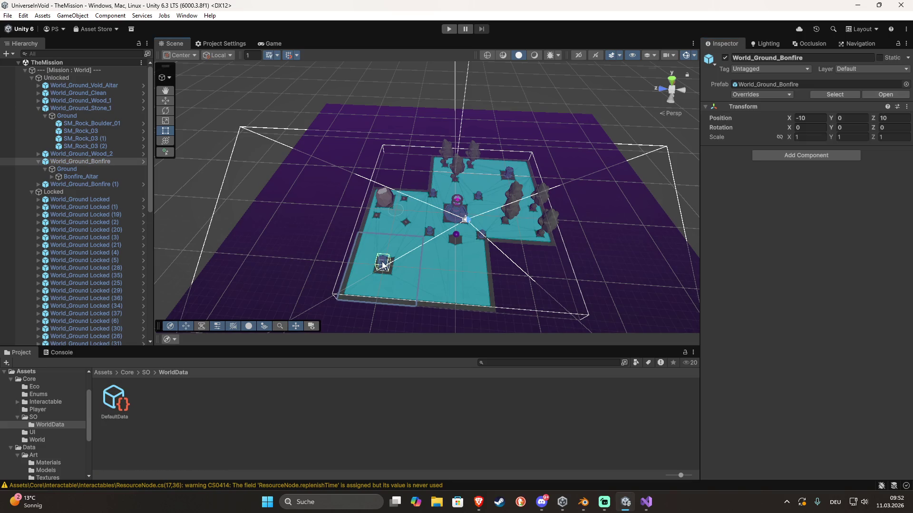
{"action": "left_click", "coordinate": [381, 264]}
{"action": "scroll", "coordinate": [747, 365], "scroll_direction": "down", "scroll_amount": 2}
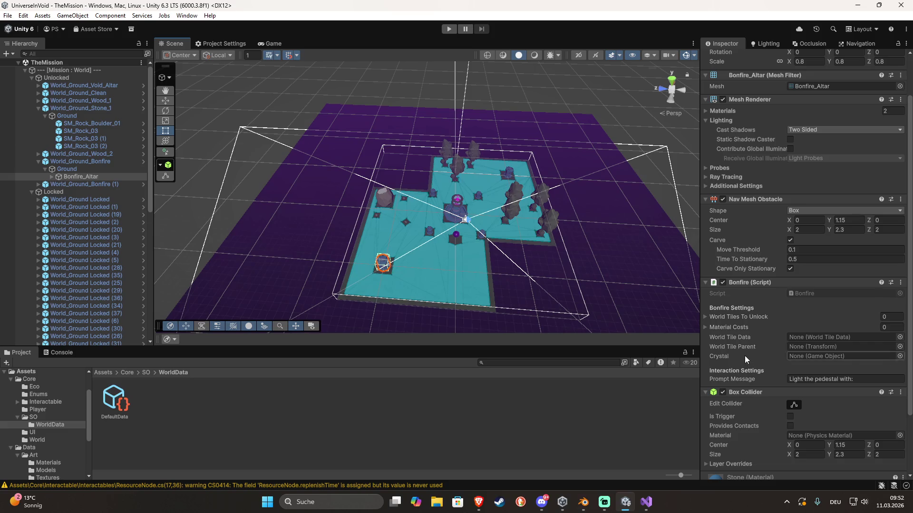
{"action": "mouse_move", "coordinate": [114, 407]}
{"action": "left_mouse_down"}
{"action": "mouse_move", "coordinate": [501, 422]}
{"action": "mouse_move", "coordinate": [737, 404]}
{"action": "mouse_move", "coordinate": [820, 337]}
{"action": "left_mouse_up"}
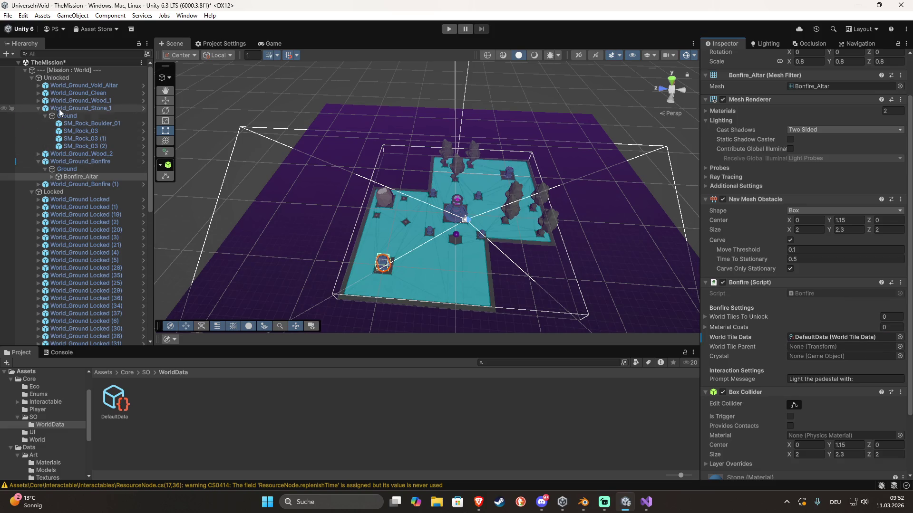
{"action": "mouse_move", "coordinate": [56, 78]}
{"action": "left_mouse_down"}
{"action": "mouse_move", "coordinate": [333, 199]}
{"action": "mouse_move", "coordinate": [808, 323]}
{"action": "mouse_move", "coordinate": [831, 348]}
{"action": "left_mouse_up"}
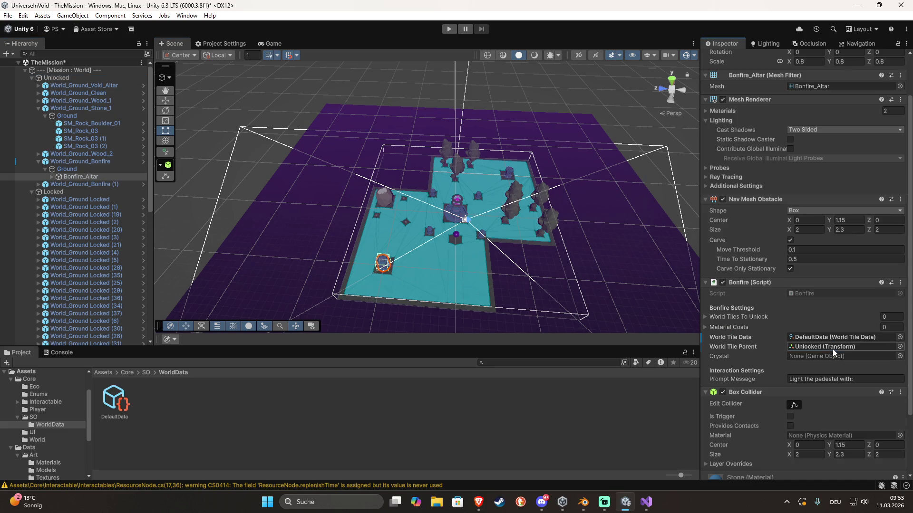
{"action": "left_click", "coordinate": [52, 177]}
{"action": "mouse_move", "coordinate": [78, 185]}
{"action": "left_mouse_down"}
{"action": "mouse_move", "coordinate": [333, 285]}
{"action": "mouse_move", "coordinate": [849, 379]}
{"action": "mouse_move", "coordinate": [844, 360]}
{"action": "left_mouse_up"}
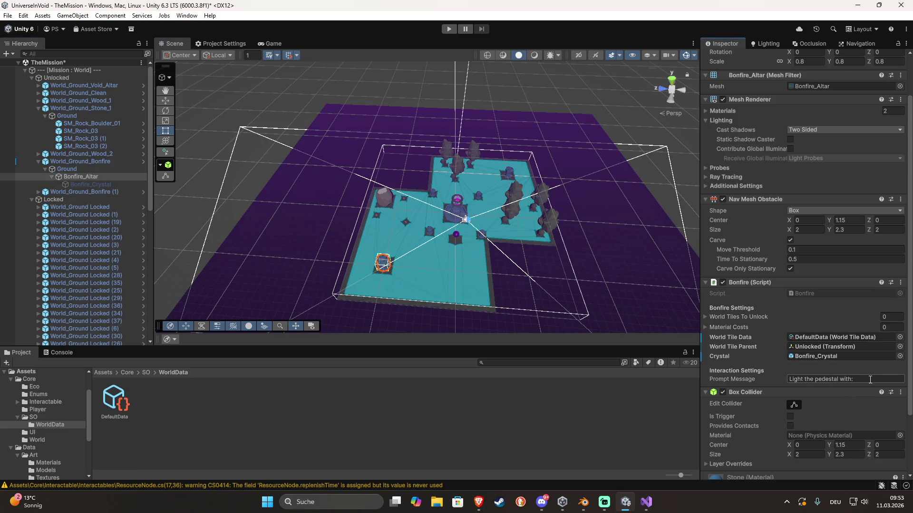
Add two Material Cost entries and set Element 0 to 15 Void_Particle
{"action": "left_click", "coordinate": [704, 327]}
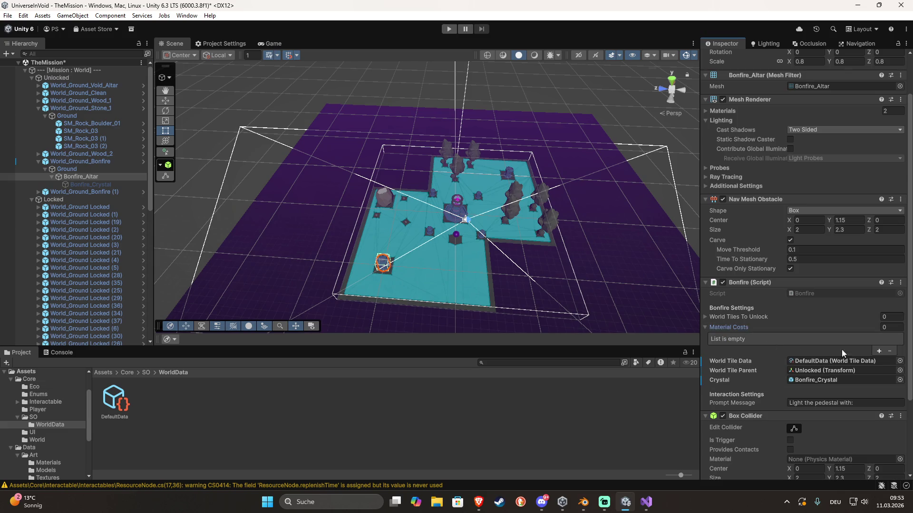
{"action": "left_click", "coordinate": [877, 351]}
{"action": "left_click", "coordinate": [878, 351]}
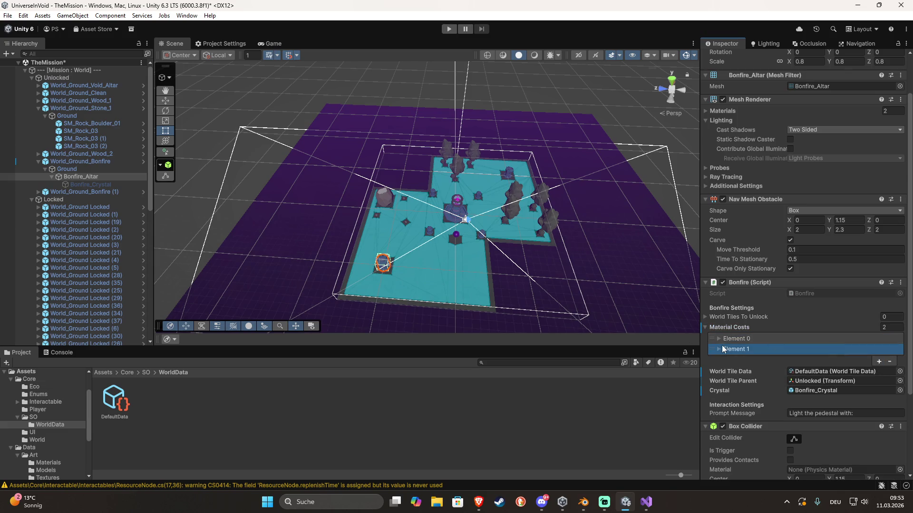
{"action": "left_click", "coordinate": [719, 338]}
{"action": "left_click", "coordinate": [815, 351]}
{"action": "left_click", "coordinate": [831, 367]}
{"action": "key", "text": "Tab"}
{"action": "type", "text": "15"}
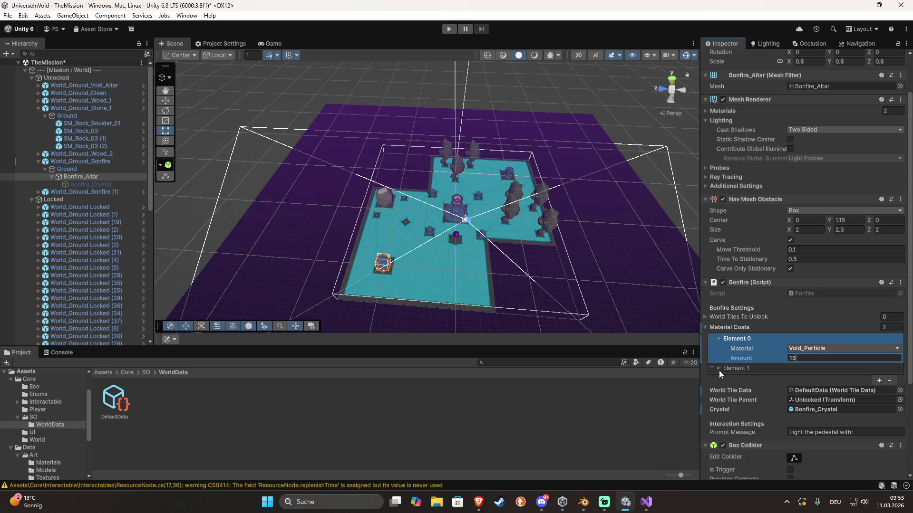
Set Element 1 to 25 Wood, expand World Tiles To Unlock, and lock the Inspector
{"action": "left_click", "coordinate": [719, 368]}
{"action": "left_click", "coordinate": [802, 378]}
{"action": "left_click", "coordinate": [813, 409]}
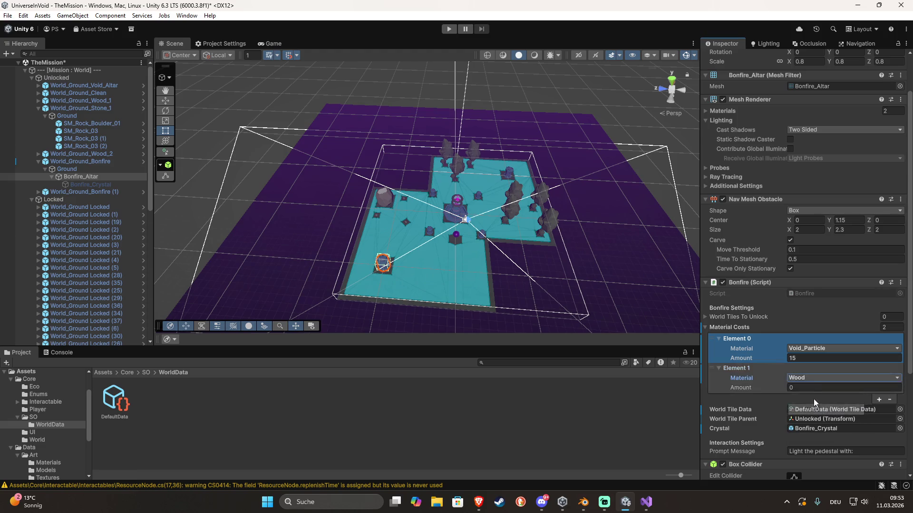
{"action": "key", "text": "Tab"}
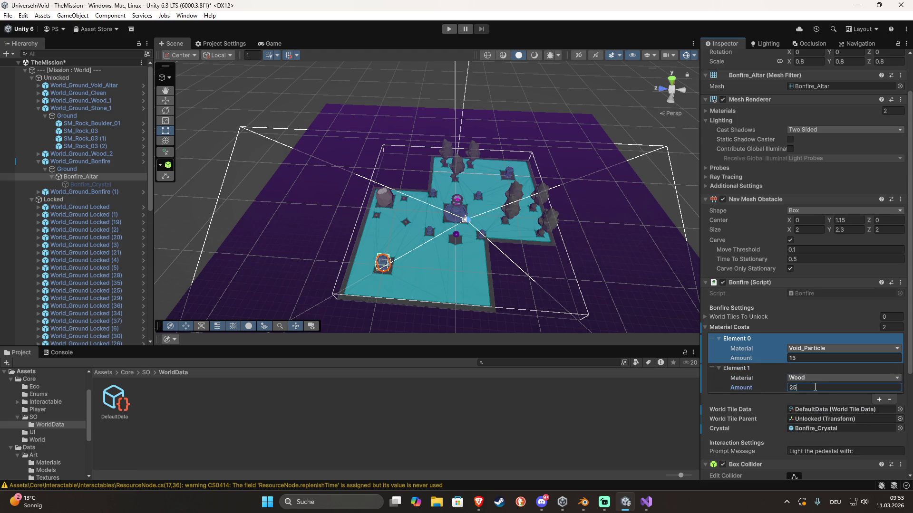
{"action": "type", "text": "25"}
{"action": "left_click", "coordinate": [745, 397]}
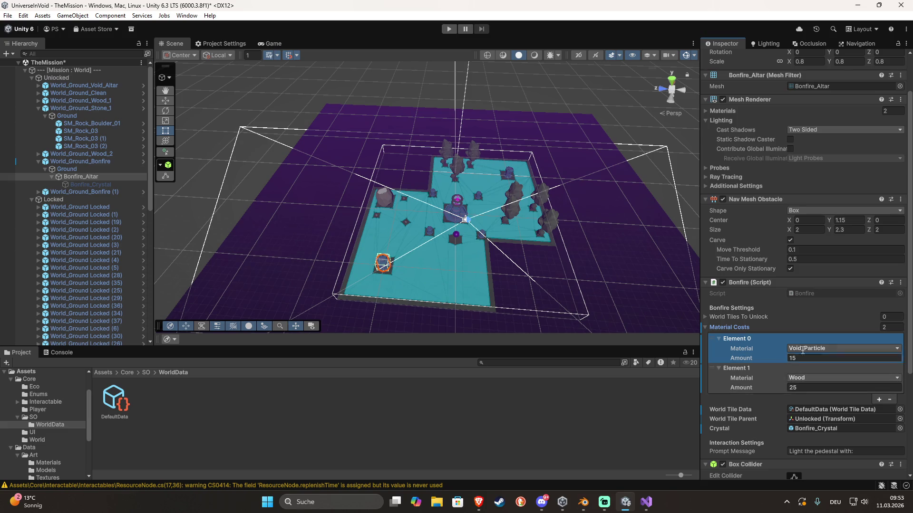
{"action": "left_click", "coordinate": [705, 317]}
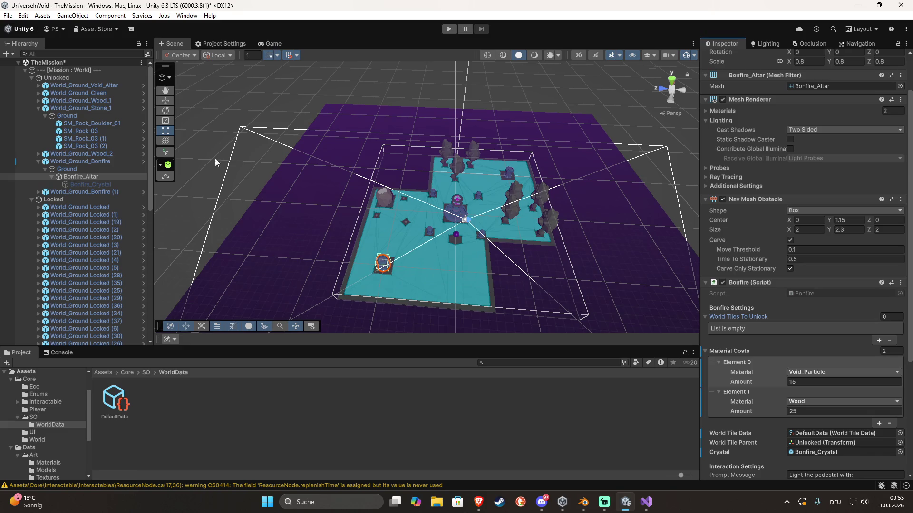
{"action": "left_click", "coordinate": [898, 43]}
Multi-select the World_Ground_Locked tiles surrounding the first bonfire altar in the Scene view
{"action": "left_click", "coordinate": [319, 256]}
{"action": "mouse_move", "coordinate": [324, 214]}
{"action": "left_mouse_down"}
{"action": "mouse_move", "coordinate": [293, 213]}
{"action": "mouse_move", "coordinate": [266, 237]}
{"action": "mouse_move", "coordinate": [264, 293]}
{"action": "mouse_move", "coordinate": [304, 323]}
{"action": "mouse_move", "coordinate": [526, 327]}
{"action": "mouse_move", "coordinate": [509, 326]}
{"action": "left_mouse_up"}
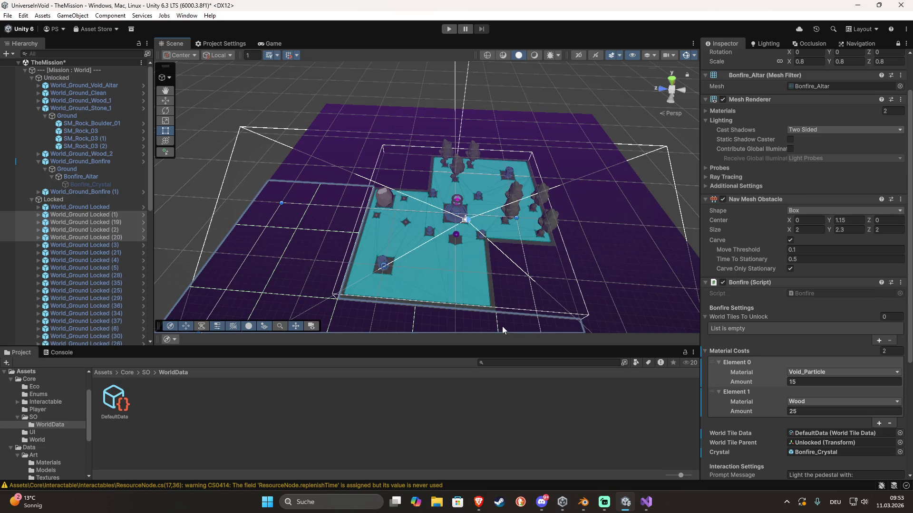
{"action": "scroll", "coordinate": [488, 311], "scroll_direction": "down", "scroll_amount": 3}
{"action": "scroll", "coordinate": [484, 295], "scroll_direction": "up", "scroll_amount": 5}
{"action": "scroll", "coordinate": [483, 251], "scroll_direction": "down", "scroll_amount": 5}
{"action": "scroll", "coordinate": [495, 295], "scroll_direction": "up", "scroll_amount": 2}
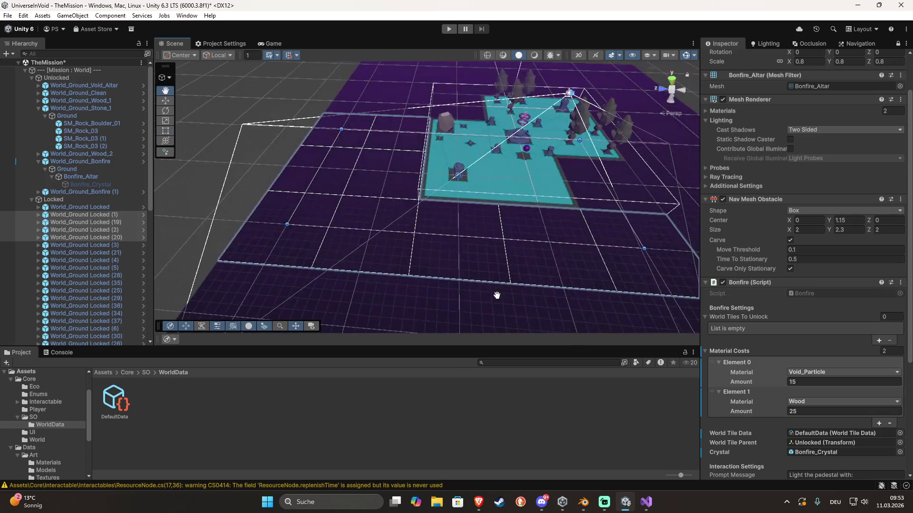
{"action": "scroll", "coordinate": [496, 292], "scroll_direction": "down", "scroll_amount": 2}
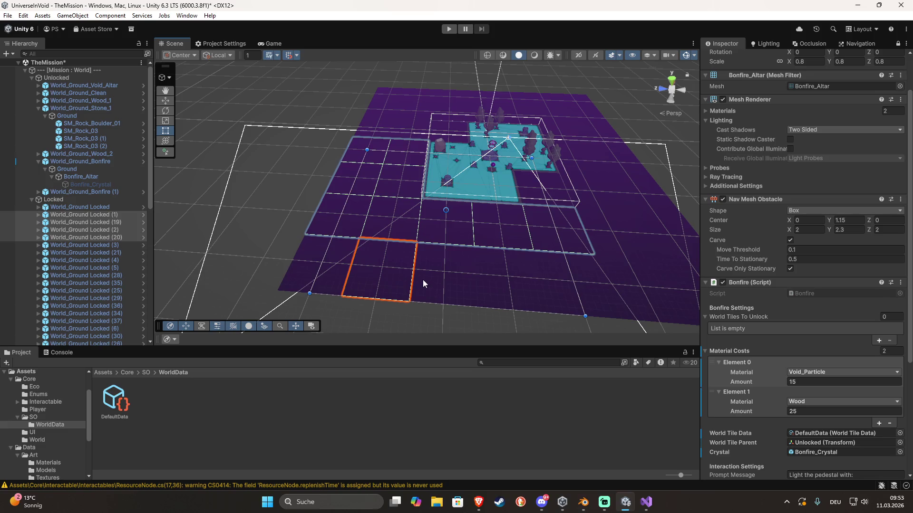
{"action": "left_click", "coordinate": [422, 275], "text": "shift"}
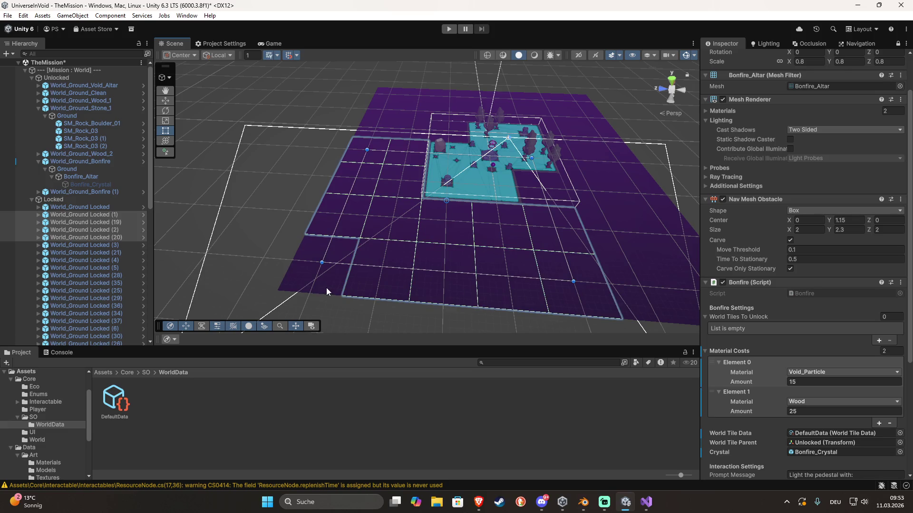
{"action": "mouse_move", "coordinate": [546, 320]}
{"action": "left_mouse_down"}
{"action": "mouse_move", "coordinate": [471, 313]}
{"action": "mouse_move", "coordinate": [429, 292]}
{"action": "left_mouse_up"}
{"action": "left_click", "coordinate": [484, 240], "text": "shift"}
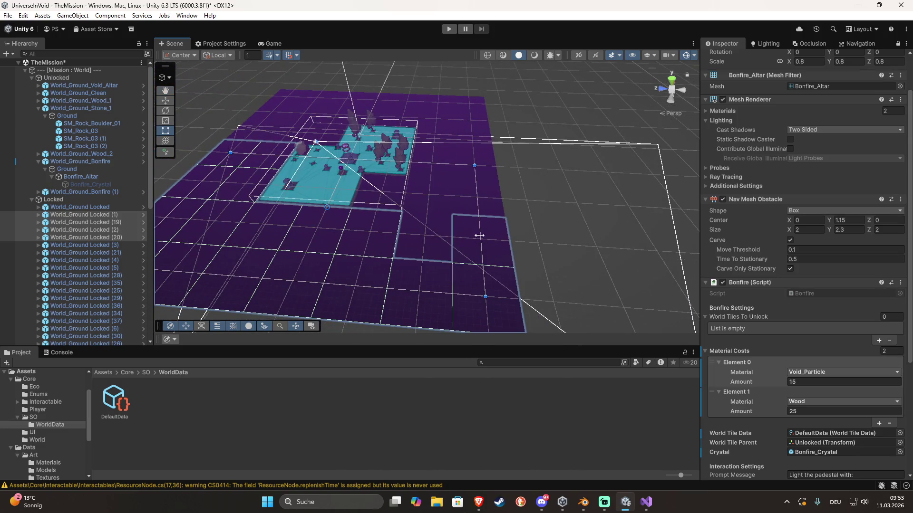
{"action": "scroll", "coordinate": [415, 235], "scroll_direction": "down", "scroll_amount": 2}
{"action": "key", "text": "w"}
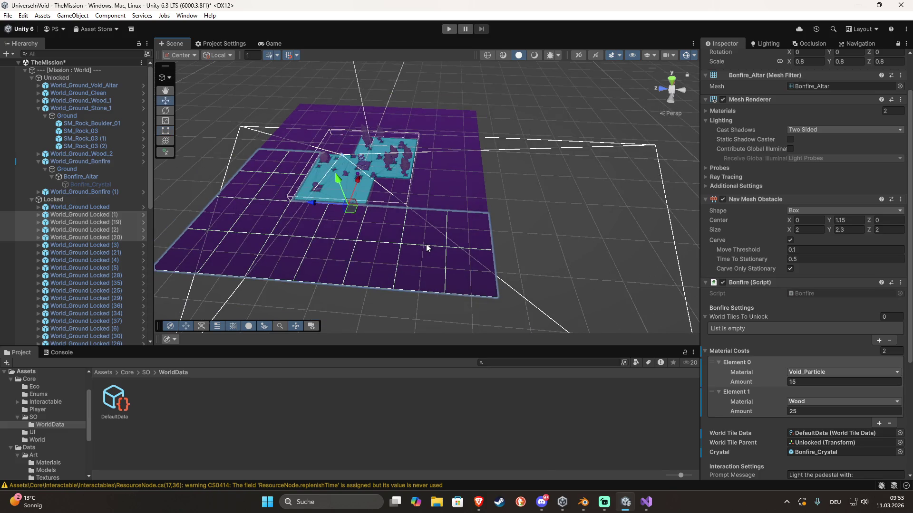
{"action": "left_click_drag", "start_coordinate": [359, 244], "coordinate": [419, 281]}
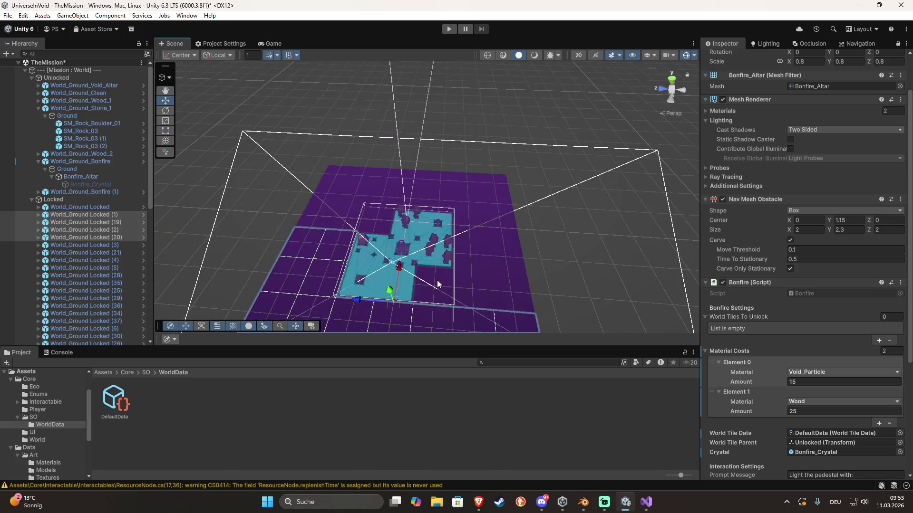
{"action": "left_click", "coordinate": [485, 290], "text": "shift"}
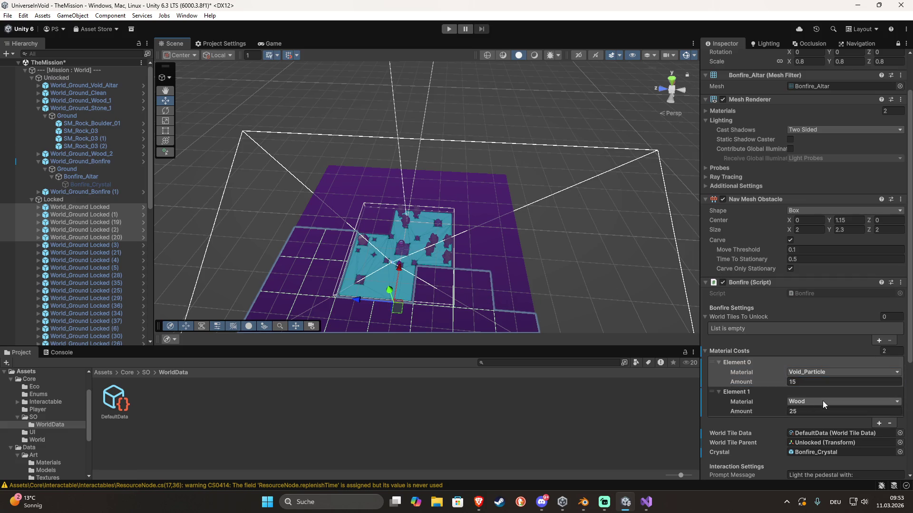
Drag the 20 selected tiles into World Tiles To Unlock, then select the second bonfire tile
{"action": "mouse_move", "coordinate": [70, 209]}
{"action": "left_mouse_down"}
{"action": "mouse_move", "coordinate": [685, 380]}
{"action": "mouse_move", "coordinate": [740, 316]}
{"action": "left_mouse_up"}
{"action": "scroll", "coordinate": [749, 335], "scroll_direction": "down", "scroll_amount": 2}
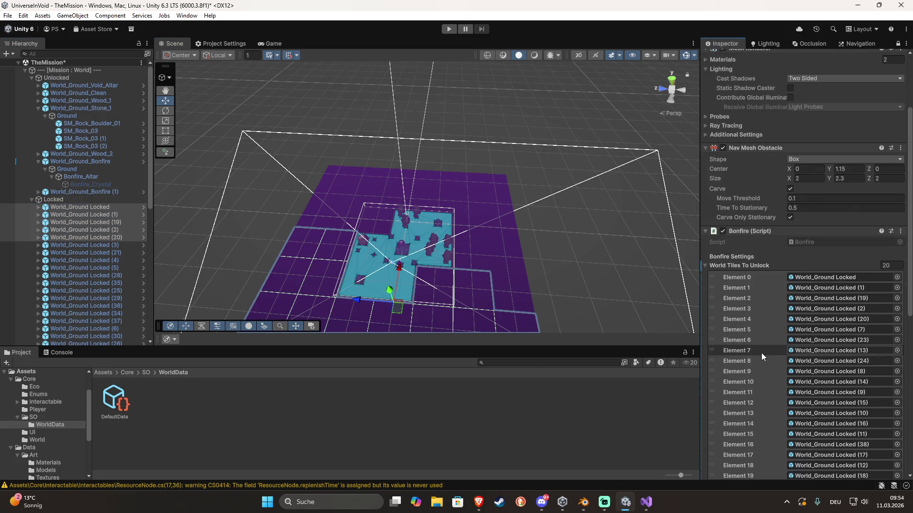
{"action": "scroll", "coordinate": [760, 353], "scroll_direction": "down", "scroll_amount": 3}
{"action": "scroll", "coordinate": [760, 353], "scroll_direction": "up", "scroll_amount": 2}
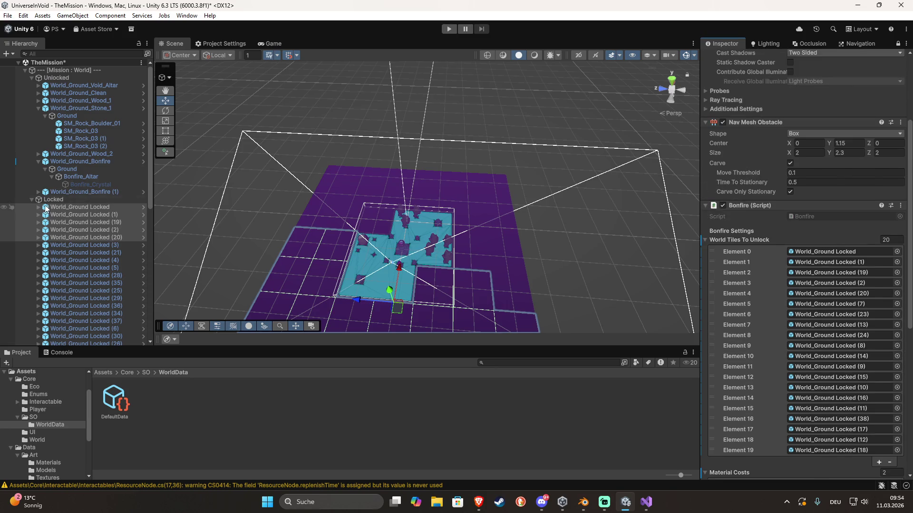
{"action": "left_click", "coordinate": [438, 225]}
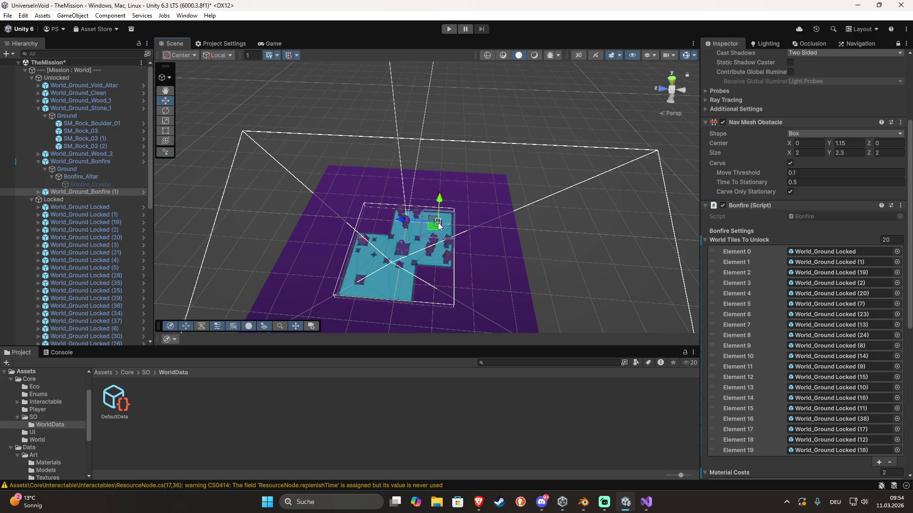
Frame the second bonfire tile and select its Bonfire_Altar child
{"action": "key", "text": "f"}
{"action": "left_click", "coordinate": [438, 223]}
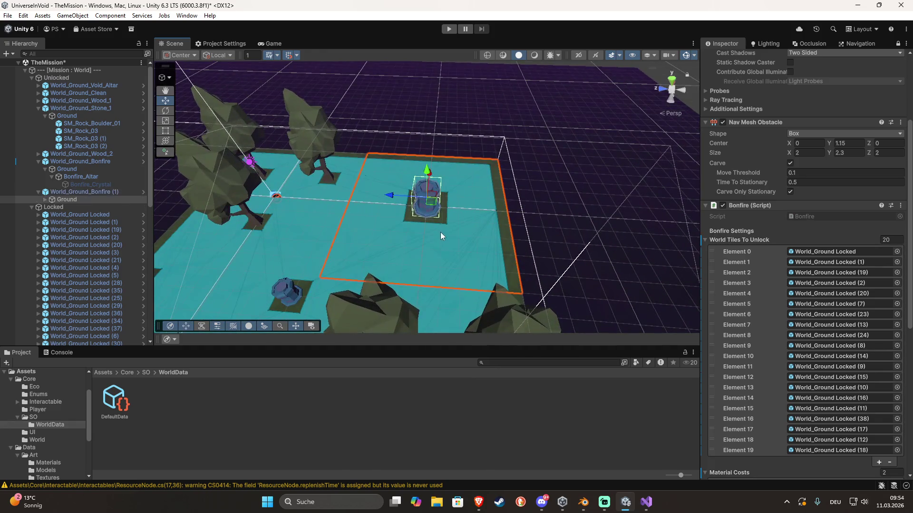
{"action": "left_click", "coordinate": [433, 199]}
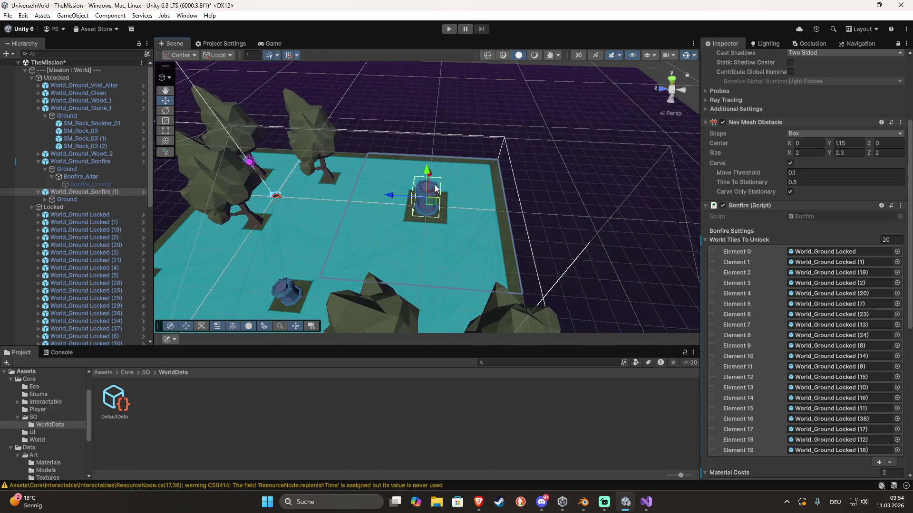
{"action": "left_click", "coordinate": [45, 199]}
{"action": "left_click", "coordinate": [60, 205]}
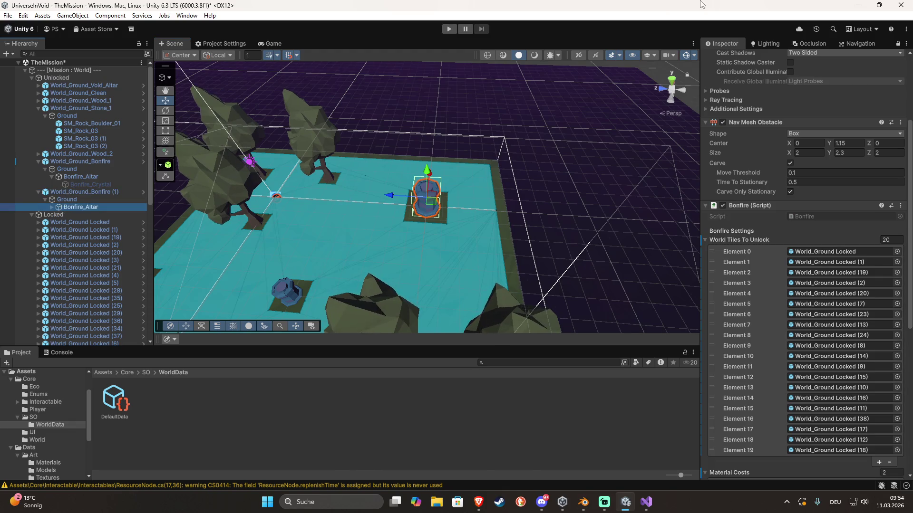
{"action": "left_click", "coordinate": [837, 259]}
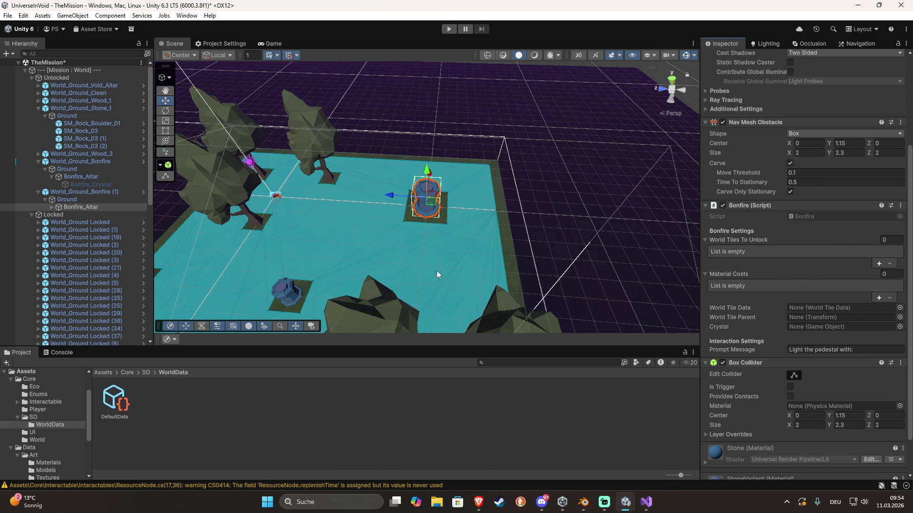
Add two Material Costs to the second altar: 15 Stone and 16 Wood
{"action": "left_click", "coordinate": [877, 298]}
{"action": "left_click", "coordinate": [878, 316]}
{"action": "left_click", "coordinate": [862, 296]}
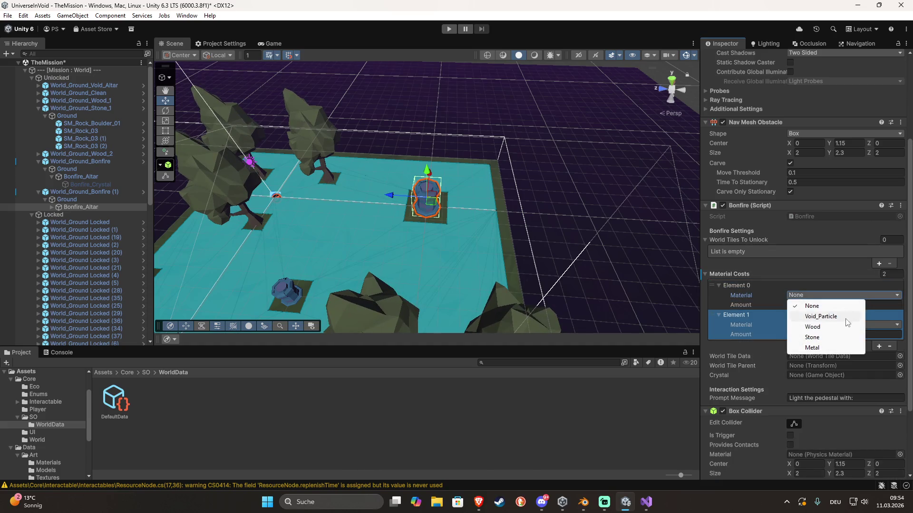
{"action": "left_click", "coordinate": [827, 337]}
{"action": "left_click", "coordinate": [825, 325]}
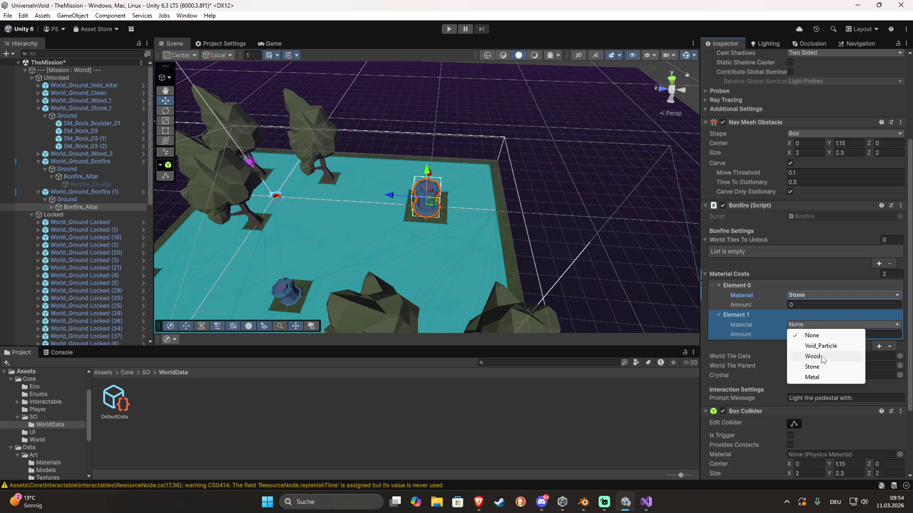
{"action": "left_click", "coordinate": [821, 356]}
{"action": "left_click", "coordinate": [814, 307]}
{"action": "type", "text": "15"}
{"action": "left_click", "coordinate": [823, 315]}
{"action": "left_click", "coordinate": [803, 333]}
{"action": "type", "text": "16"}
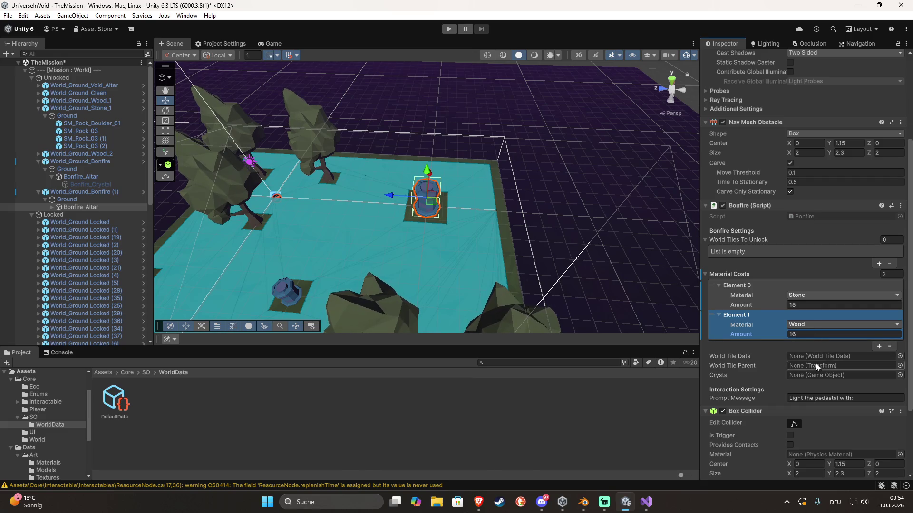
Assign DefaultData as World Tile Data, Unlocked as tile parent, and Bonfire_Crystal as crystal
{"action": "left_click", "coordinate": [899, 356]}
{"action": "double_click", "coordinate": [794, 341]}
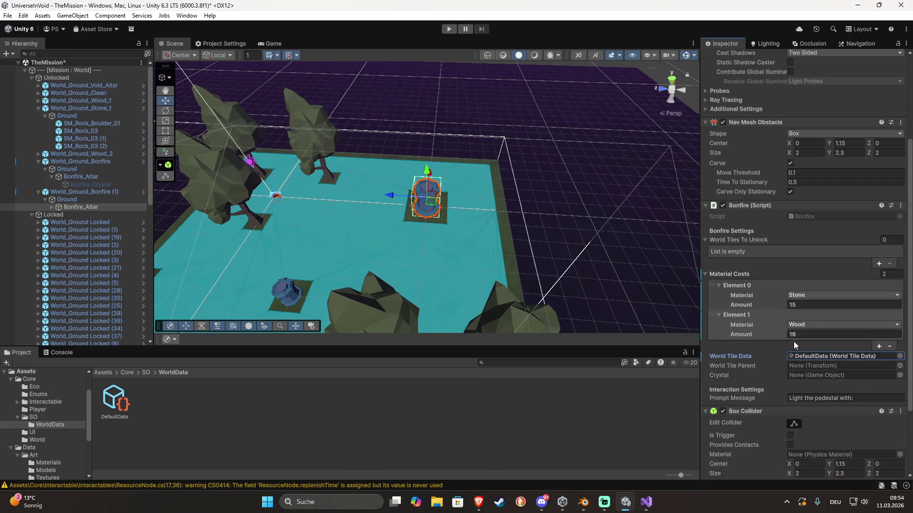
{"action": "mouse_move", "coordinate": [93, 88]}
{"action": "left_mouse_down"}
{"action": "mouse_move", "coordinate": [58, 83]}
{"action": "mouse_move", "coordinate": [358, 155]}
{"action": "mouse_move", "coordinate": [820, 364]}
{"action": "left_mouse_up"}
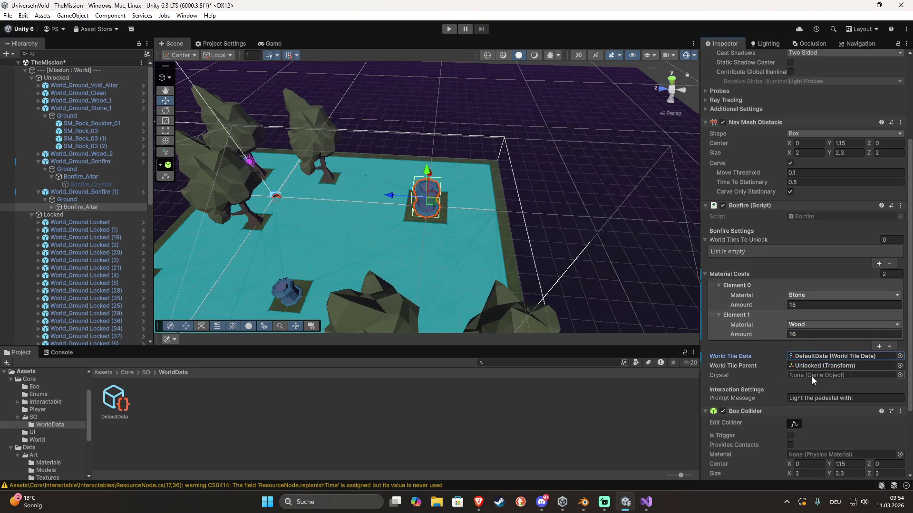
{"action": "left_click", "coordinate": [52, 207]}
{"action": "mouse_move", "coordinate": [72, 214]}
{"action": "left_mouse_down"}
{"action": "mouse_move", "coordinate": [824, 378]}
{"action": "mouse_move", "coordinate": [849, 372]}
{"action": "left_mouse_up"}
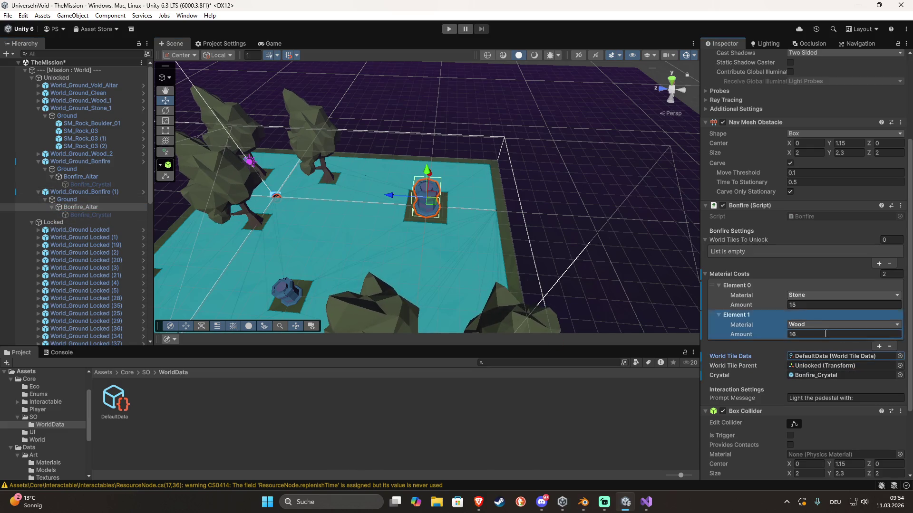
{"action": "mouse_move", "coordinate": [621, 230]}
{"action": "left_mouse_down"}
{"action": "mouse_move", "coordinate": [534, 325]}
{"action": "mouse_move", "coordinate": [601, 291]}
{"action": "mouse_move", "coordinate": [469, 269]}
{"action": "mouse_move", "coordinate": [352, 233]}
{"action": "left_mouse_up"}
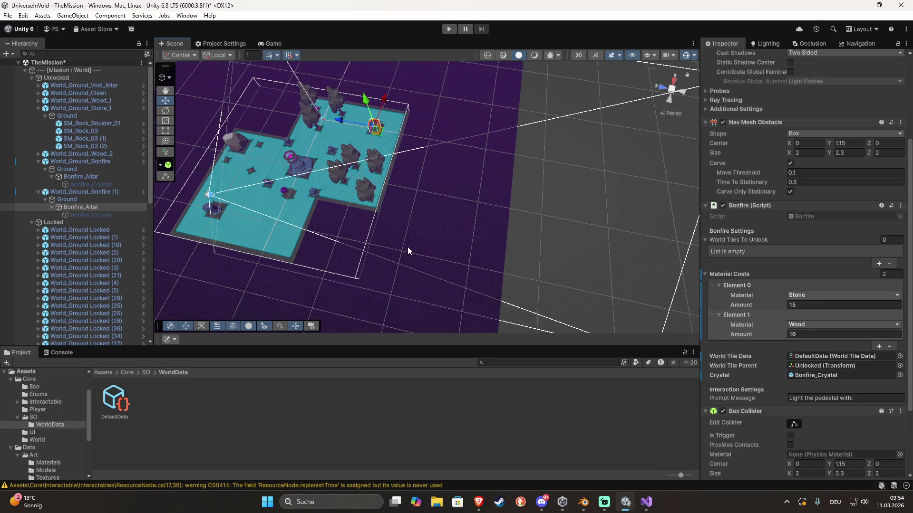
Multi-select locked ground tiles around the second bonfire in the Scene view
{"action": "left_click", "coordinate": [425, 218]}
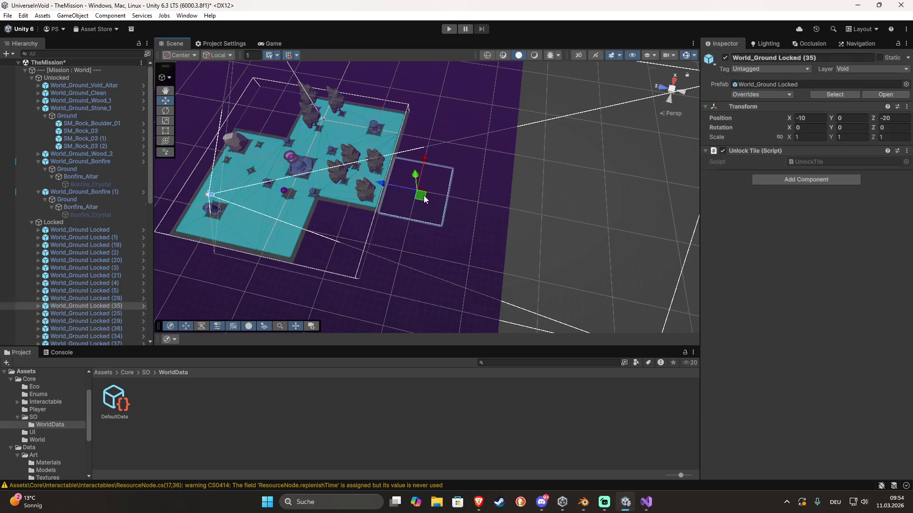
{"action": "left_click", "coordinate": [478, 204], "text": "shift"}
{"action": "left_click", "coordinate": [461, 143], "text": "shift"}
{"action": "left_click", "coordinate": [477, 96], "text": "shift"}
{"action": "left_click", "coordinate": [423, 126], "text": "shift"}
{"action": "mouse_move", "coordinate": [423, 126]}
{"action": "left_mouse_down"}
{"action": "mouse_move", "coordinate": [515, 118]}
{"action": "mouse_move", "coordinate": [483, 86]}
{"action": "mouse_move", "coordinate": [338, 113]}
{"action": "left_mouse_up"}
{"action": "left_click", "coordinate": [475, 84], "text": "shift"}
{"action": "left_click", "coordinate": [401, 168], "text": "shift"}
{"action": "left_click", "coordinate": [440, 172], "text": "shift"}
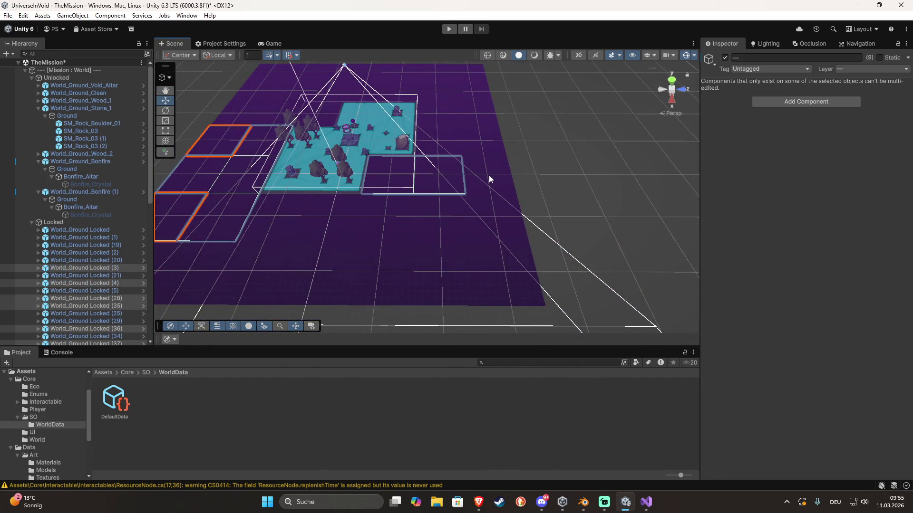
{"action": "left_click", "coordinate": [489, 175], "text": "shift"}
{"action": "left_click", "coordinate": [494, 217], "text": "shift"}
{"action": "left_click", "coordinate": [439, 221], "text": "shift"}
{"action": "left_click", "coordinate": [381, 223], "text": "shift"}
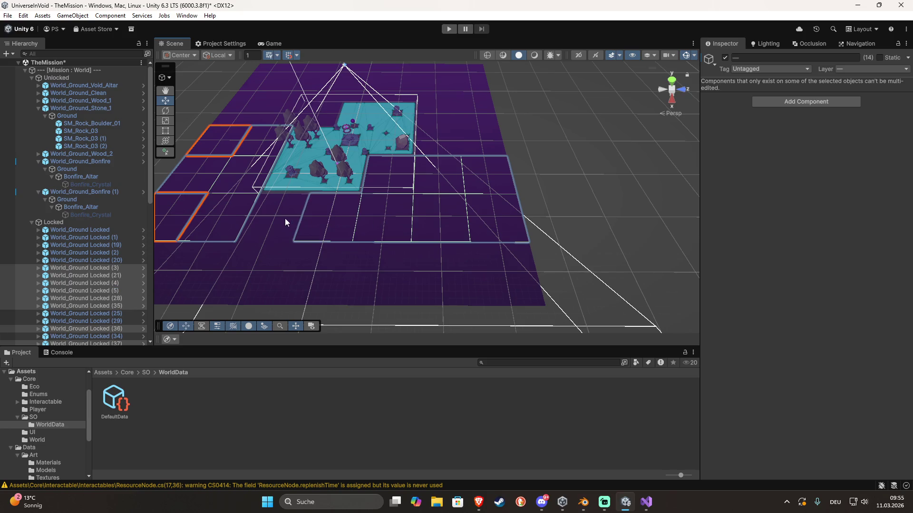
{"action": "left_click_drag", "start_coordinate": [279, 240], "coordinate": [364, 234]}
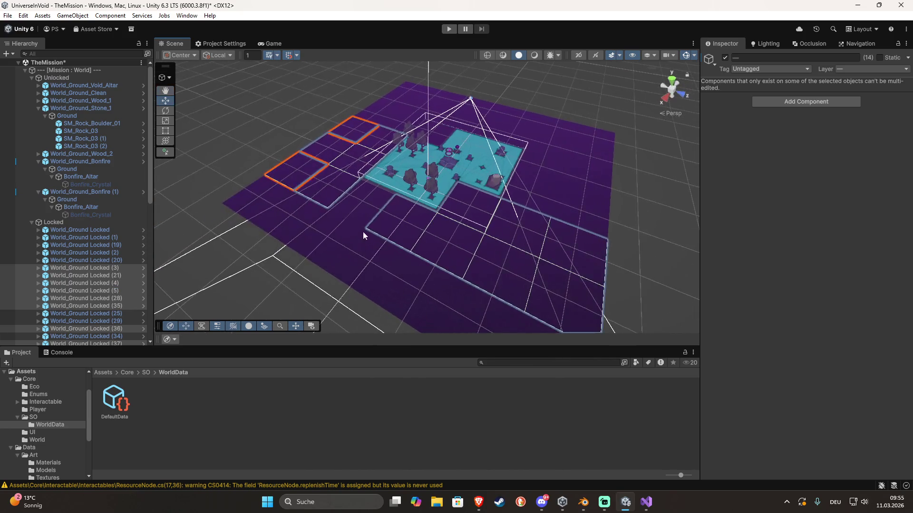
Adjust the locked-tile selection further, then clear it to start over
{"action": "left_click", "coordinate": [354, 213], "text": "shift"}
{"action": "left_click", "coordinate": [339, 240], "text": "shift"}
{"action": "mouse_move", "coordinate": [339, 240]}
{"action": "left_mouse_down"}
{"action": "mouse_move", "coordinate": [387, 261]}
{"action": "mouse_move", "coordinate": [507, 265]}
{"action": "left_mouse_up"}
{"action": "left_click", "coordinate": [489, 233], "text": "shift"}
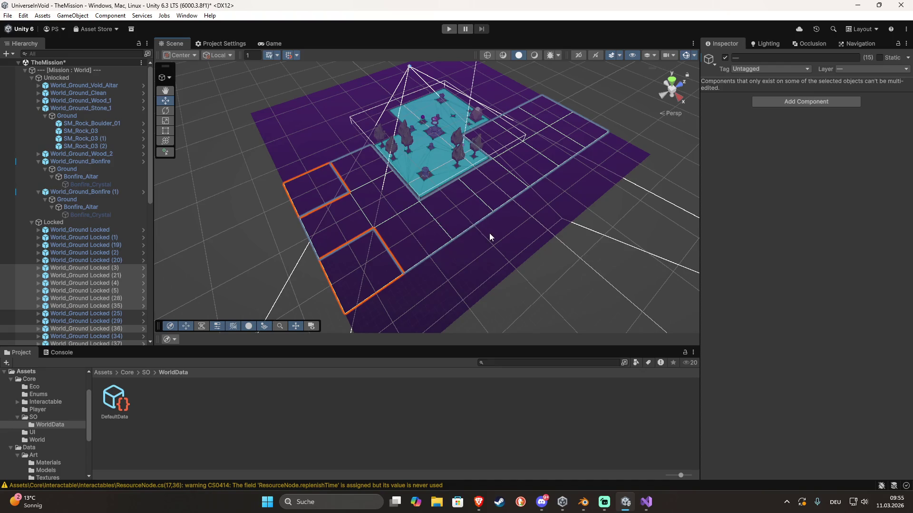
{"action": "left_click", "coordinate": [453, 270], "text": "shift"}
{"action": "left_click", "coordinate": [428, 290], "text": "shift"}
{"action": "left_click", "coordinate": [407, 304], "text": "shift"}
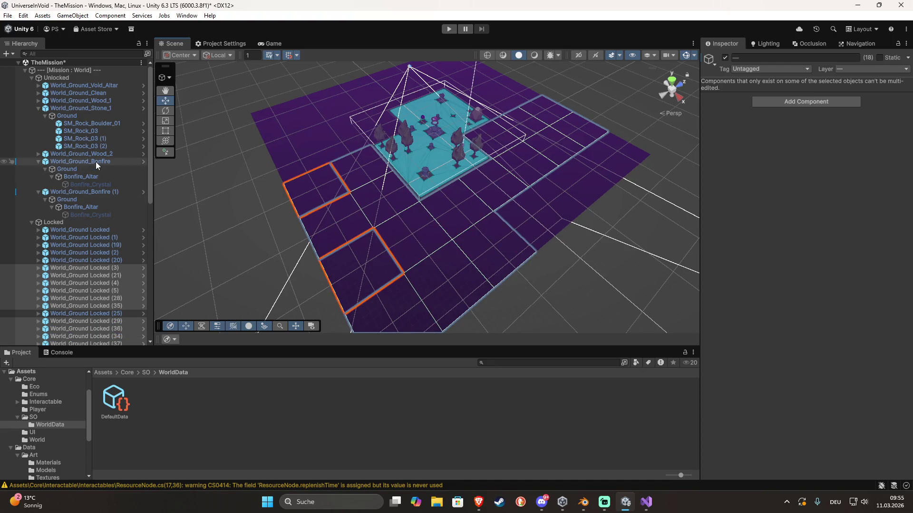
{"action": "scroll", "coordinate": [95, 164], "scroll_direction": "down", "scroll_amount": 15}
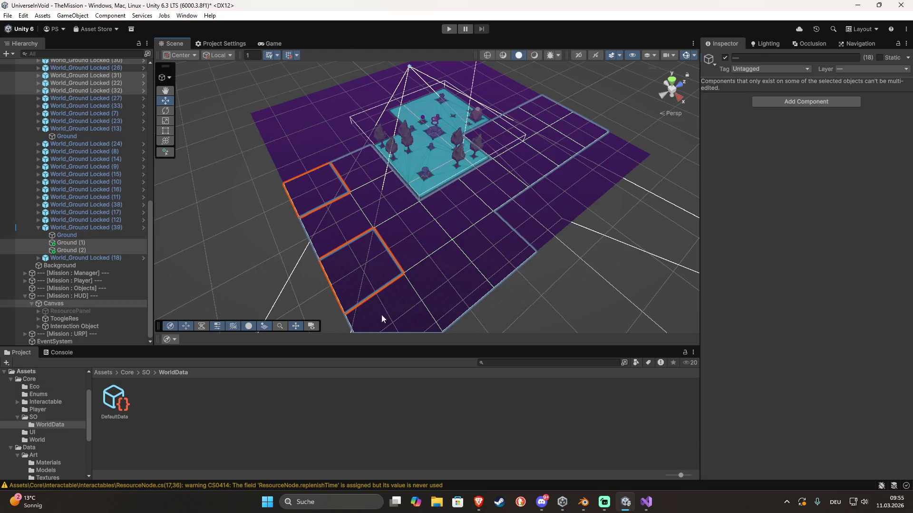
{"action": "left_click", "coordinate": [528, 216], "text": "shift"}
{"action": "key", "text": "Right"}
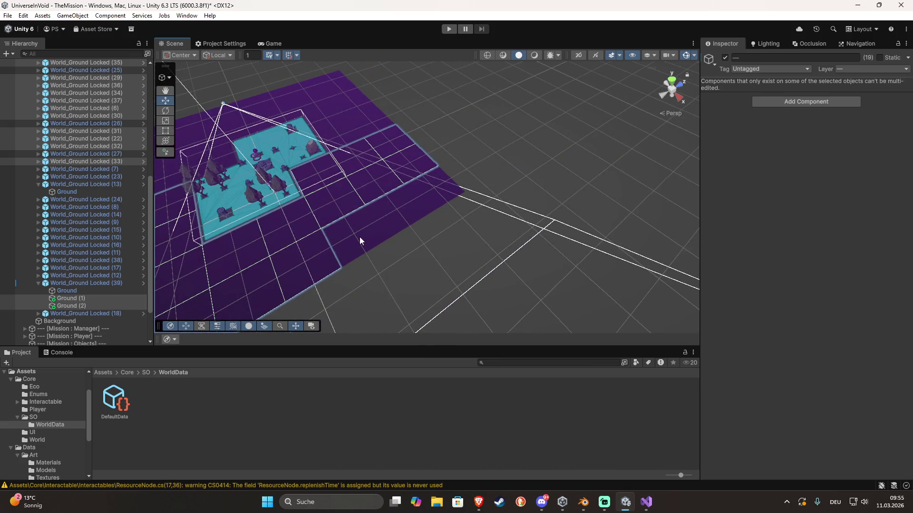
{"action": "left_click", "coordinate": [359, 237], "text": "shift"}
{"action": "left_click", "coordinate": [396, 209], "text": "shift"}
{"action": "left_click", "coordinate": [443, 187], "text": "shift"}
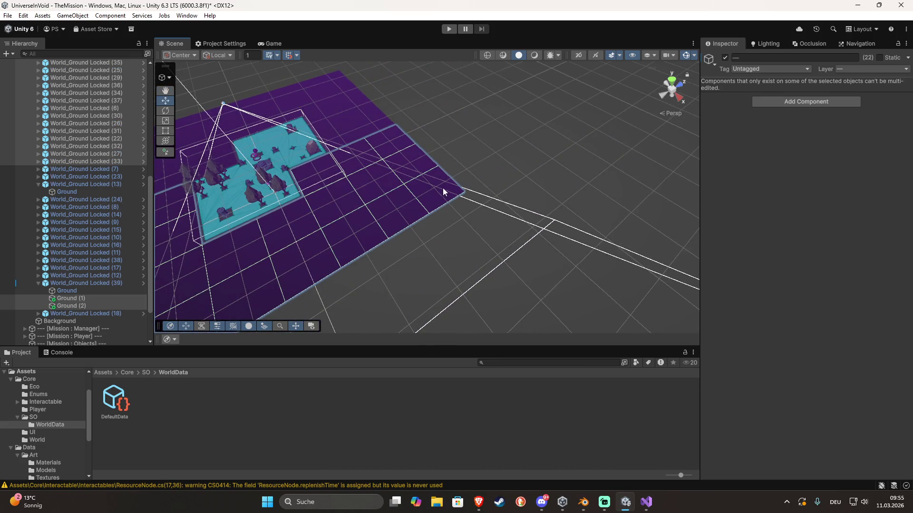
{"action": "left_click", "coordinate": [507, 278]}
Reselect the second bonfire's altar and lock its Inspector
{"action": "left_click_drag", "start_coordinate": [507, 279], "coordinate": [298, 239]}
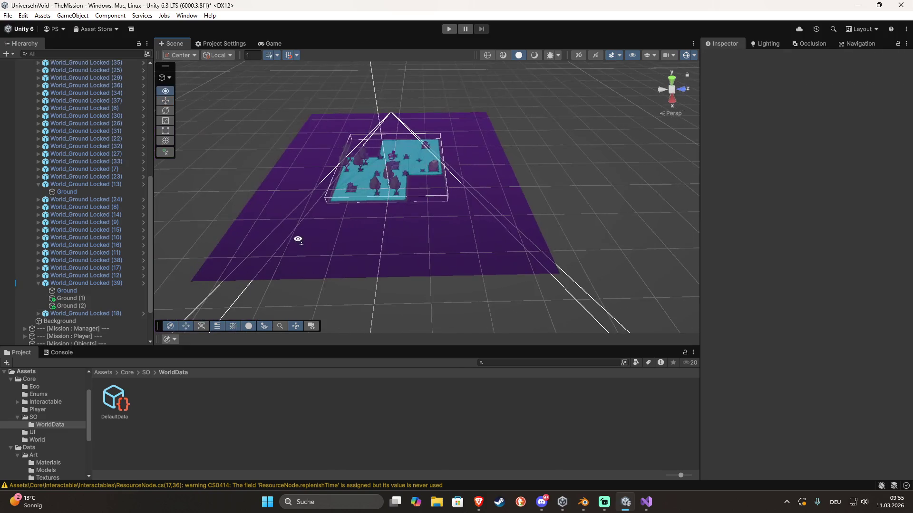
{"action": "left_click", "coordinate": [371, 83]}
{"action": "left_click", "coordinate": [615, 156]}
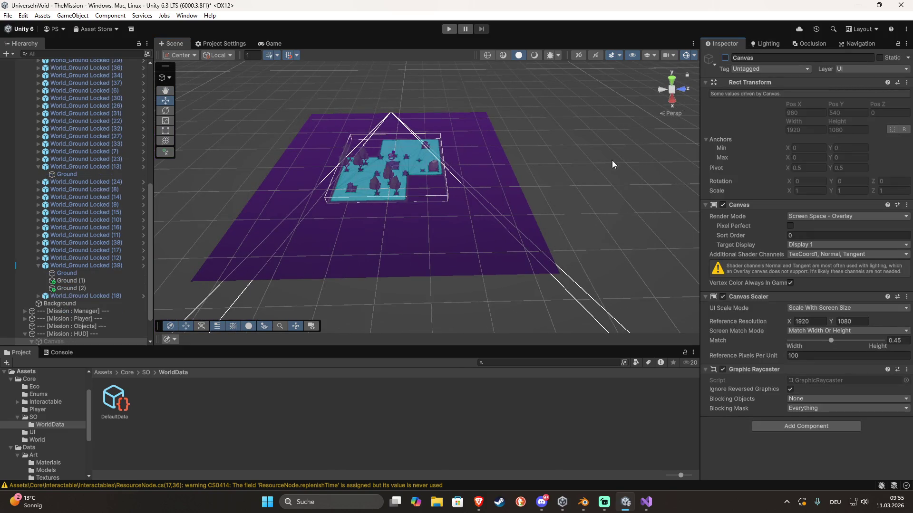
{"action": "left_click", "coordinate": [353, 190]}
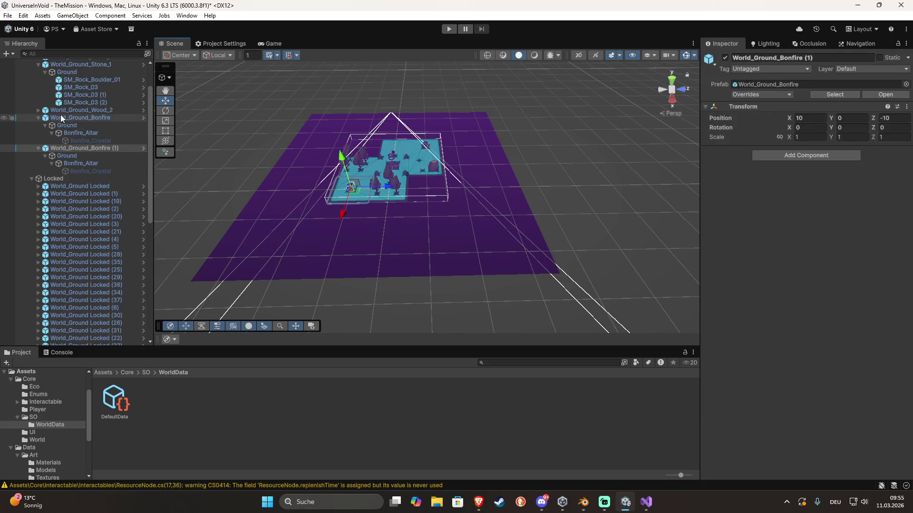
{"action": "left_click", "coordinate": [80, 163]}
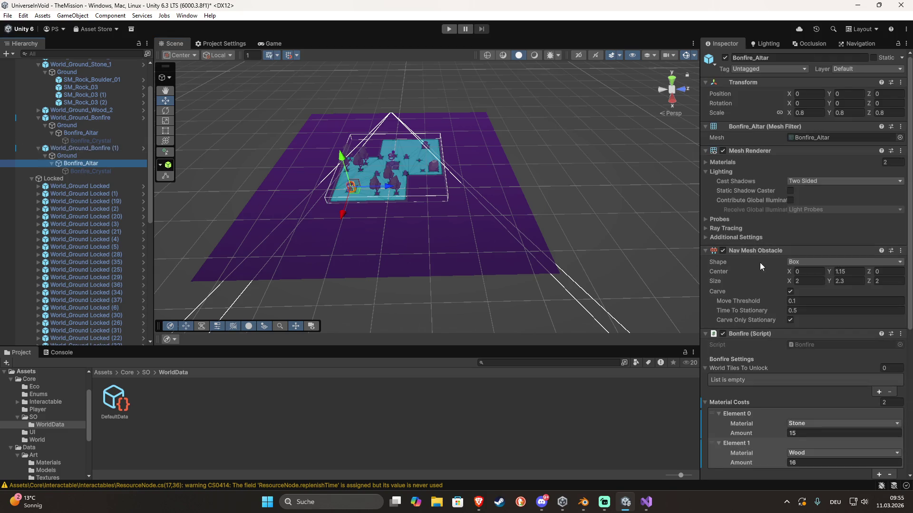
{"action": "left_click", "coordinate": [892, 52]}
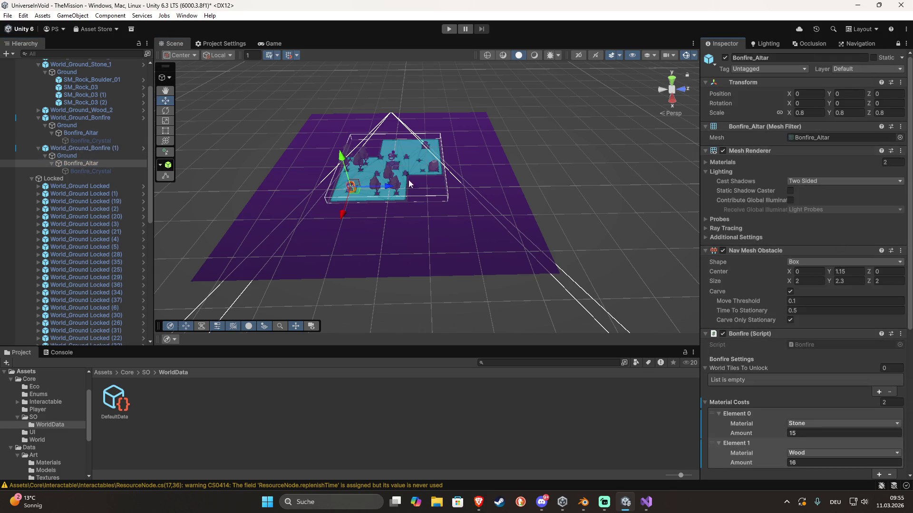
Select the locked tiles around the altar using clicks and box-selection
{"action": "left_click", "coordinate": [291, 204]}
{"action": "left_click", "coordinate": [319, 183], "text": "ctrl"}
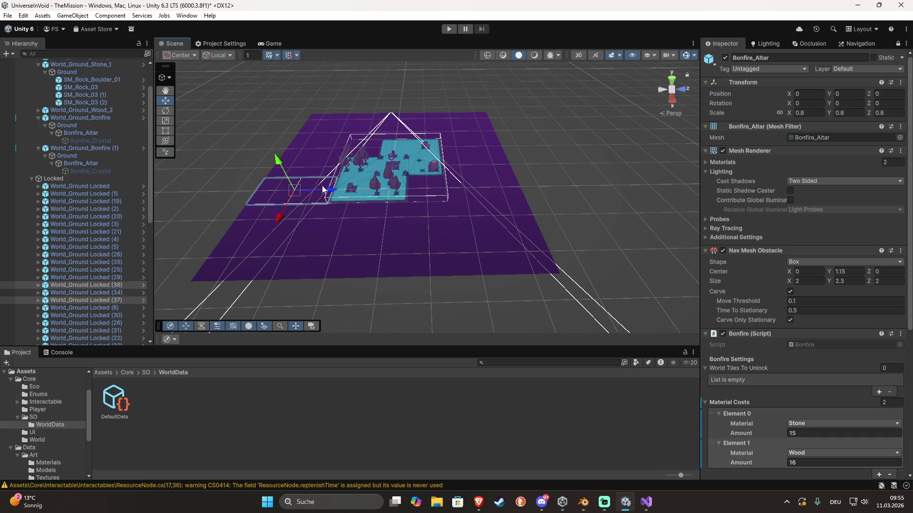
{"action": "left_click", "coordinate": [312, 213], "text": "ctrl"}
{"action": "left_click", "coordinate": [299, 164]}
{"action": "mouse_move", "coordinate": [250, 242]}
{"action": "left_mouse_down"}
{"action": "mouse_move", "coordinate": [278, 258]}
{"action": "mouse_move", "coordinate": [346, 219]}
{"action": "mouse_move", "coordinate": [392, 249]}
{"action": "mouse_move", "coordinate": [430, 213]}
{"action": "mouse_move", "coordinate": [509, 225]}
{"action": "mouse_move", "coordinate": [464, 285]}
{"action": "mouse_move", "coordinate": [420, 299]}
{"action": "left_mouse_up"}
{"action": "mouse_move", "coordinate": [499, 189]}
{"action": "left_mouse_down"}
{"action": "mouse_move", "coordinate": [418, 183]}
{"action": "mouse_move", "coordinate": [496, 163]}
{"action": "left_mouse_up"}
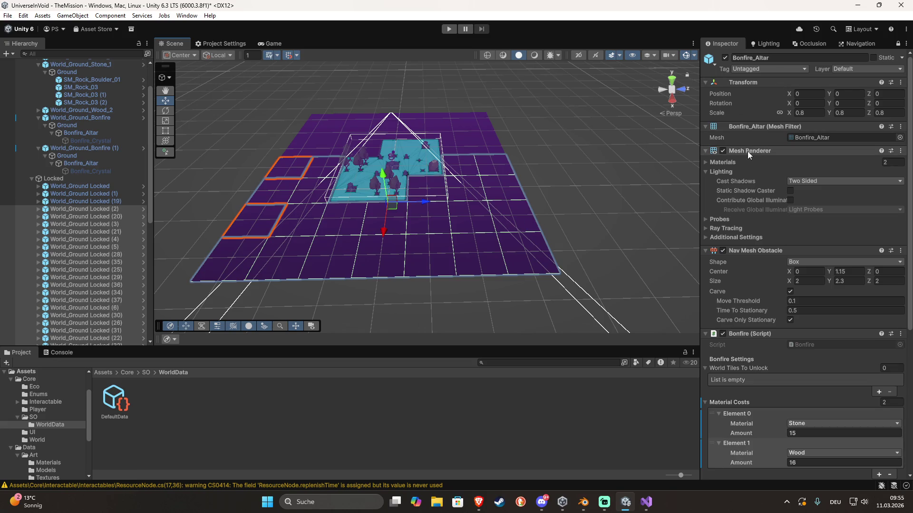
Drag the selected Hierarchy rows into World Tiles To Unlock, giving 23 tiles
{"action": "left_click", "coordinate": [125, 224]}
{"action": "left_click", "coordinate": [597, 386]}
{"action": "mouse_move", "coordinate": [687, 422]}
{"action": "left_mouse_down"}
{"action": "mouse_move", "coordinate": [722, 409]}
{"action": "mouse_move", "coordinate": [751, 368]}
{"action": "left_mouse_up"}
{"action": "left_click", "coordinate": [614, 265]}
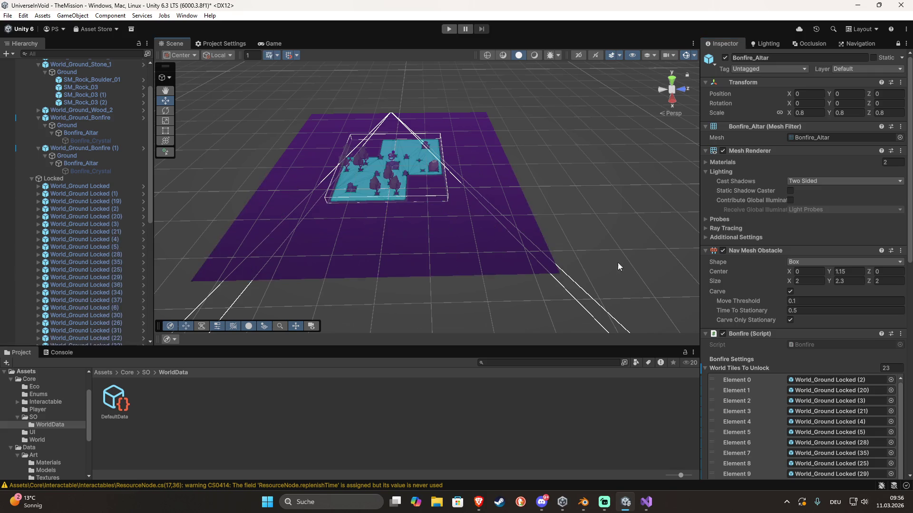
Switch to the Game view and run a quick play-mode test, then stop
{"action": "left_click", "coordinate": [269, 44]}
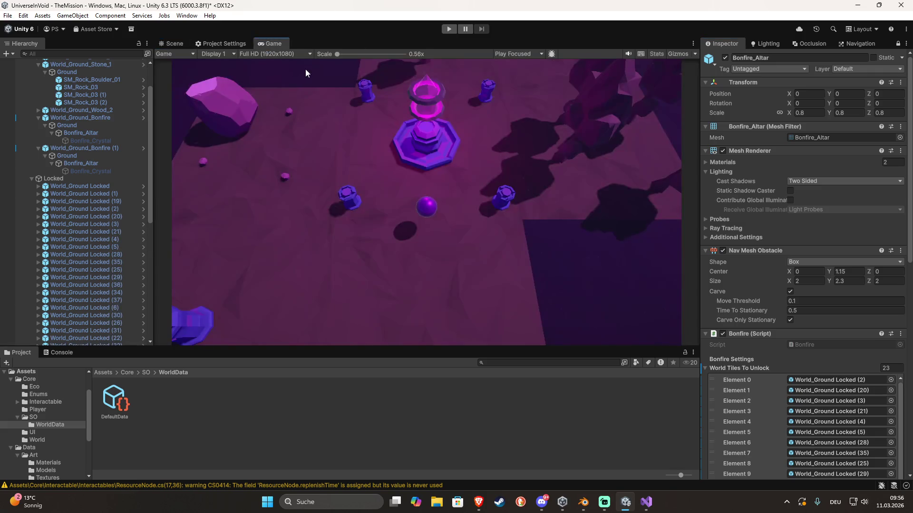
{"action": "scroll", "coordinate": [765, 284], "scroll_direction": "down", "scroll_amount": 15}
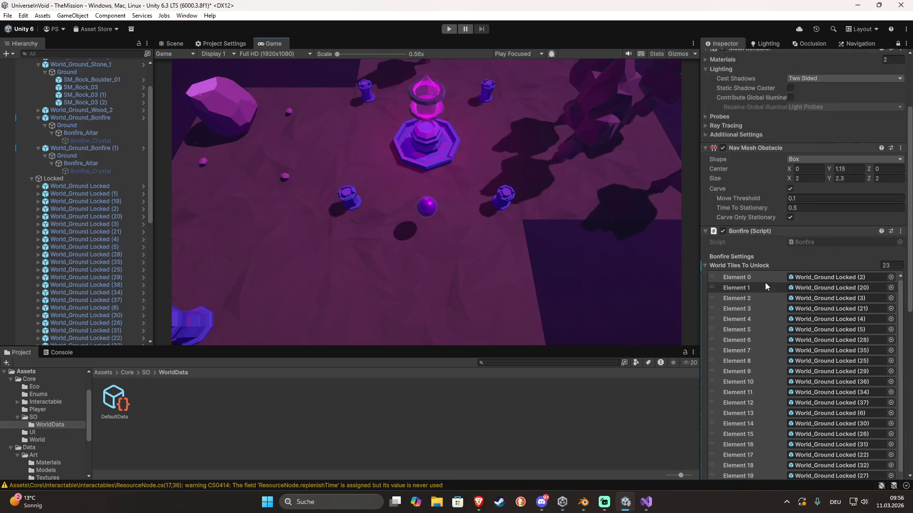
{"action": "scroll", "coordinate": [763, 279], "scroll_direction": "down", "scroll_amount": 2}
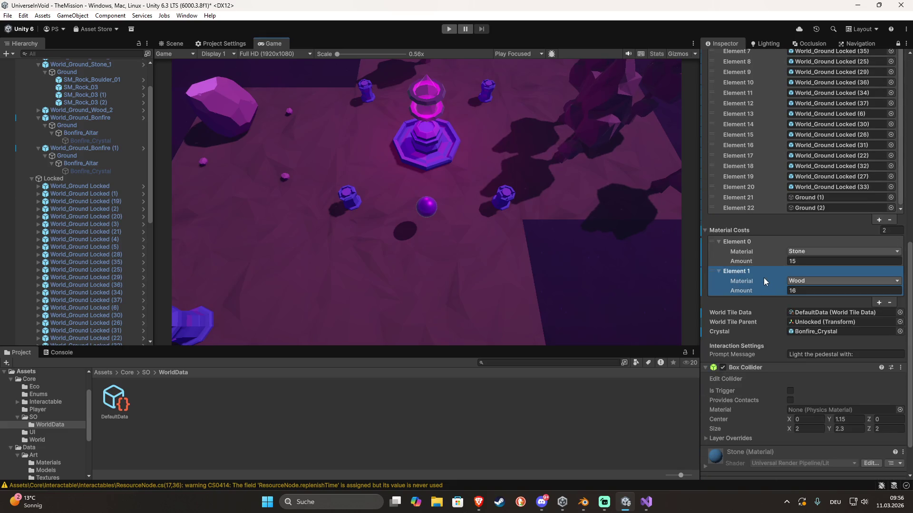
{"action": "scroll", "coordinate": [746, 309], "scroll_direction": "down", "scroll_amount": 2}
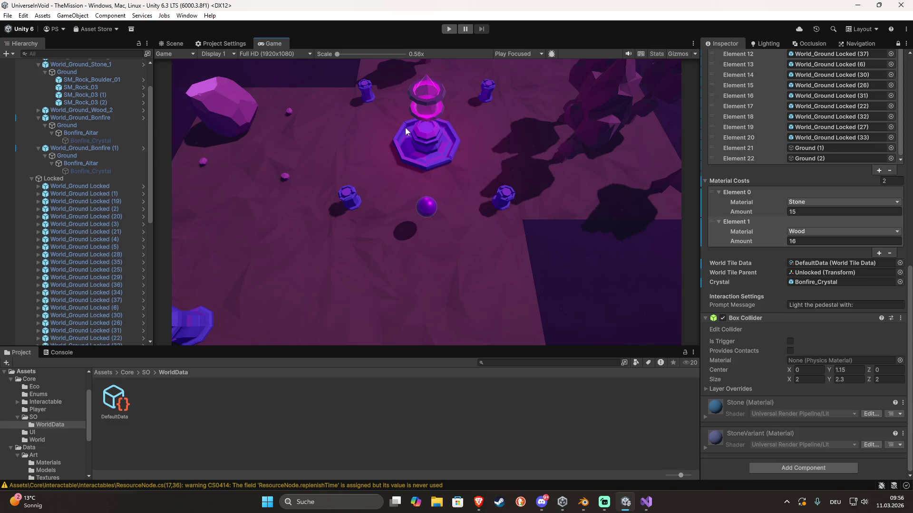
{"action": "left_click", "coordinate": [449, 31]}
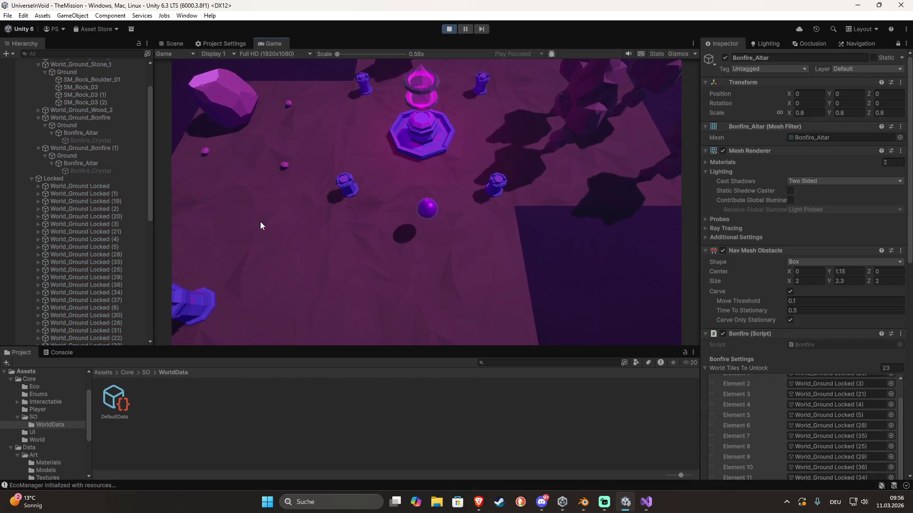
{"action": "left_click", "coordinate": [449, 29]}
Enable the Canvas object under Mission HUD in the Inspector
{"action": "scroll", "coordinate": [104, 189], "scroll_direction": "down", "scroll_amount": 10}
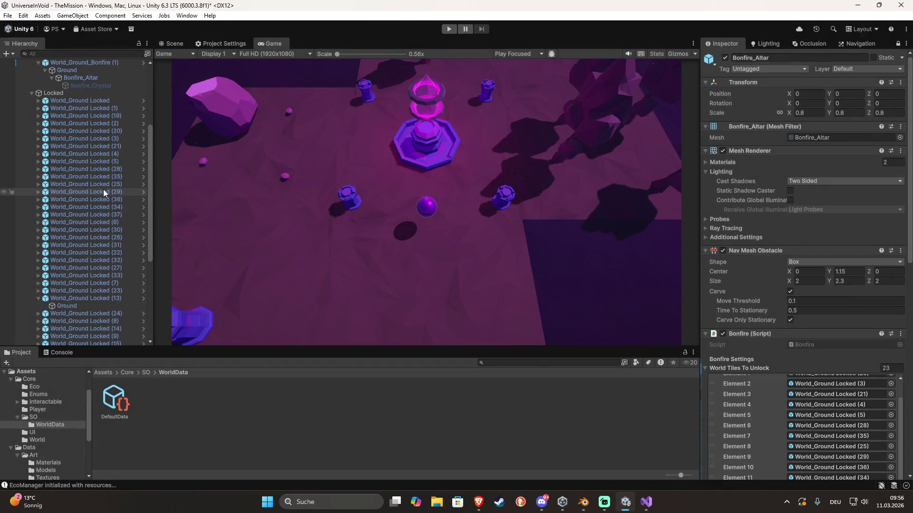
{"action": "scroll", "coordinate": [99, 204], "scroll_direction": "down", "scroll_amount": 3}
{"action": "left_click", "coordinate": [57, 303]}
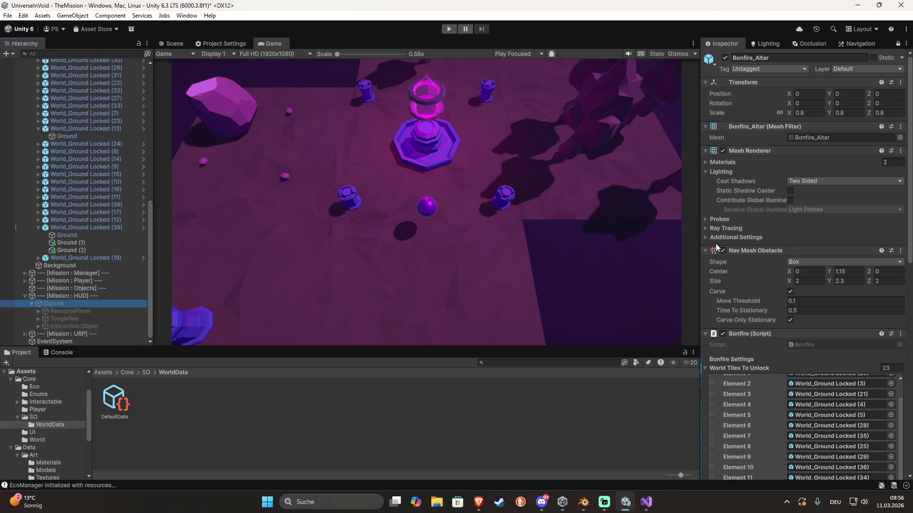
{"action": "left_click", "coordinate": [725, 58]}
{"action": "left_click", "coordinate": [726, 58]}
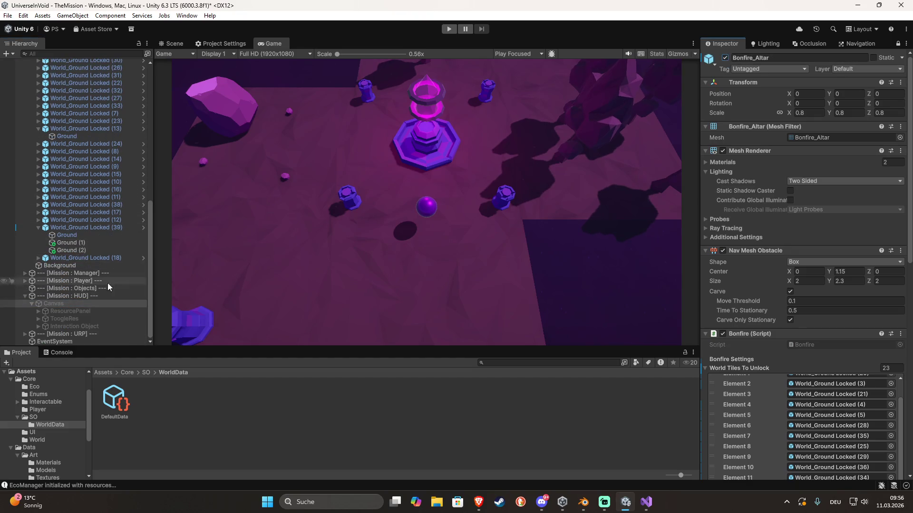
{"action": "left_click", "coordinate": [896, 44]}
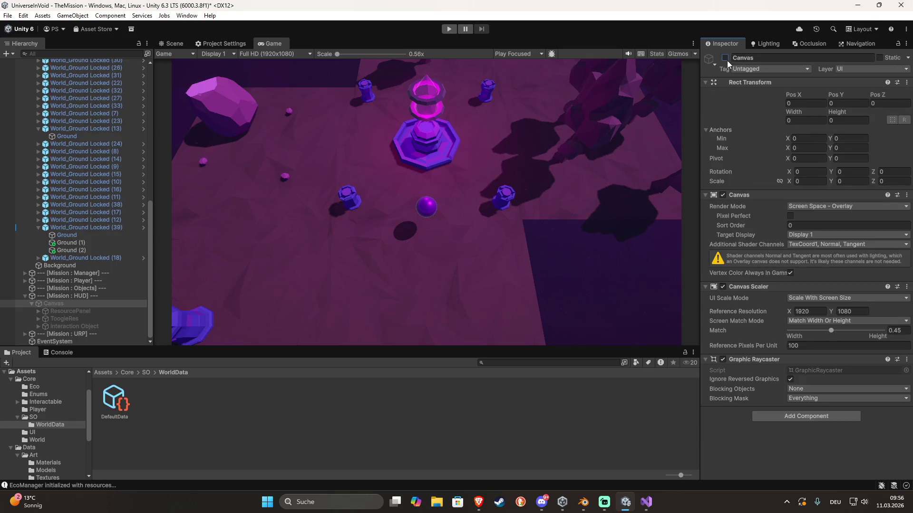
{"action": "left_click", "coordinate": [725, 58]}
Play again, open the Res resource panel, move the player ball, then stop
{"action": "left_click", "coordinate": [448, 30]}
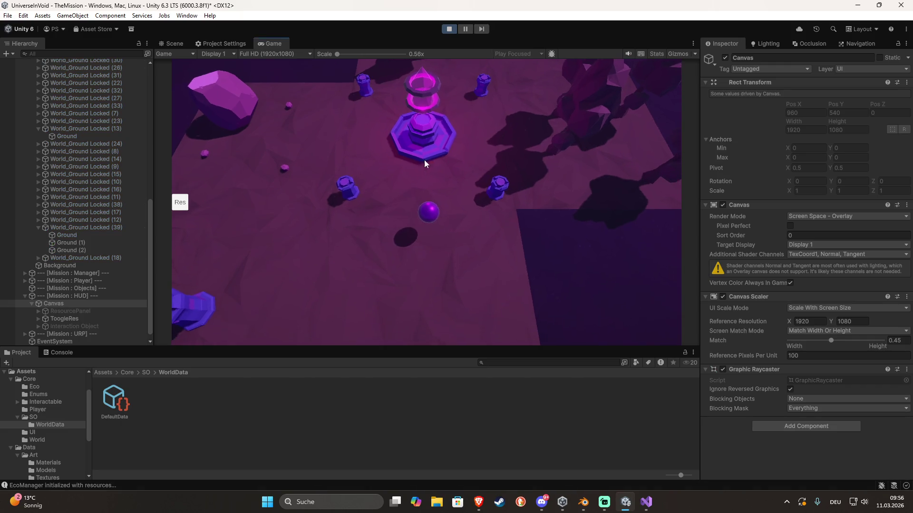
{"action": "left_click", "coordinate": [180, 202]}
{"action": "left_click", "coordinate": [319, 242]}
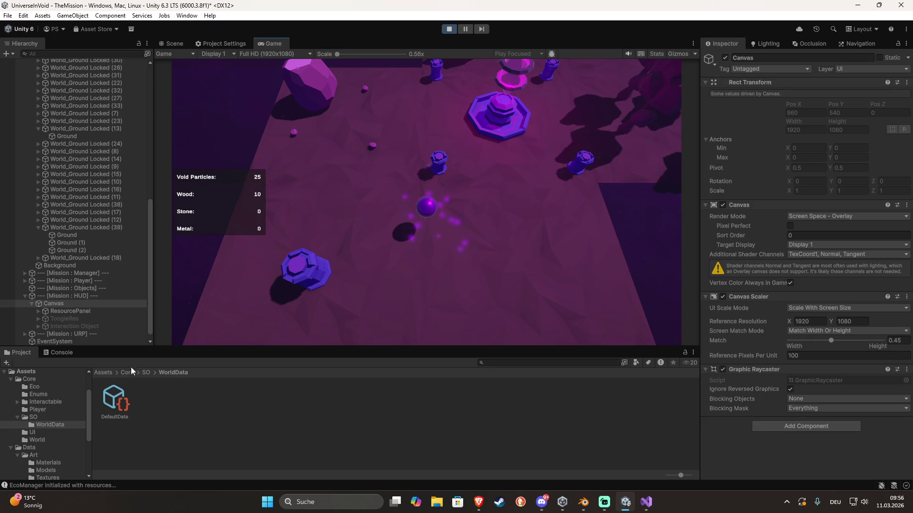
{"action": "left_click", "coordinate": [448, 28]}
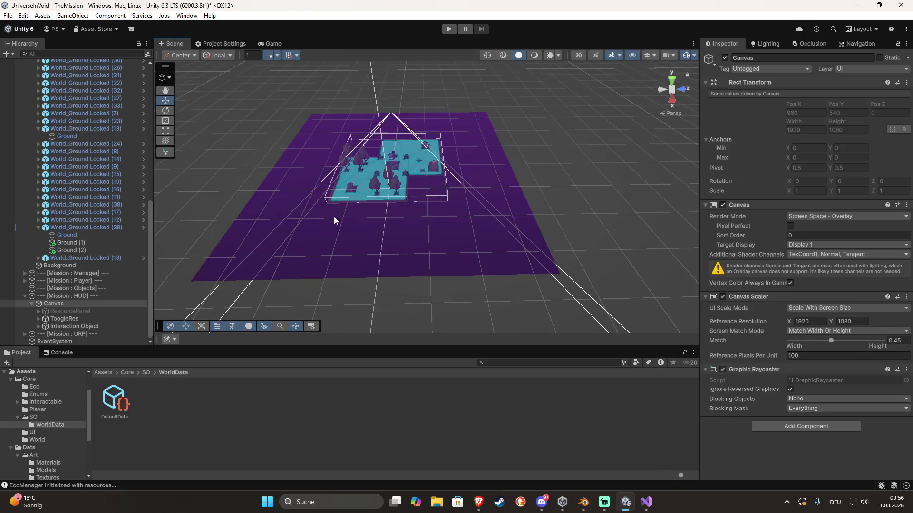
Put the first Bonfire_Altar on the Interactable layer, applying it to this object only
{"action": "left_click", "coordinate": [352, 191]}
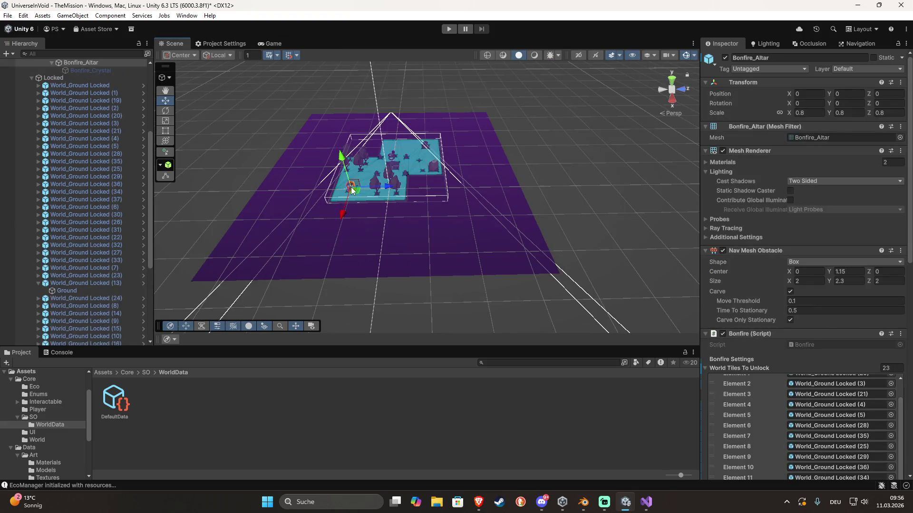
{"action": "left_click", "coordinate": [878, 71]}
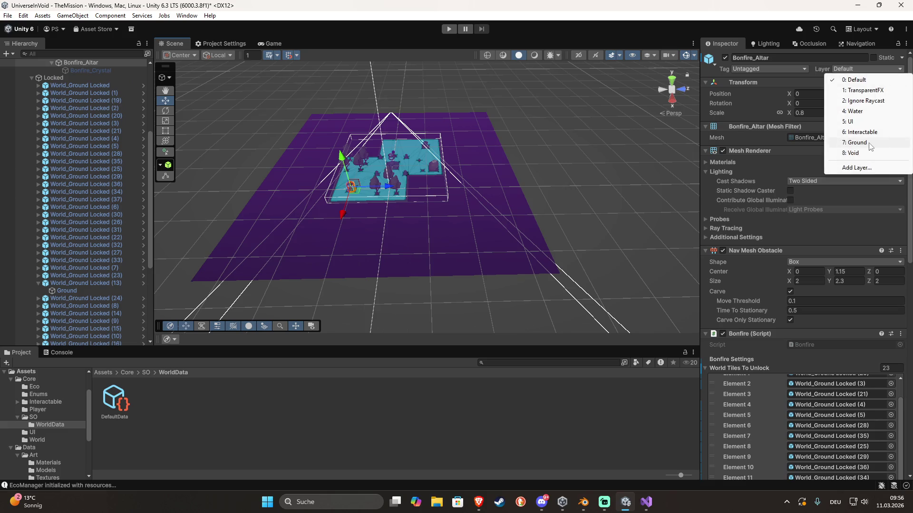
{"action": "left_click", "coordinate": [863, 132]}
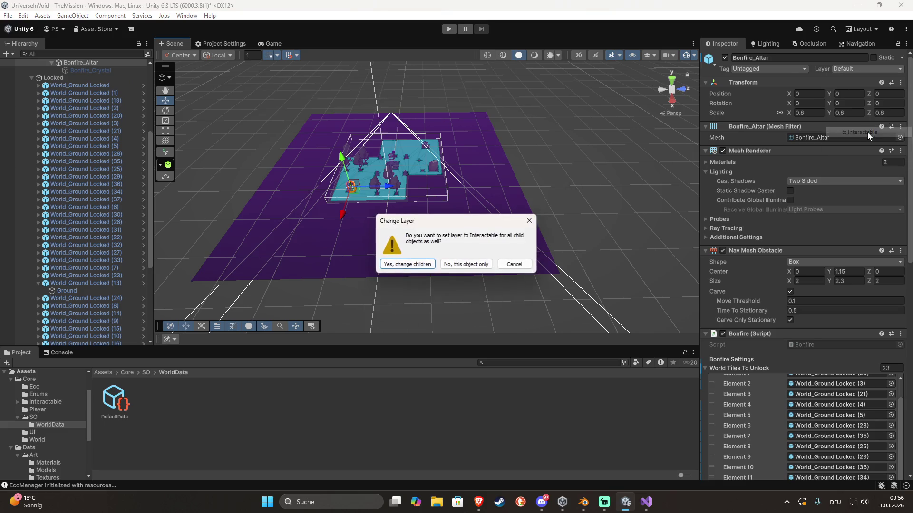
{"action": "left_click", "coordinate": [455, 266]}
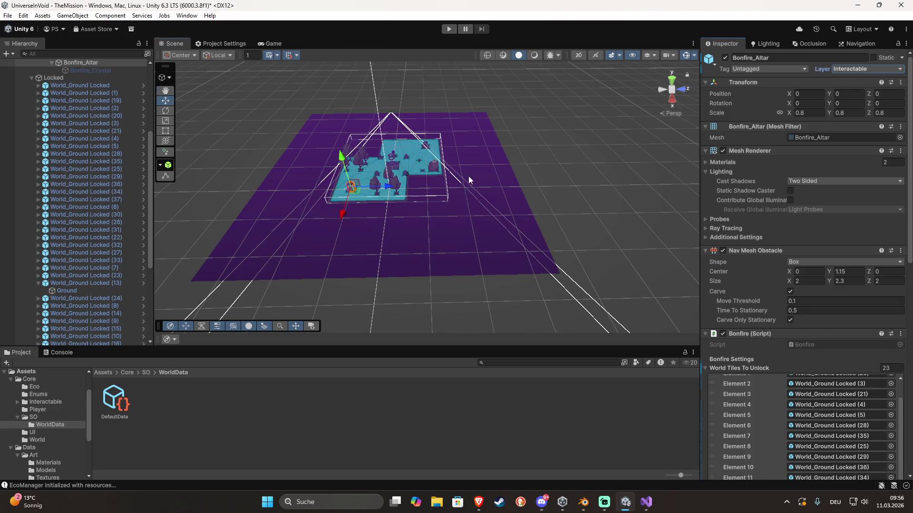
{"action": "scroll", "coordinate": [269, 182], "scroll_direction": "up", "scroll_amount": 10}
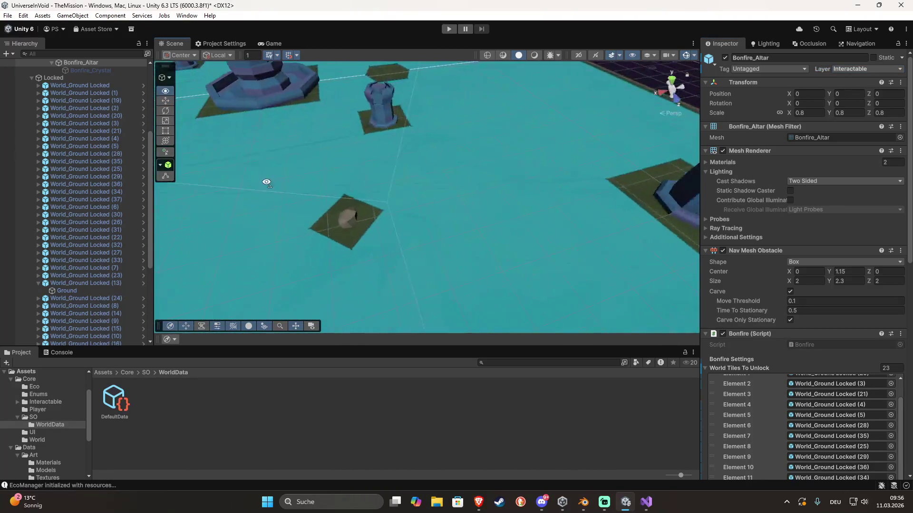
{"action": "scroll", "coordinate": [270, 182], "scroll_direction": "down", "scroll_amount": 5}
Move the bonfire ground tile to Interactable as well, save the scene, and run a quick play test
{"action": "left_click", "coordinate": [412, 190]}
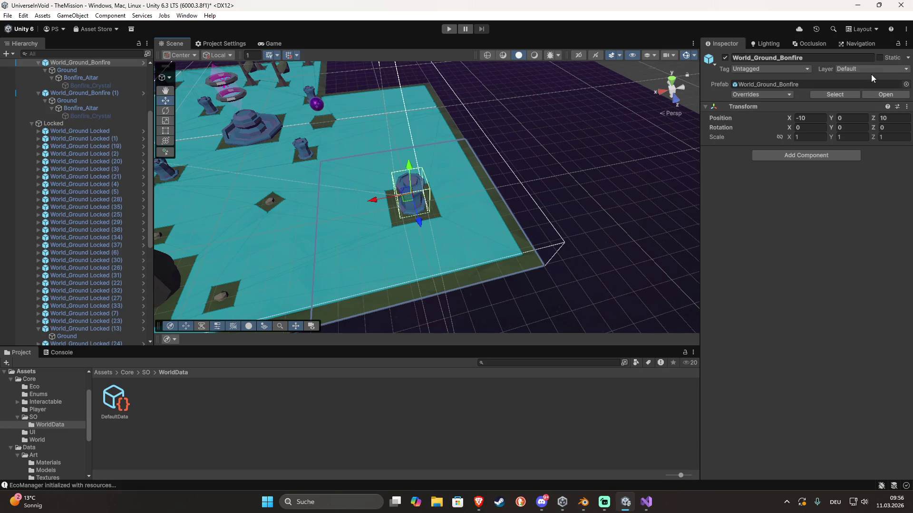
{"action": "left_click", "coordinate": [868, 69]}
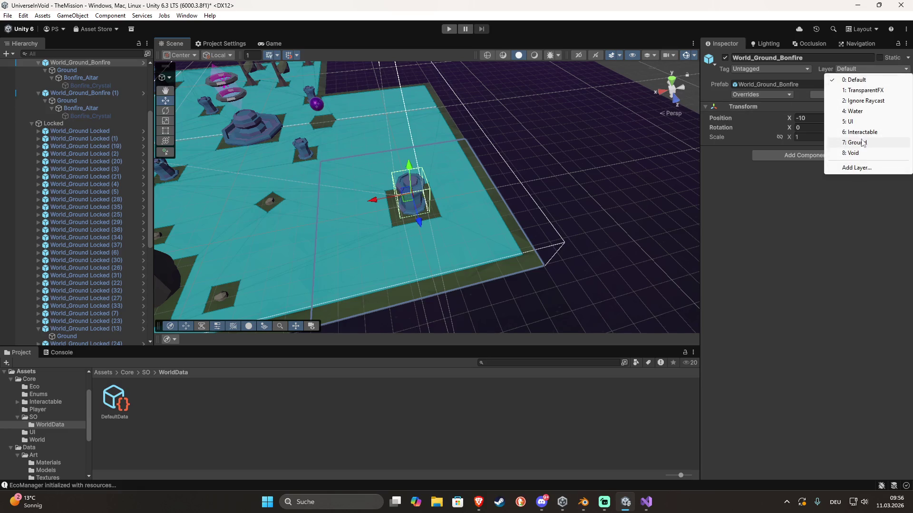
{"action": "left_click", "coordinate": [859, 132]}
{"action": "left_click", "coordinate": [461, 264]}
{"action": "key", "text": "ctrl+s"}
{"action": "left_click", "coordinate": [450, 29]}
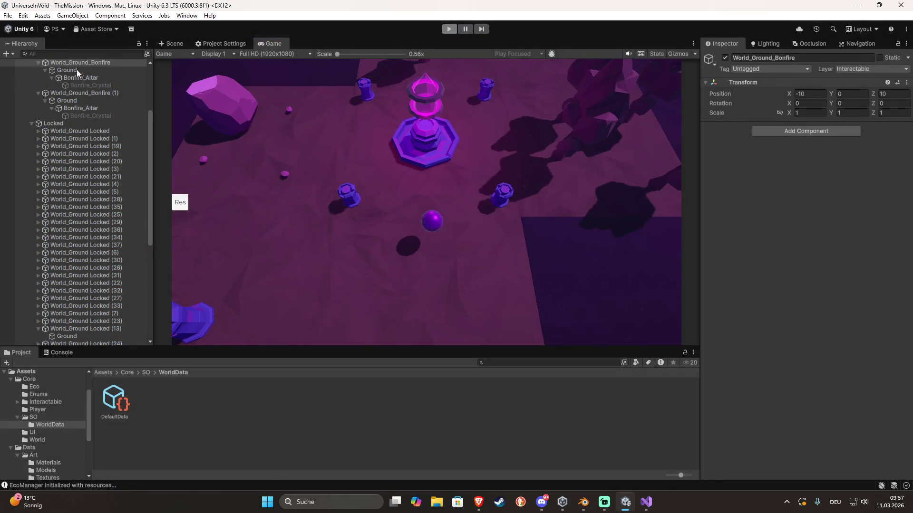
{"action": "key", "text": "ctrl+p"}
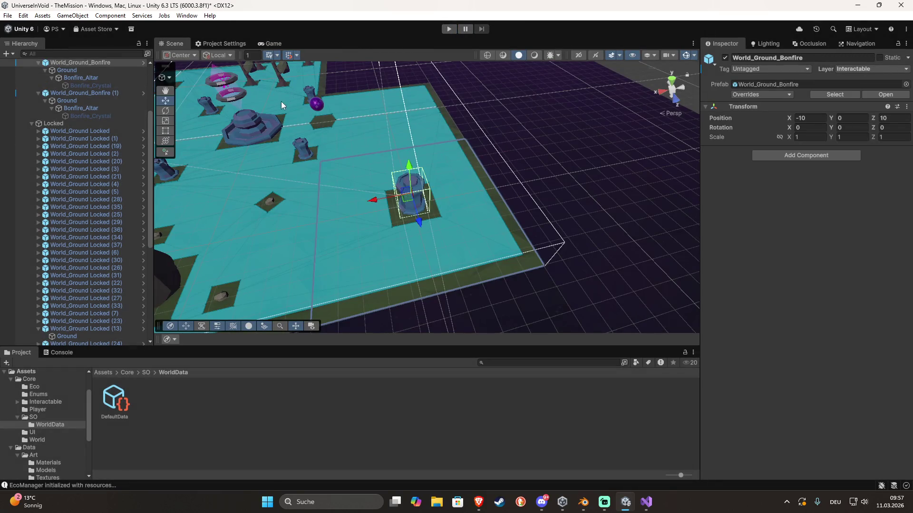
Return the ground tile to Default and set the first Bonfire_Altar to Interactable, this object only
{"action": "left_click", "coordinate": [877, 69]}
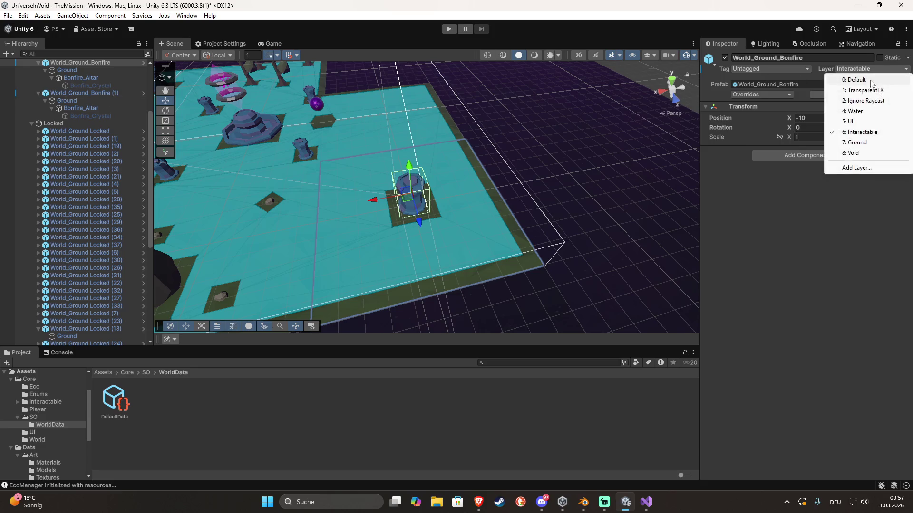
{"action": "left_click", "coordinate": [851, 19]}
{"action": "left_click", "coordinate": [460, 265]}
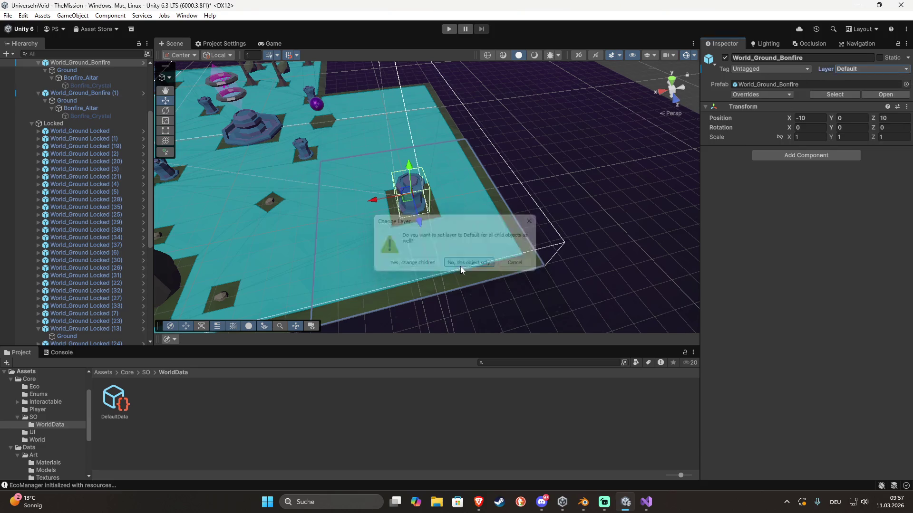
{"action": "left_click", "coordinate": [87, 77]}
{"action": "left_click", "coordinate": [851, 69]}
{"action": "left_click", "coordinate": [865, 133]}
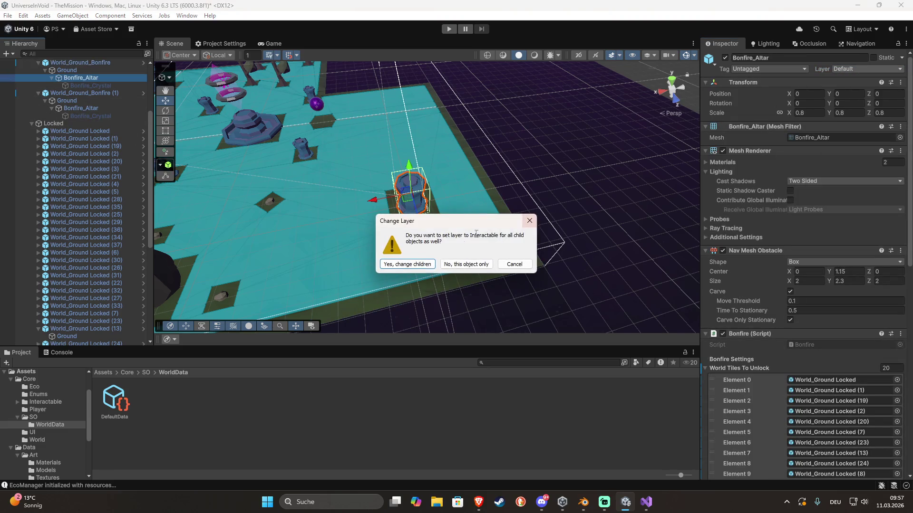
{"action": "left_click", "coordinate": [466, 264]}
Select the second bonfire altar and its ground tile, then enter play mode
{"action": "left_click", "coordinate": [76, 108]}
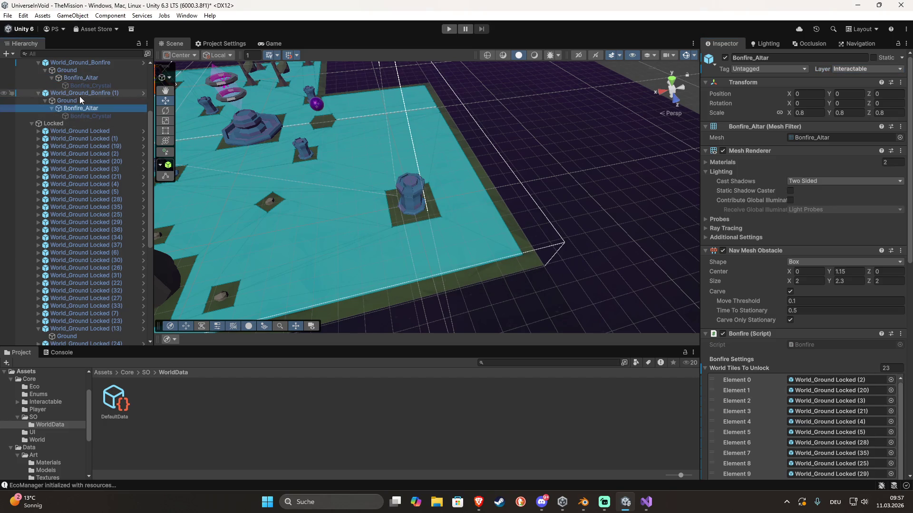
{"action": "left_click", "coordinate": [79, 96]}
{"action": "left_click", "coordinate": [449, 29]}
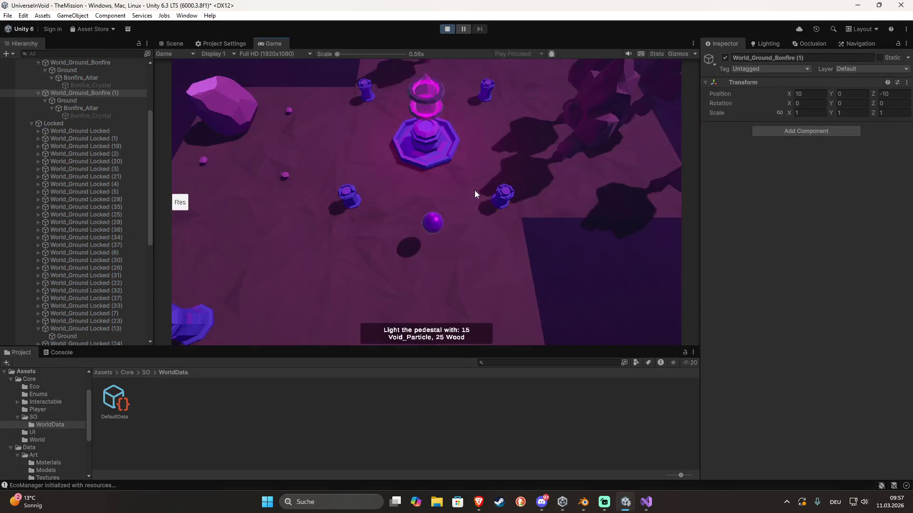
Show the resource panel and roll the player into the rock cluster to start gathering wood
{"action": "key", "text": "a"}
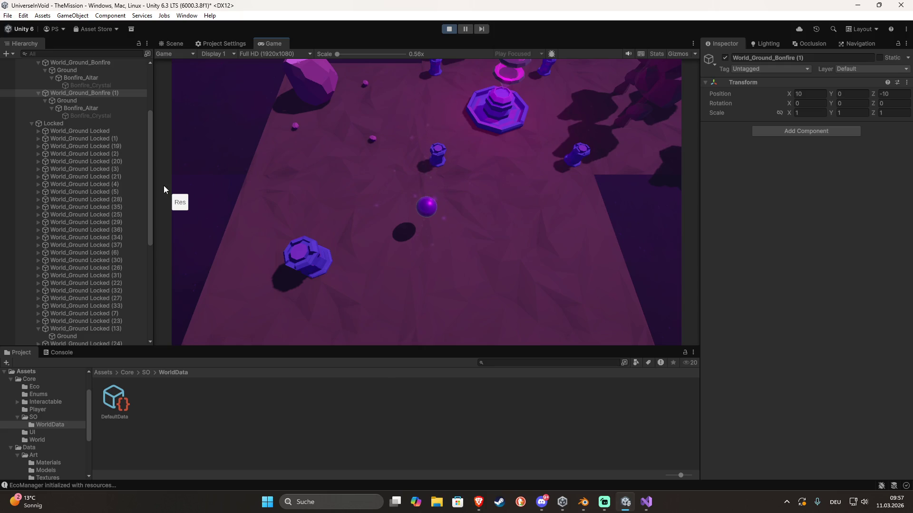
{"action": "left_click", "coordinate": [180, 203]}
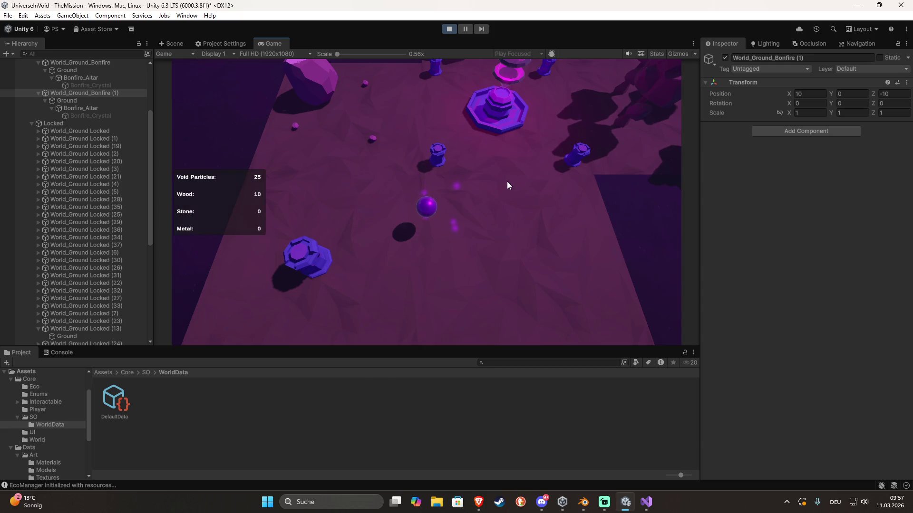
{"action": "key", "text": "w"}
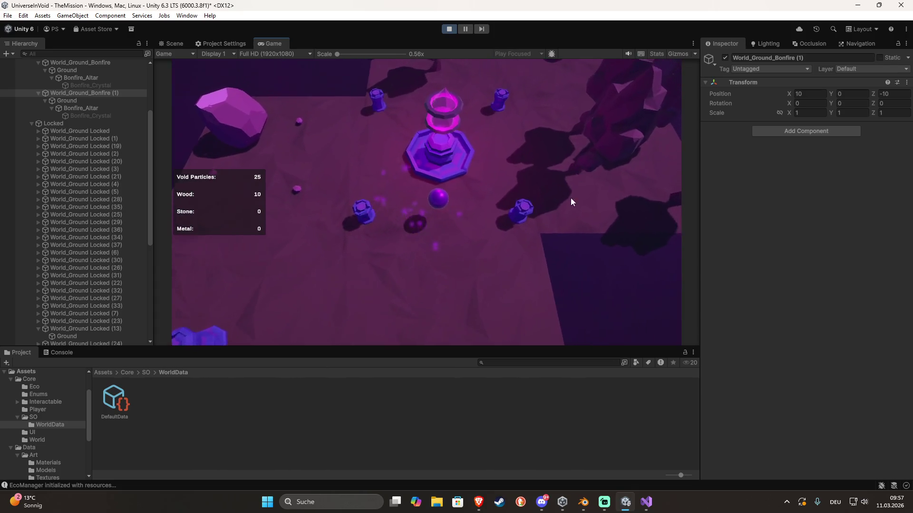
{"action": "key", "text": "d"}
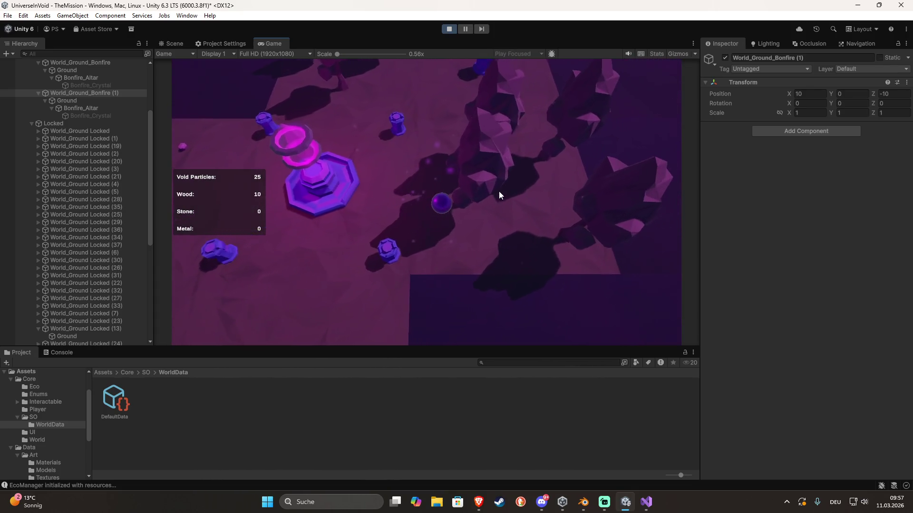
{"action": "key", "text": "d"}
{"action": "key", "text": "e"}
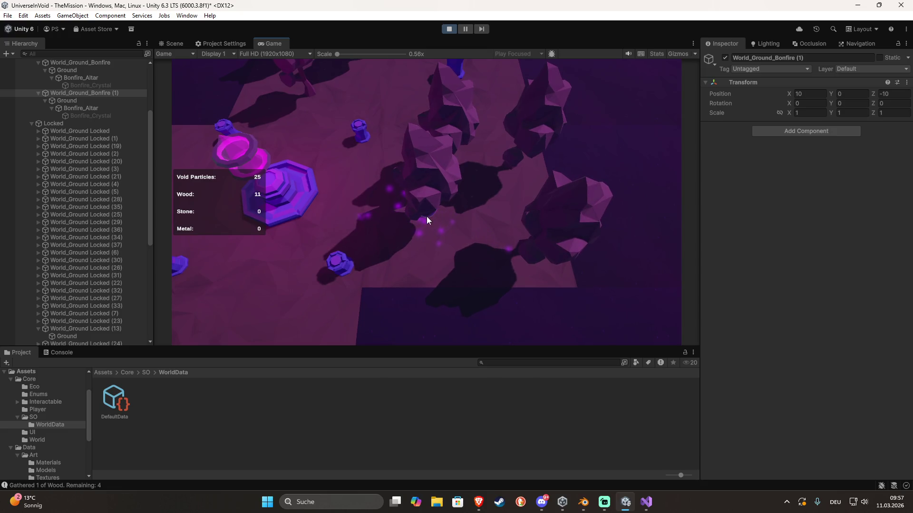
Harvest wood from three rock nodes until the Wood count reaches 25
{"action": "left_click", "coordinate": [424, 215]}
{"action": "left_click", "coordinate": [414, 214]}
{"action": "left_click", "coordinate": [415, 179]}
{"action": "left_click", "coordinate": [420, 178]}
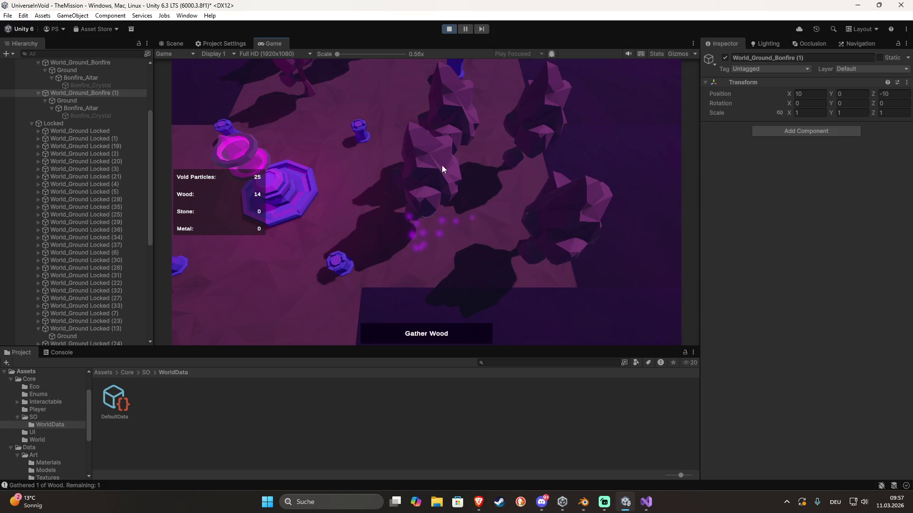
{"action": "key", "text": "w"}
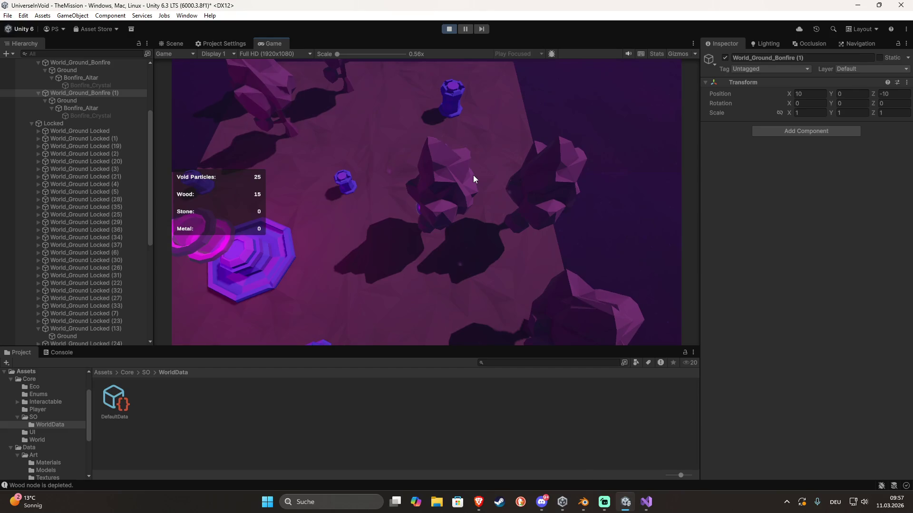
{"action": "left_click", "coordinate": [474, 176]}
{"action": "left_click", "coordinate": [473, 178]}
{"action": "left_click", "coordinate": [474, 179]}
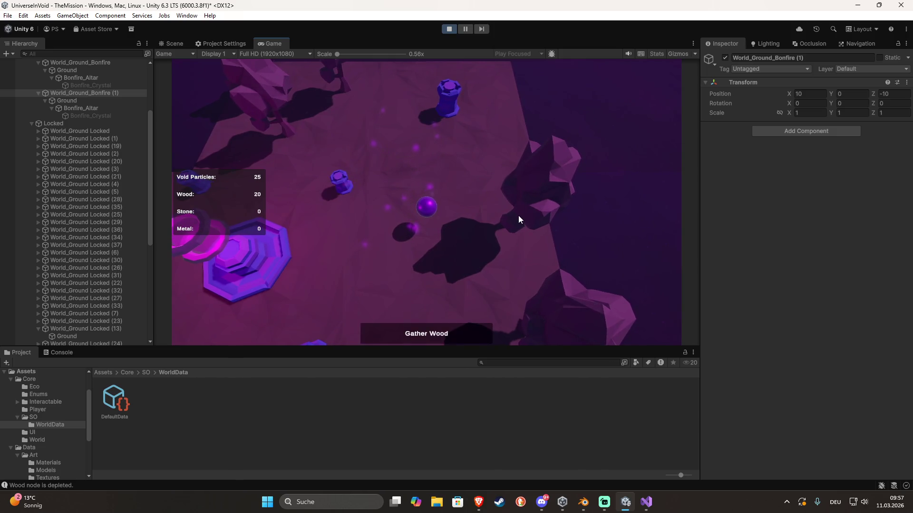
{"action": "key", "text": "d"}
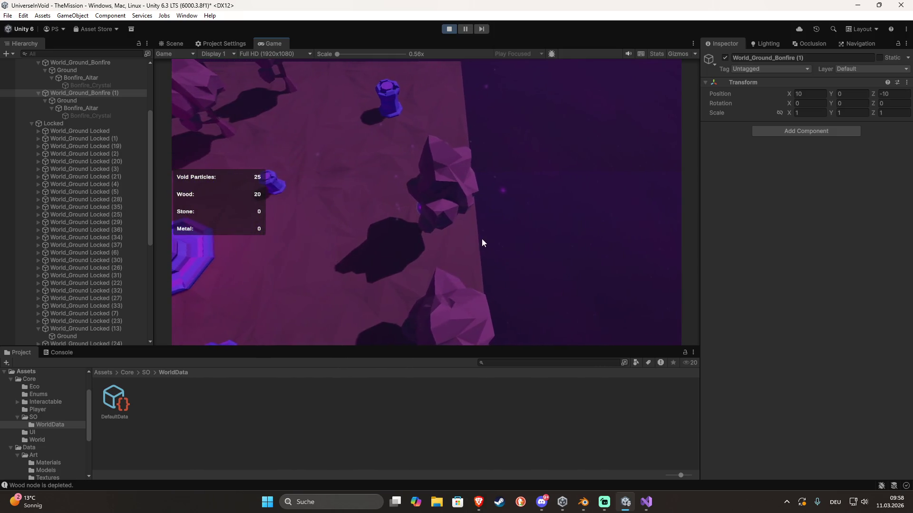
{"action": "left_click", "coordinate": [457, 229]}
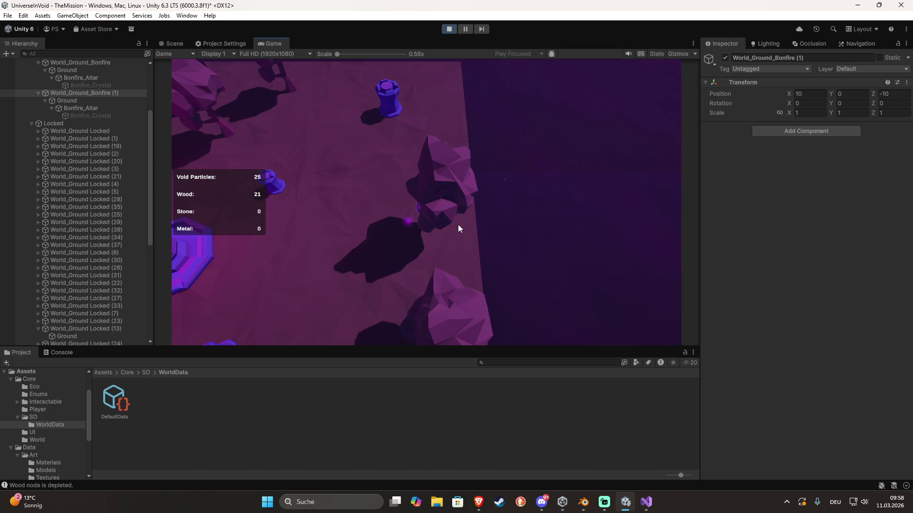
{"action": "left_click", "coordinate": [458, 228]}
{"action": "left_click", "coordinate": [458, 228]}
{"action": "left_click", "coordinate": [459, 225]}
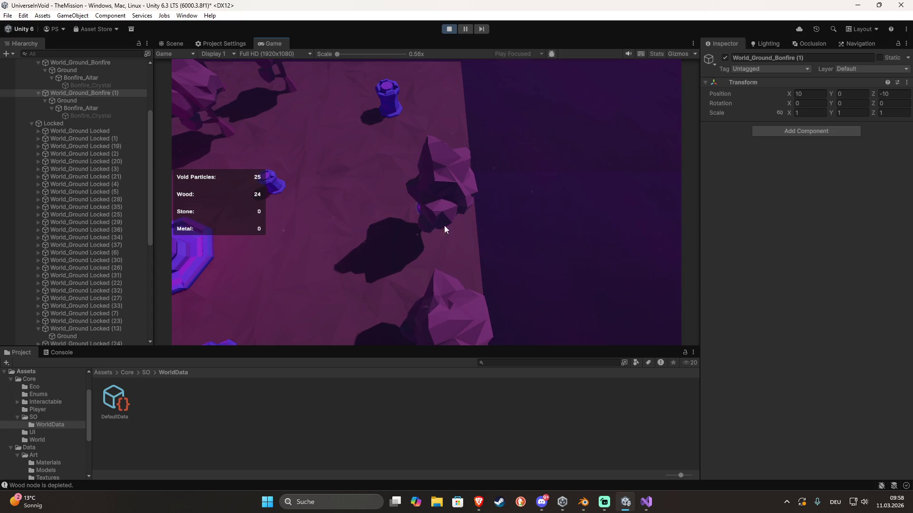
Walk back to the bonfire altar, light it with the gathered resources, and check the Console log
{"action": "left_click", "coordinate": [241, 284]}
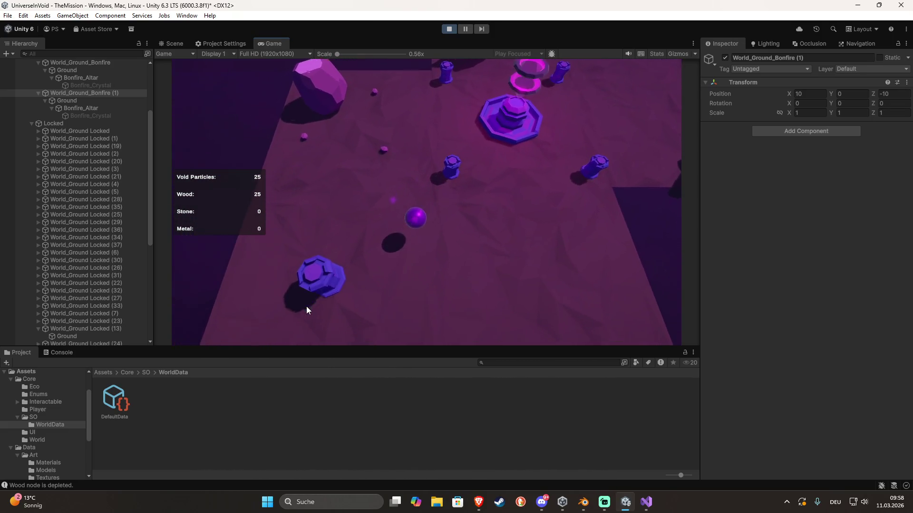
{"action": "left_click", "coordinate": [307, 310]}
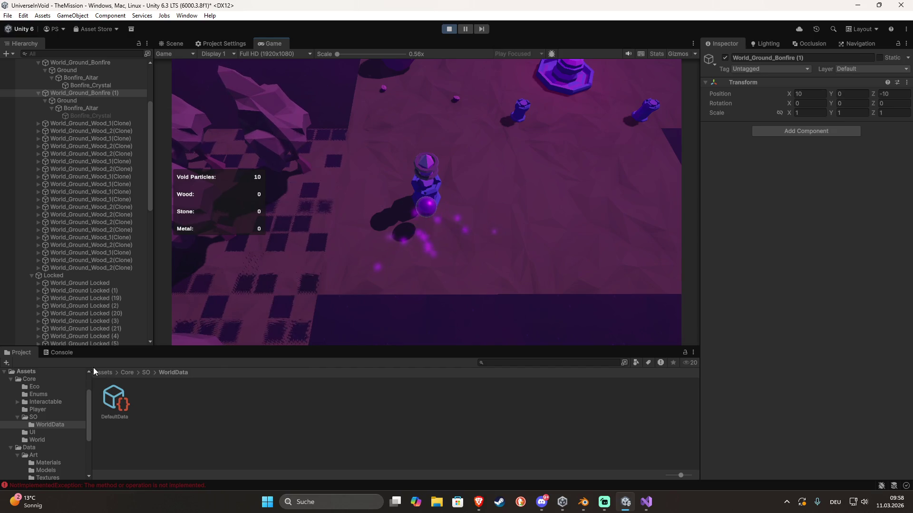
{"action": "left_click", "coordinate": [66, 356]}
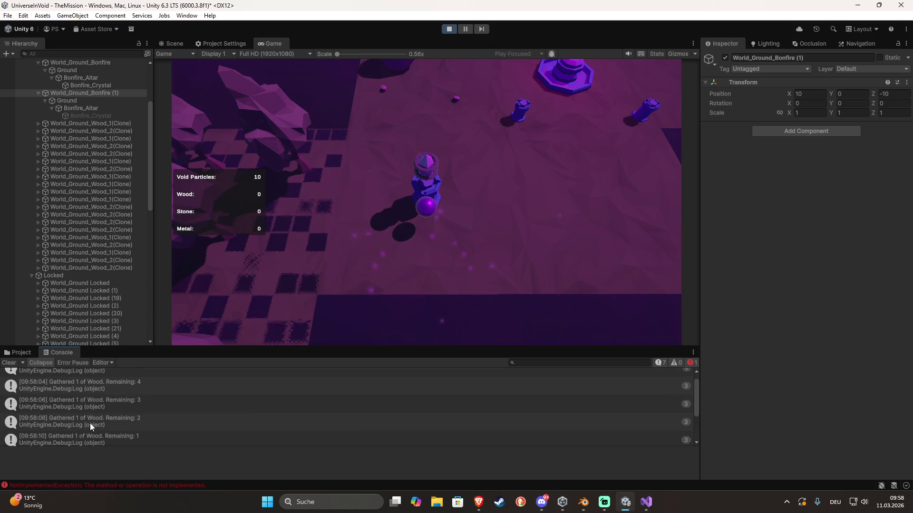
Look over the whole level in the Scene view, stop play mode, and bring up Bonfire.cs
{"action": "left_click", "coordinate": [174, 43]}
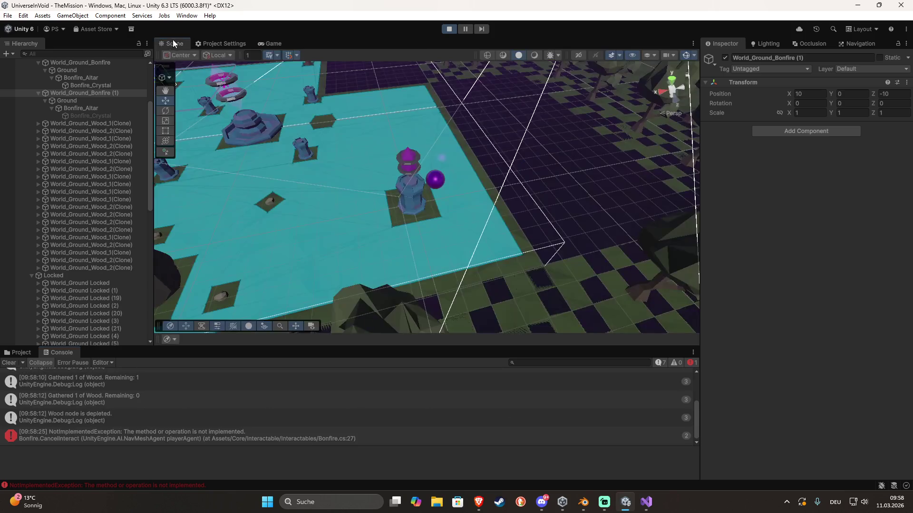
{"action": "mouse_move", "coordinate": [451, 124]}
{"action": "left_mouse_down"}
{"action": "mouse_move", "coordinate": [308, 172]}
{"action": "mouse_move", "coordinate": [109, 167]}
{"action": "mouse_move", "coordinate": [877, 183]}
{"action": "mouse_move", "coordinate": [851, 182]}
{"action": "left_mouse_up"}
{"action": "left_click", "coordinate": [449, 29]}
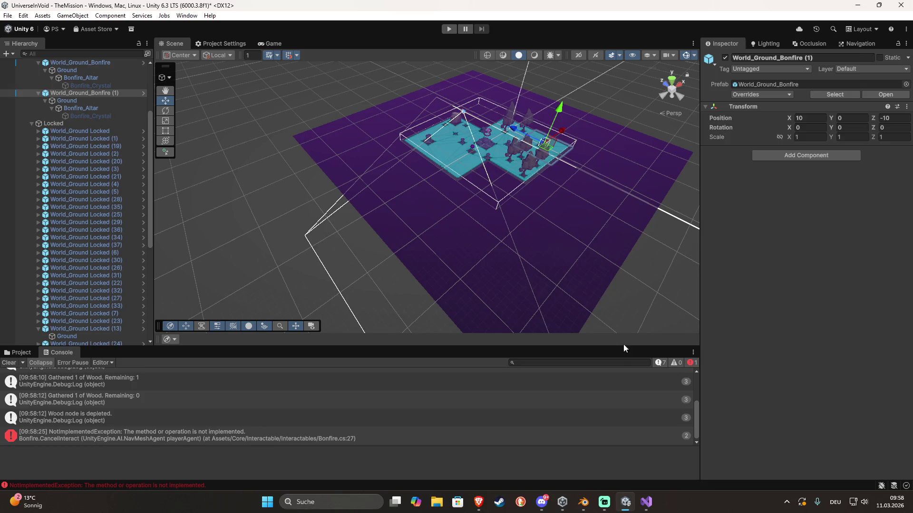
{"action": "left_click", "coordinate": [645, 500]}
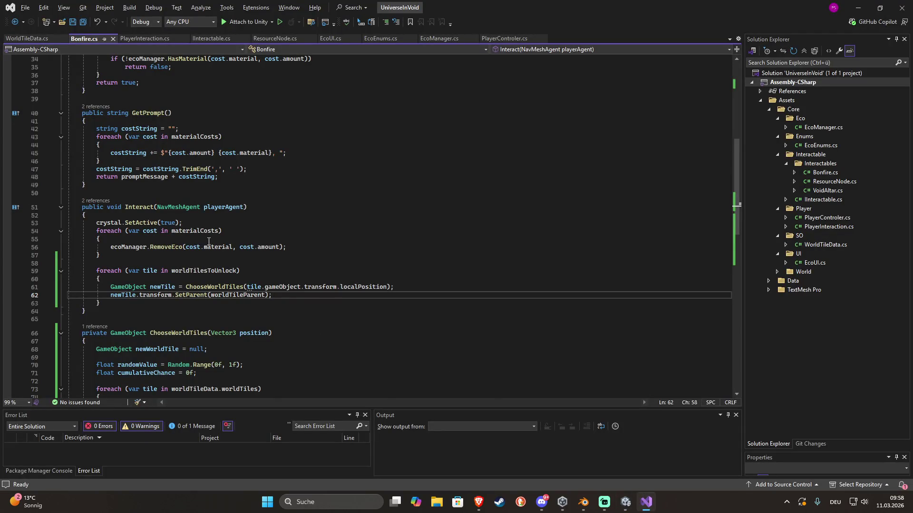
Add worldTilesToUnlock.Clear(); on a new line after the tile-spawning loop
{"action": "left_click", "coordinate": [106, 305]}
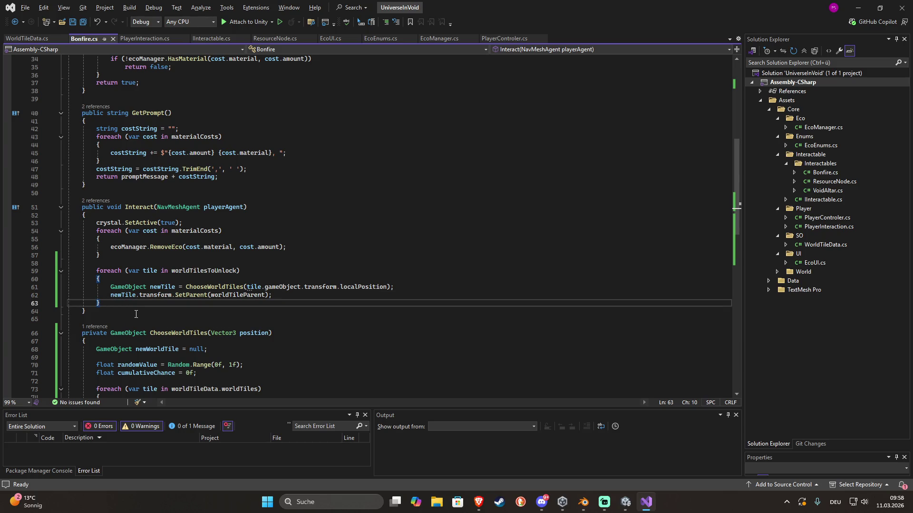
{"action": "key", "text": "Return"}
{"action": "type", "text": "wor"}
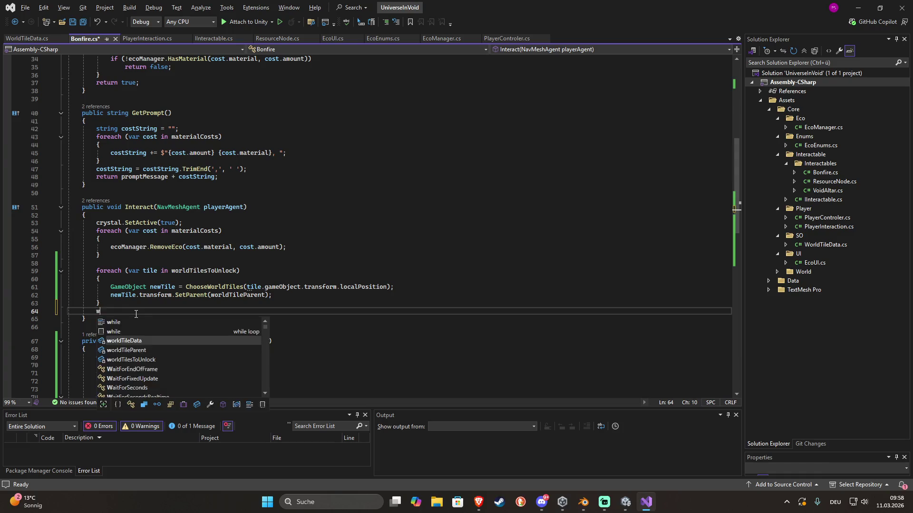
{"action": "key", "text": "Down"}
{"action": "key", "text": "Down"}
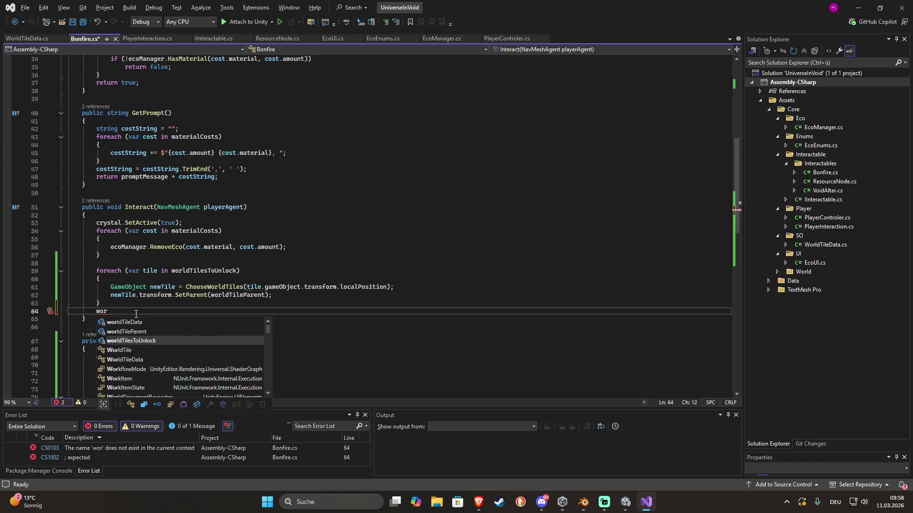
{"action": "key", "text": "Tab"}
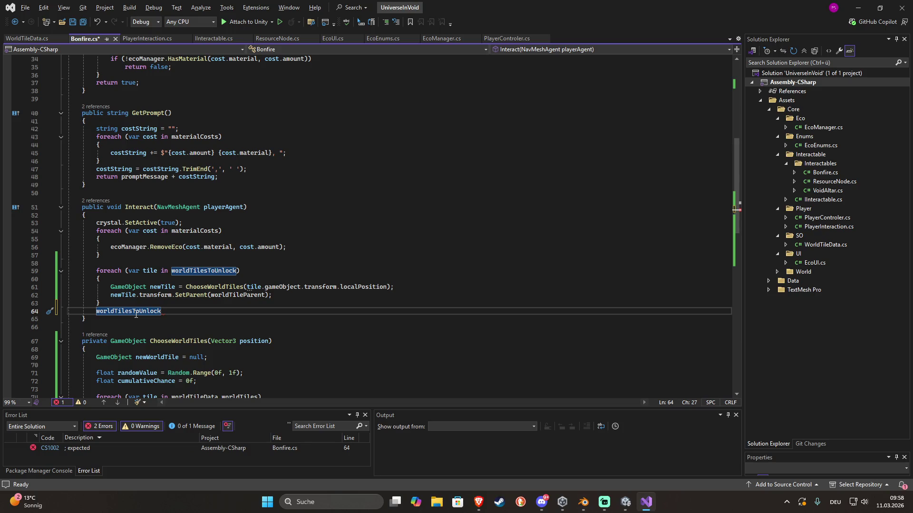
{"action": "type", "text": "."}
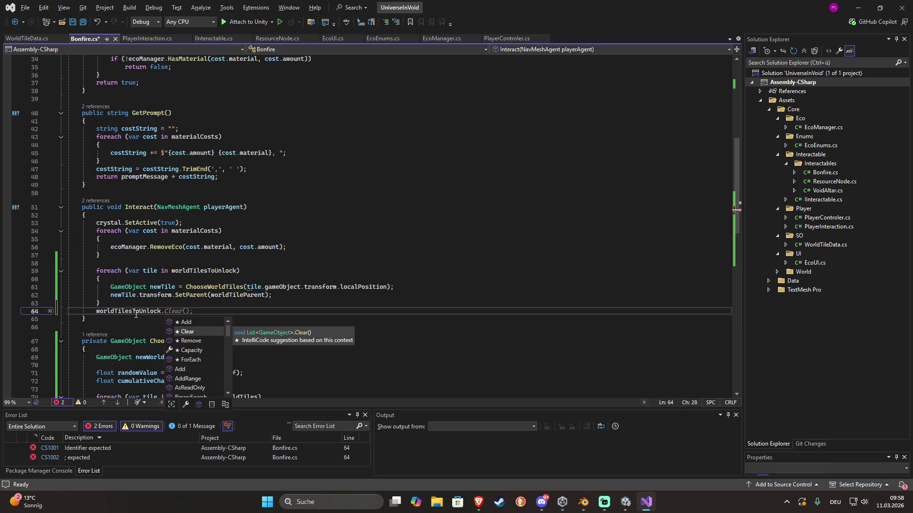
{"action": "key", "text": "Tab"}
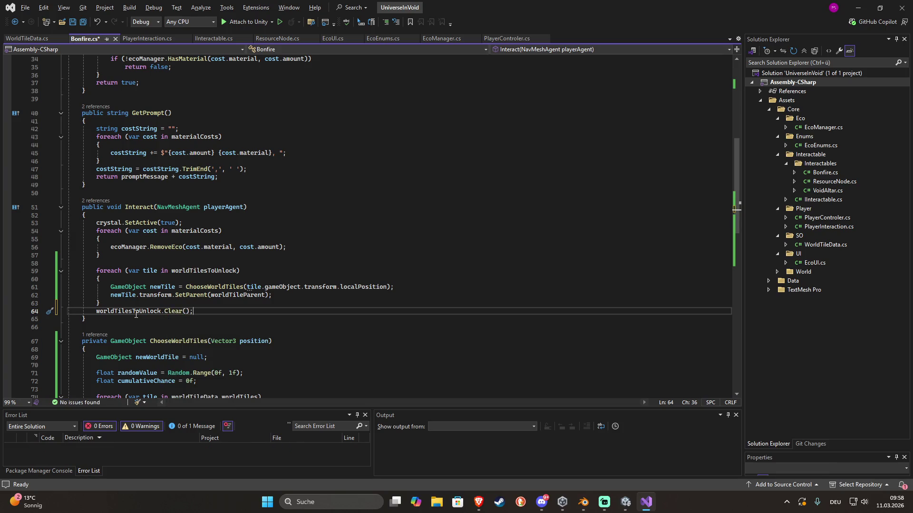
Change localPosition to position on line 61, save Bonfire.cs, and return to Unity
{"action": "double_click", "coordinate": [365, 286]}
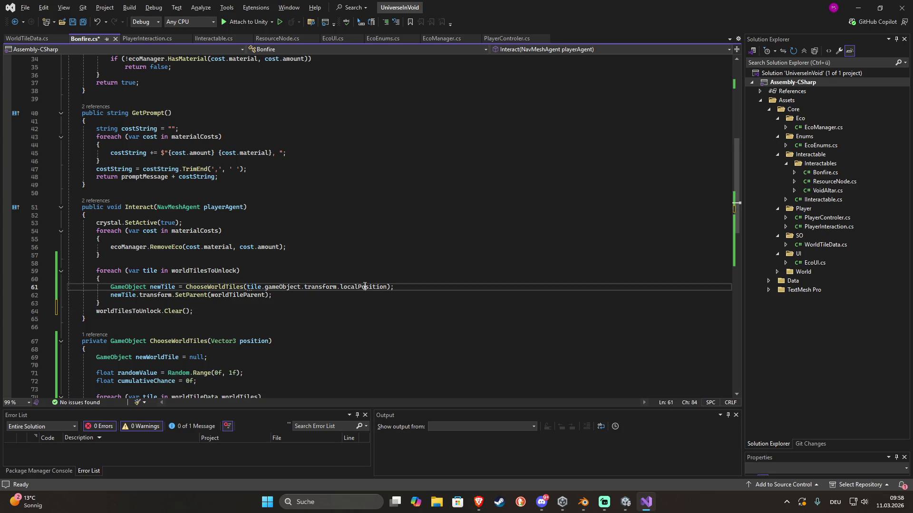
{"action": "type", "text": "pos"}
{"action": "key", "text": "Tab"}
{"action": "key", "text": "ctrl+s"}
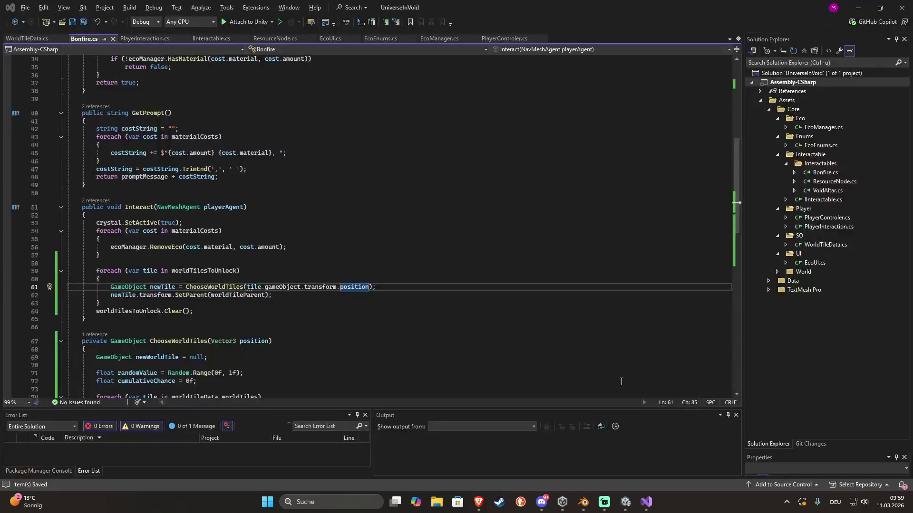
{"action": "key", "text": "alt+Tab"}
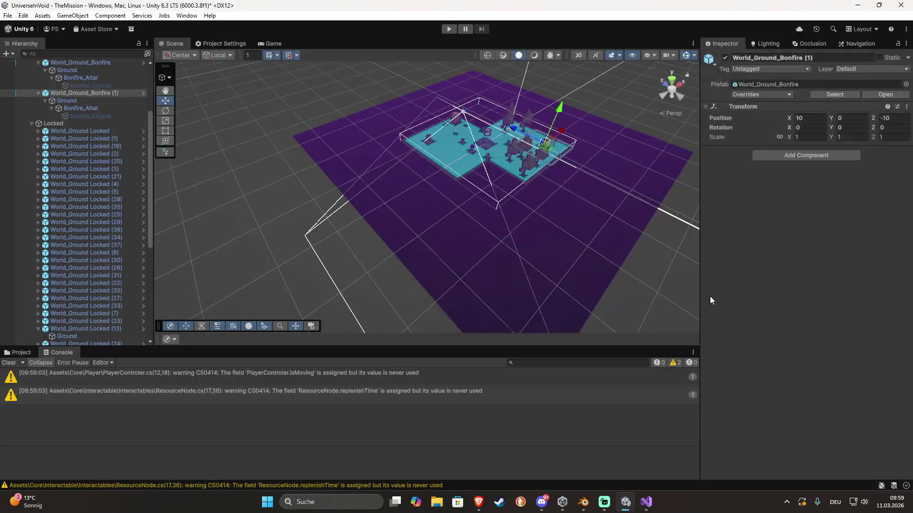
Give the Eco manager a starting Wood amount of 25, then enter play mode
{"action": "scroll", "coordinate": [85, 220], "scroll_direction": "down", "scroll_amount": 5}
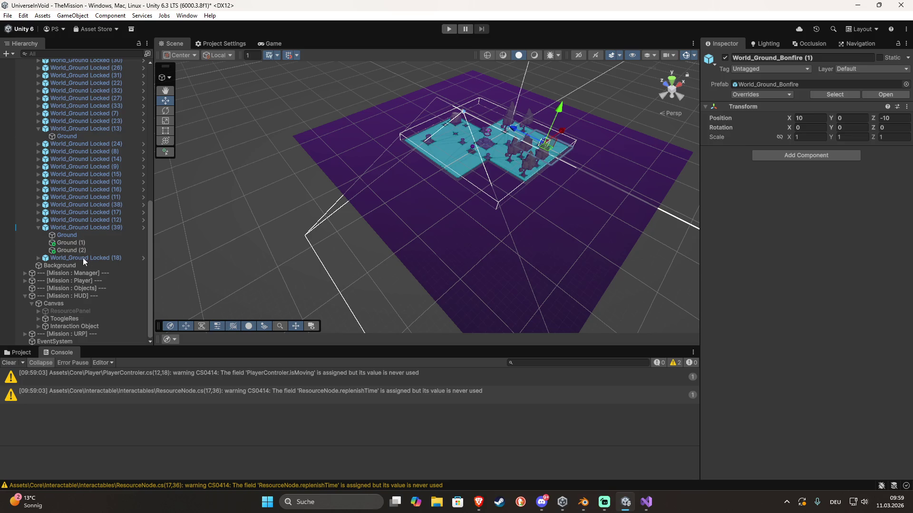
{"action": "left_click", "coordinate": [93, 276]}
{"action": "left_click", "coordinate": [25, 273]}
{"action": "left_click", "coordinate": [48, 281]}
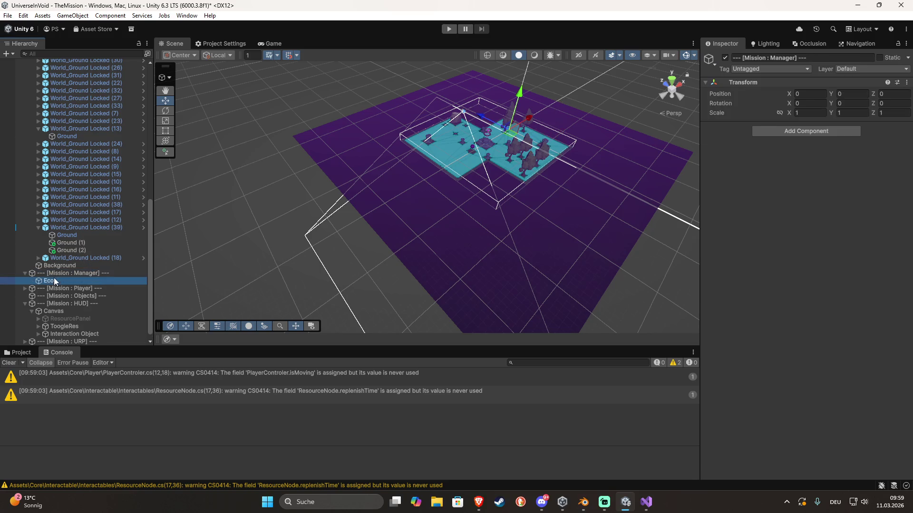
{"action": "left_click", "coordinate": [799, 231]}
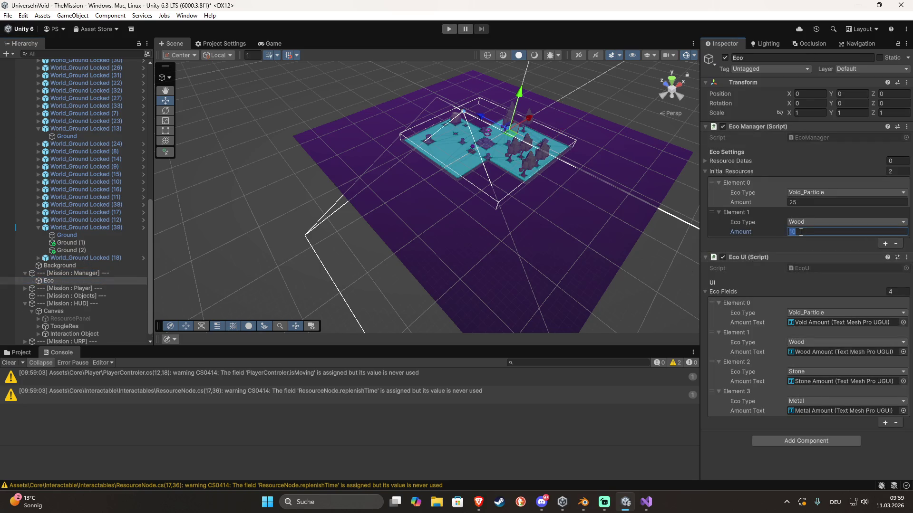
{"action": "type", "text": "25"}
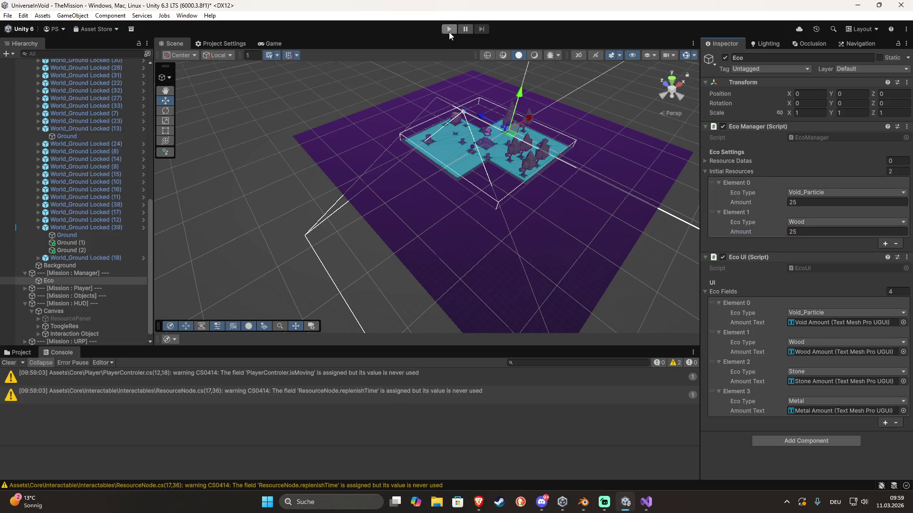
{"action": "left_click", "coordinate": [449, 29]}
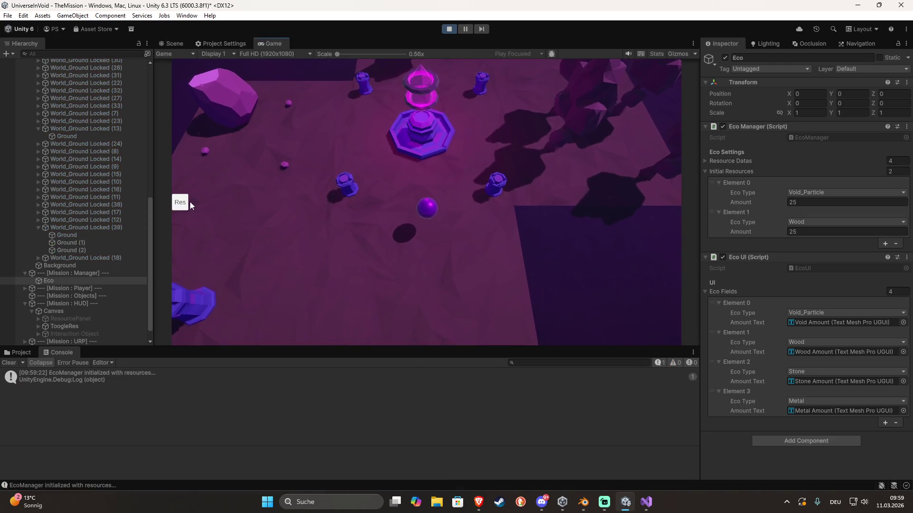
Light the bonfire pedestal for 15 Void_Particle and 25 Wood, then pan the Scene view to the spawned tiles
{"action": "left_click", "coordinate": [188, 204]}
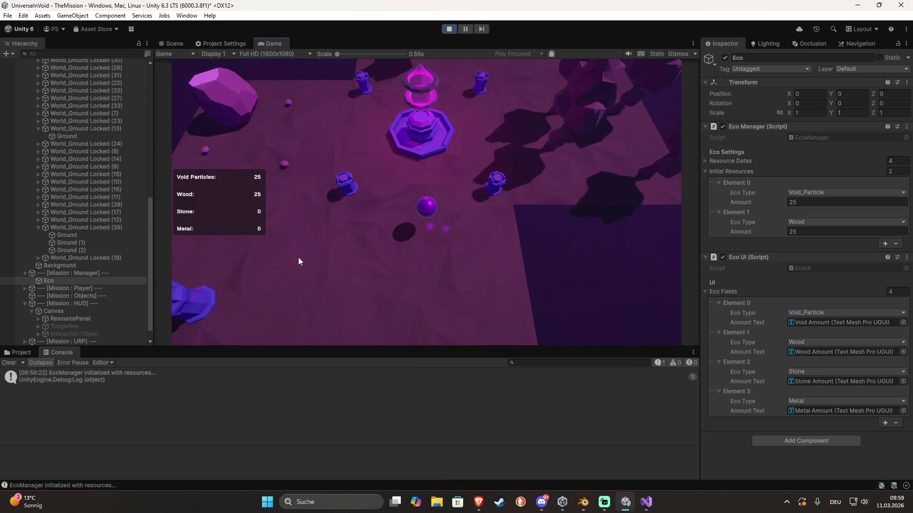
{"action": "key", "text": "a"}
{"action": "key", "text": "s"}
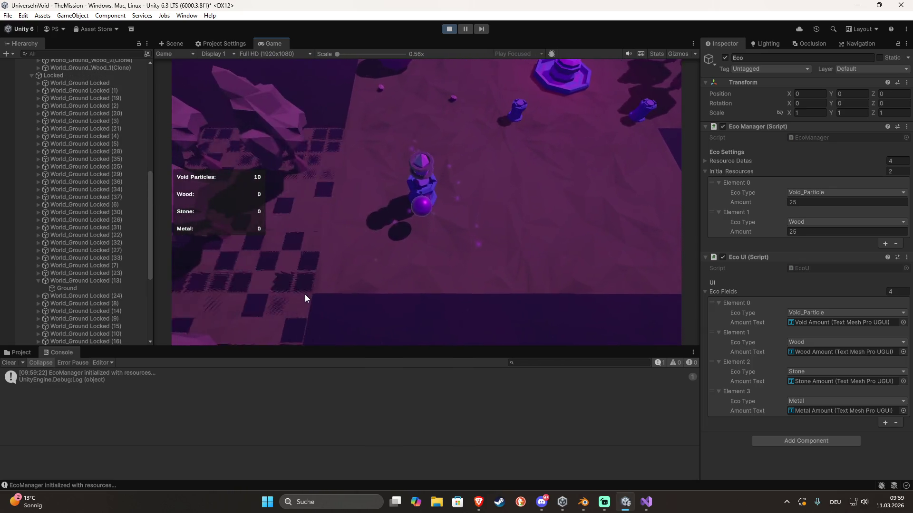
{"action": "left_click", "coordinate": [172, 44]}
{"action": "mouse_move", "coordinate": [348, 204]}
{"action": "left_mouse_down"}
{"action": "mouse_move", "coordinate": [443, 242]}
{"action": "mouse_move", "coordinate": [216, 259]}
{"action": "left_mouse_up"}
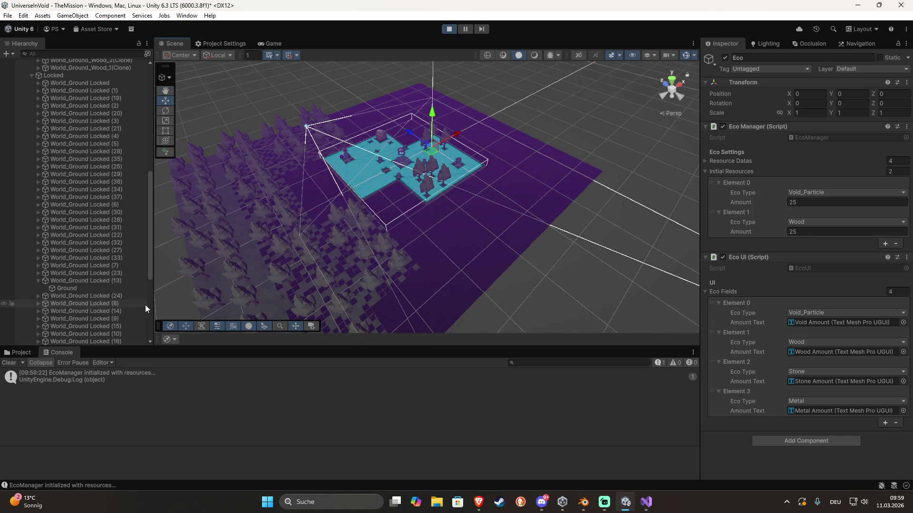
Drag World_Ground_Wood_2(Clone) aside along X to see beneath it, stop play, and return to Bonfire.cs
{"action": "left_click", "coordinate": [214, 192]}
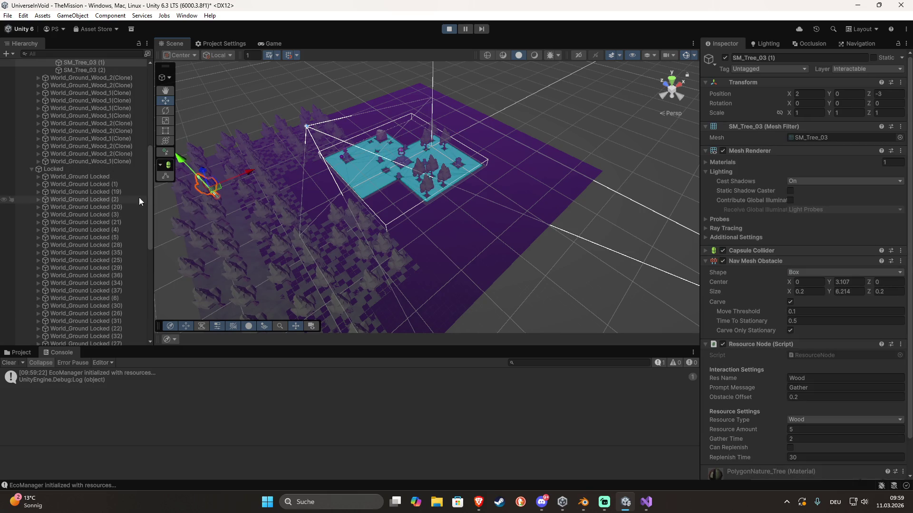
{"action": "scroll", "coordinate": [116, 164], "scroll_direction": "up", "scroll_amount": 3}
{"action": "left_click", "coordinate": [86, 173]}
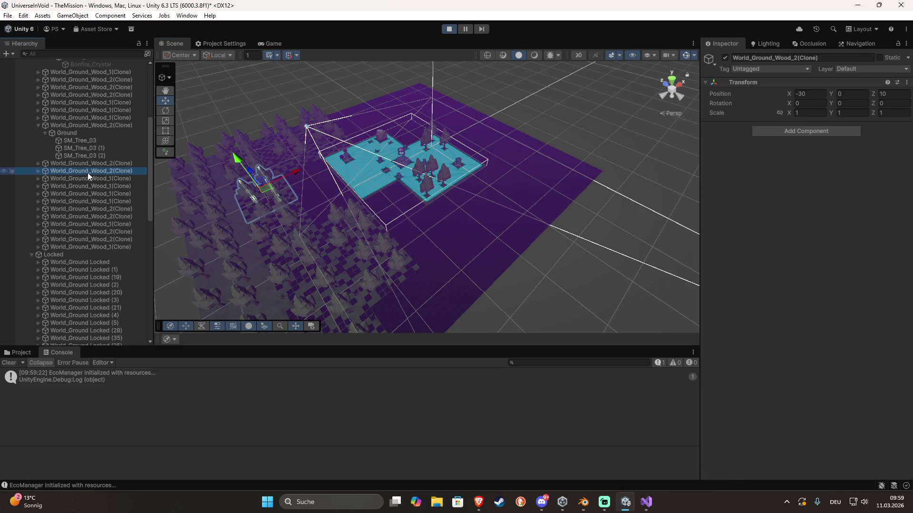
{"action": "left_click_drag", "start_coordinate": [294, 174], "coordinate": [343, 160]}
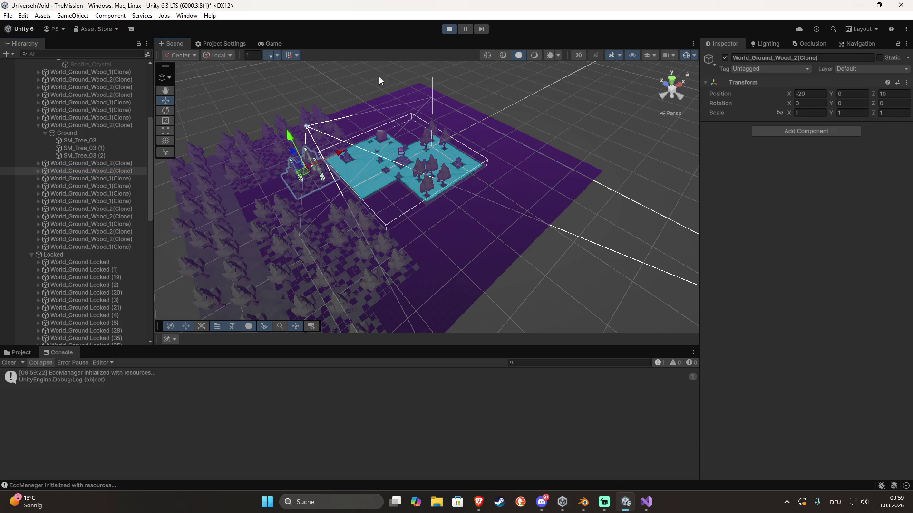
{"action": "left_click", "coordinate": [452, 28]}
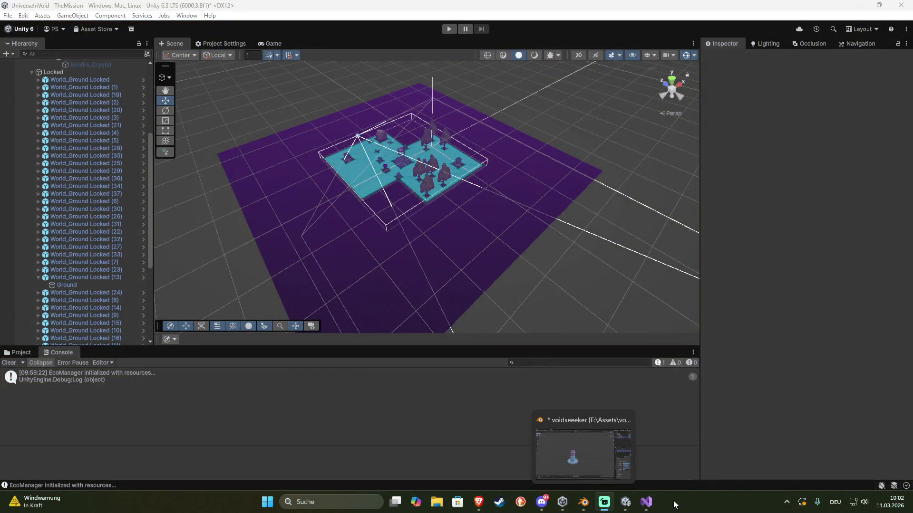
{"action": "left_click", "coordinate": [642, 507]}
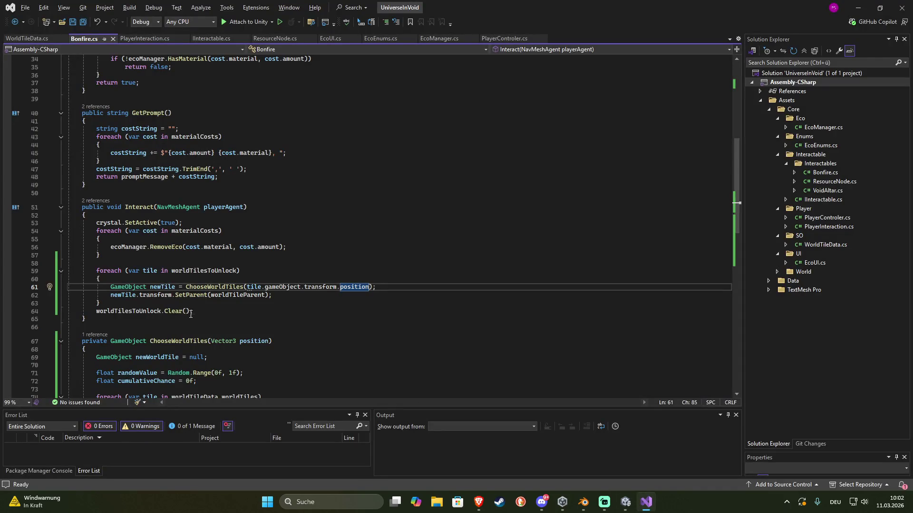
Delete the worldTilesToUnlock.Clear() line from Bonfire.cs
{"action": "left_click_drag", "start_coordinate": [196, 311], "coordinate": [196, 303]}
{"action": "key", "text": "Delete"}
{"action": "scroll", "coordinate": [240, 202], "scroll_direction": "up", "scroll_amount": 10}
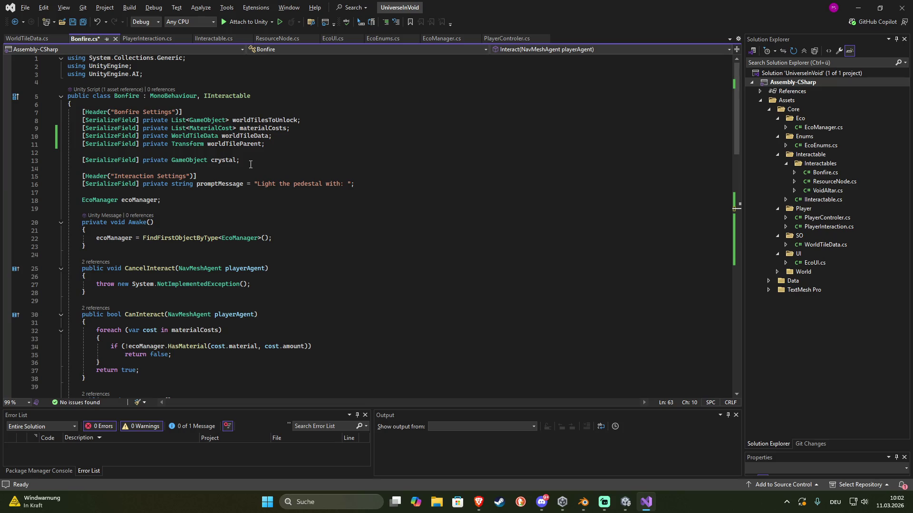
Declare 'List<GameObject> voidTilesToDelete = new List<GameObject>();' below ecoManager and save
{"action": "left_click", "coordinate": [183, 202]}
{"action": "key", "text": "Return"}
{"action": "type", "text": "List"}
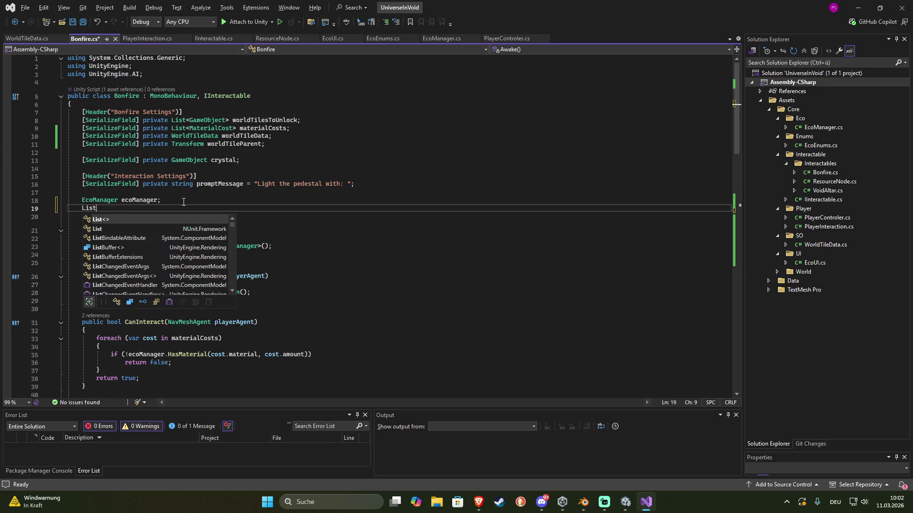
{"action": "type", "text": "<Game"}
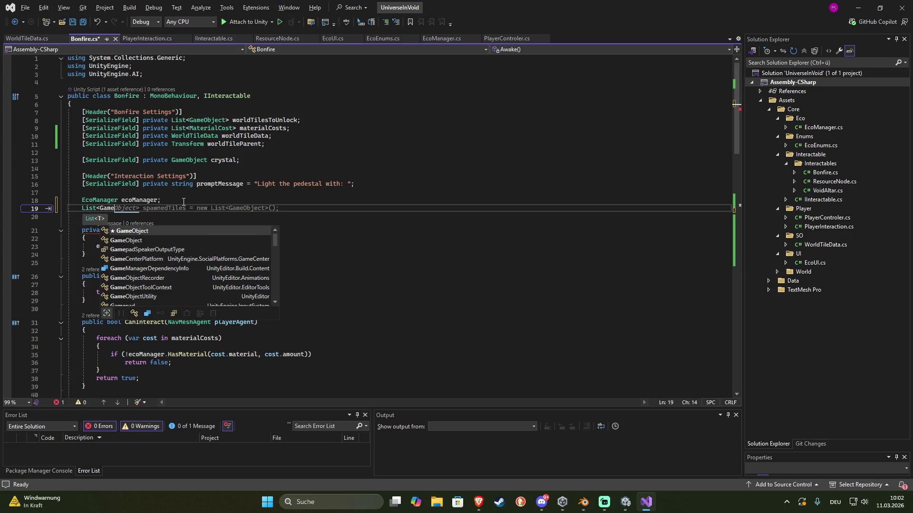
{"action": "type", "text": "Object>"}
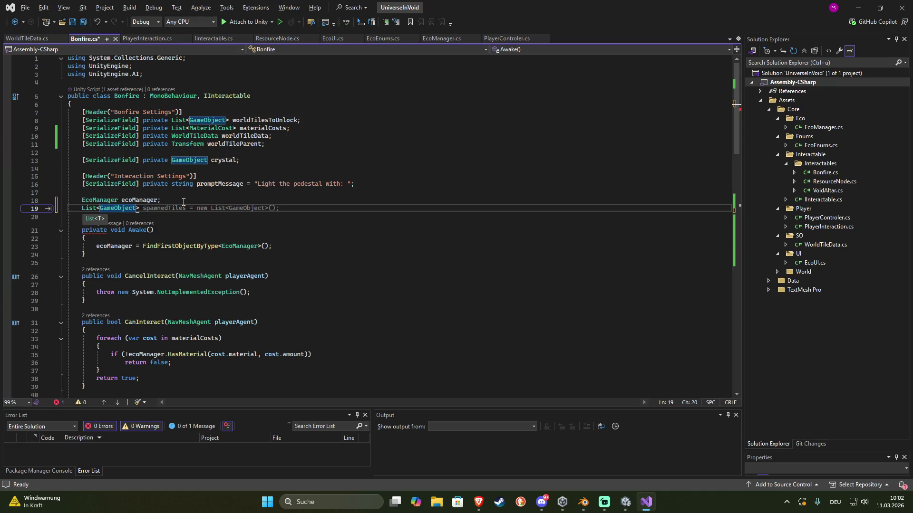
{"action": "type", "text": " voidles"}
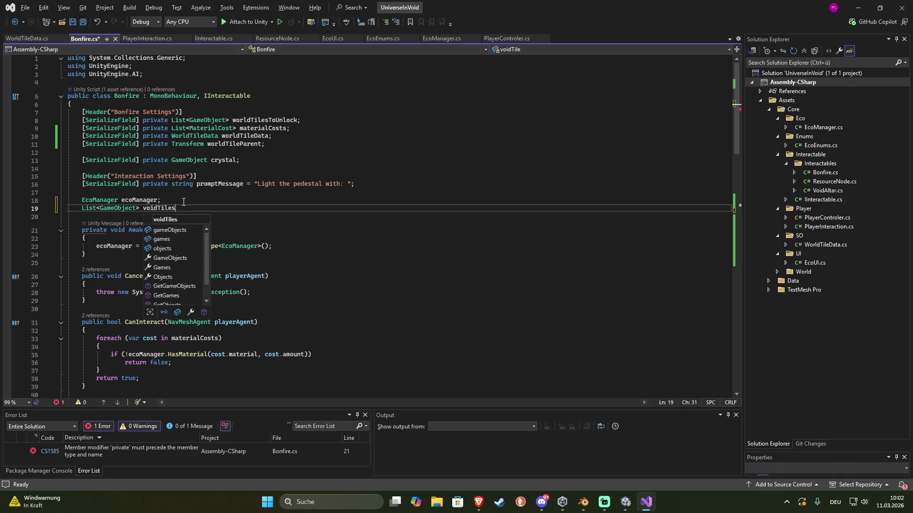
{"action": "type", "text": "ToDelete"}
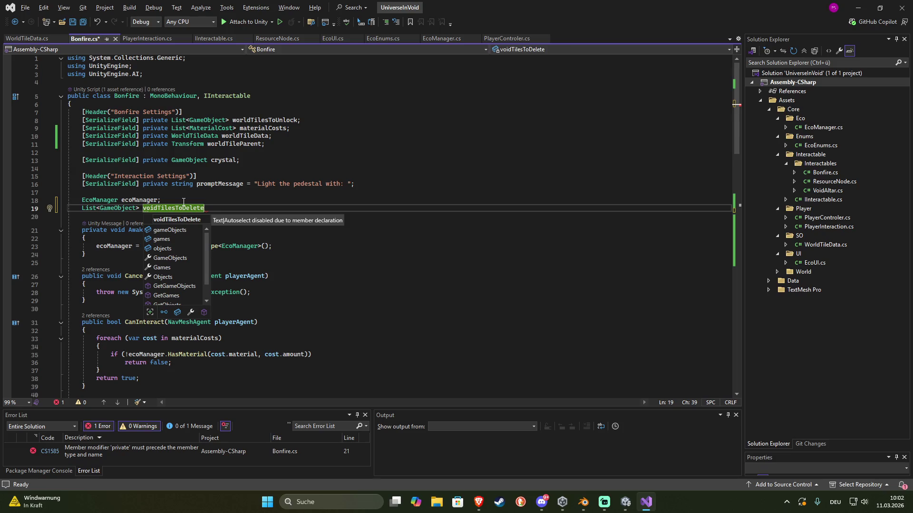
{"action": "type", "text": " = "}
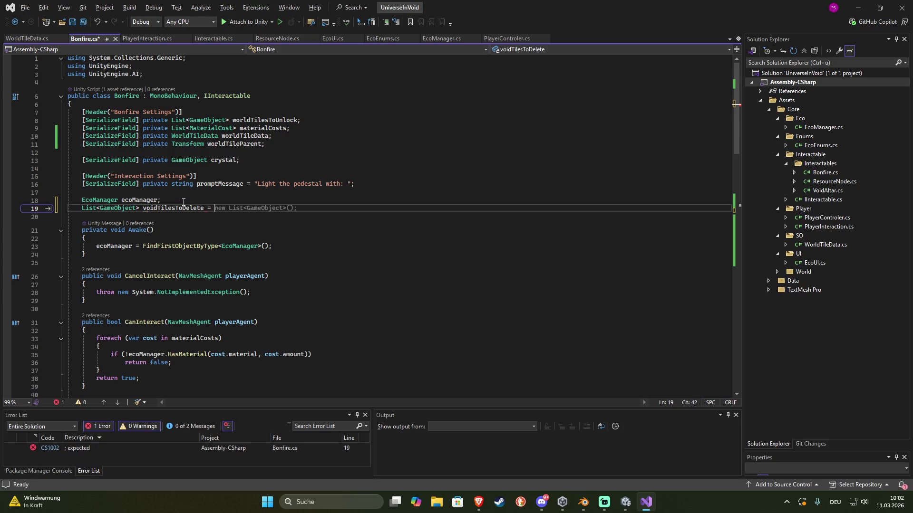
{"action": "type", "text": "new List<GameObject>()"}
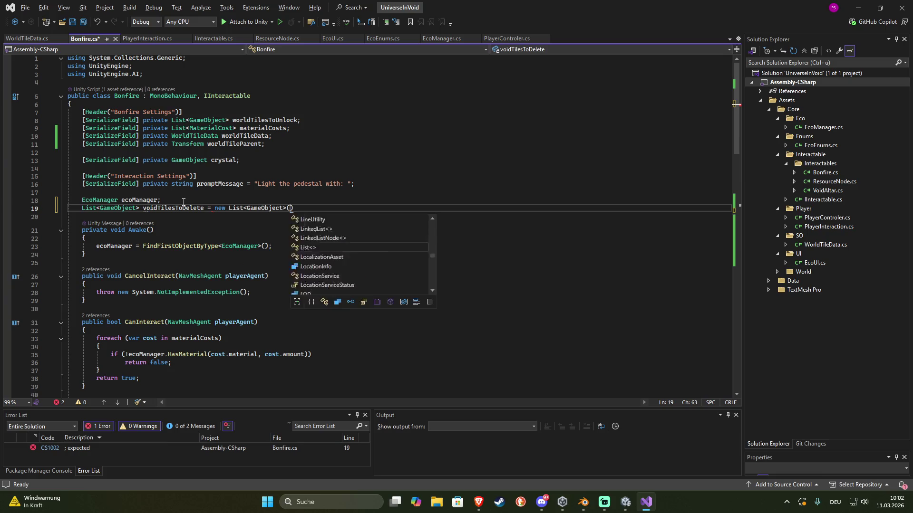
{"action": "type", "text": ";"}
{"action": "key", "text": "ctrl+s"}
{"action": "scroll", "coordinate": [208, 238], "scroll_direction": "down", "scroll_amount": 8}
{"action": "scroll", "coordinate": [208, 237], "scroll_direction": "down", "scroll_amount": 4}
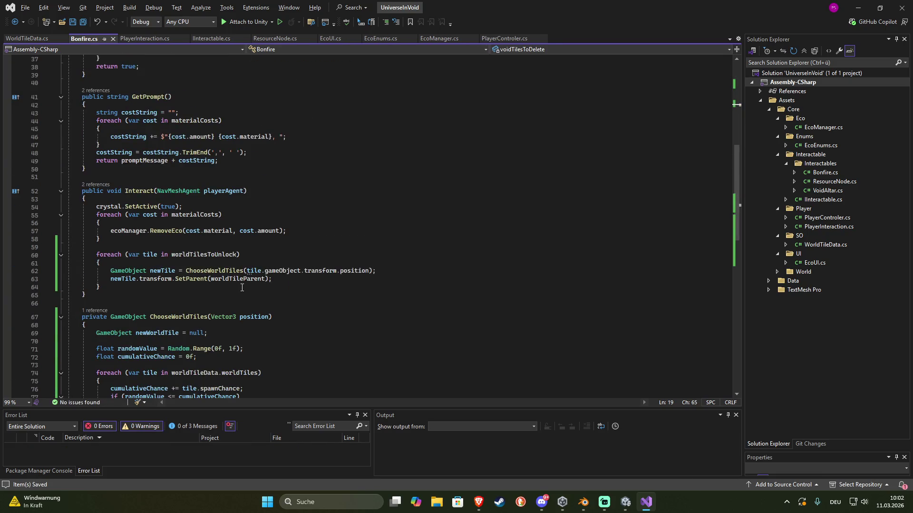
Add voidTilesToDelete.Add(tile) inside the unlock loop after the SetParent call, and save
{"action": "scroll", "coordinate": [242, 287], "scroll_direction": "down", "scroll_amount": 7}
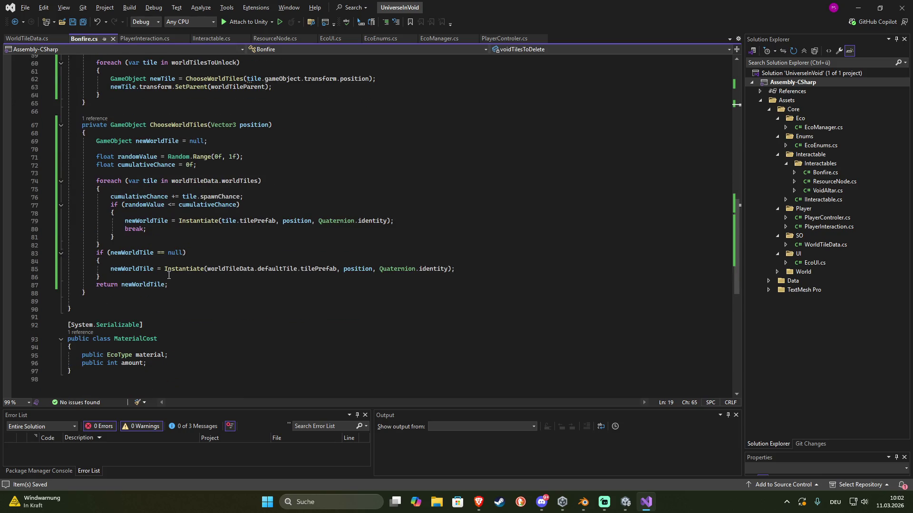
{"action": "scroll", "coordinate": [169, 276], "scroll_direction": "up", "scroll_amount": 8}
{"action": "scroll", "coordinate": [169, 268], "scroll_direction": "down", "scroll_amount": 2}
{"action": "left_click", "coordinate": [301, 232]}
{"action": "key", "text": "Return"}
{"action": "type", "text": "wor"}
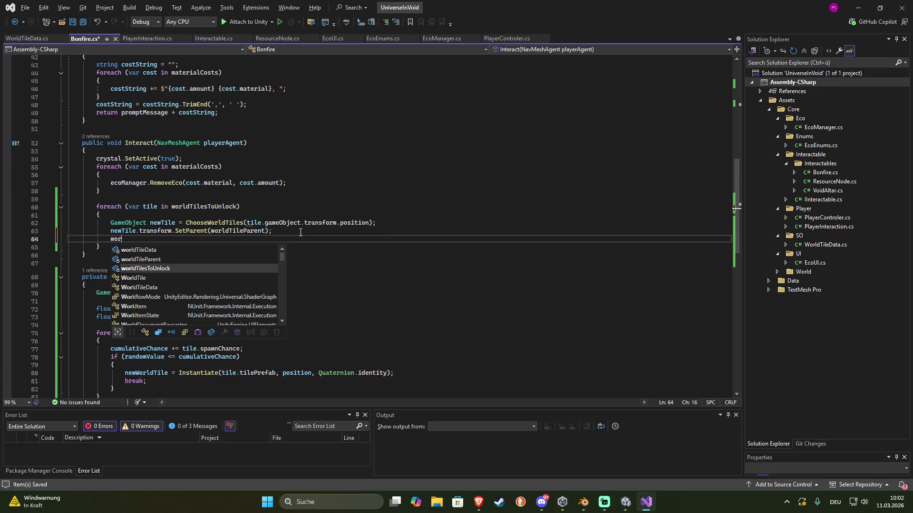
{"action": "key", "text": "Up"}
{"action": "key", "text": "Up"}
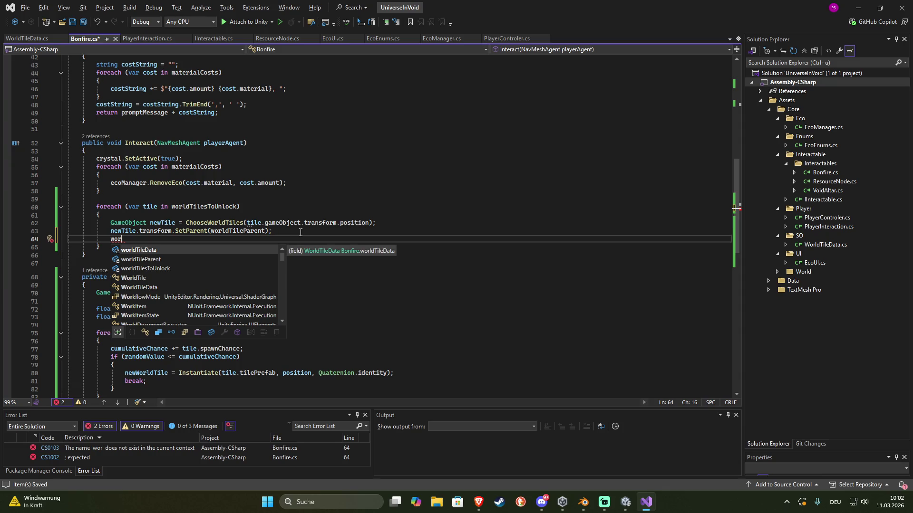
{"action": "key", "text": "BackSpace"}
{"action": "key", "text": "BackSpace"}
{"action": "key", "text": "BackSpace"}
{"action": "type", "text": "void"}
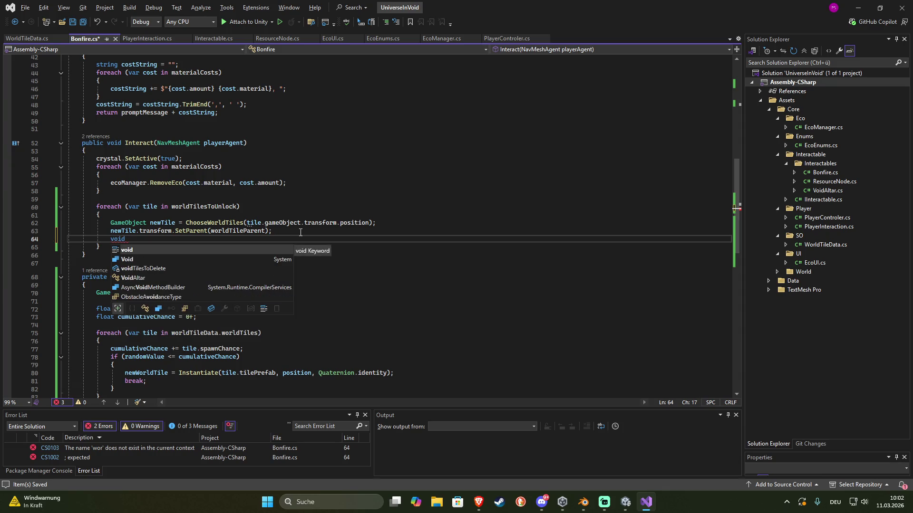
{"action": "key", "text": "Down"}
{"action": "key", "text": "Down"}
{"action": "key", "text": "Tab"}
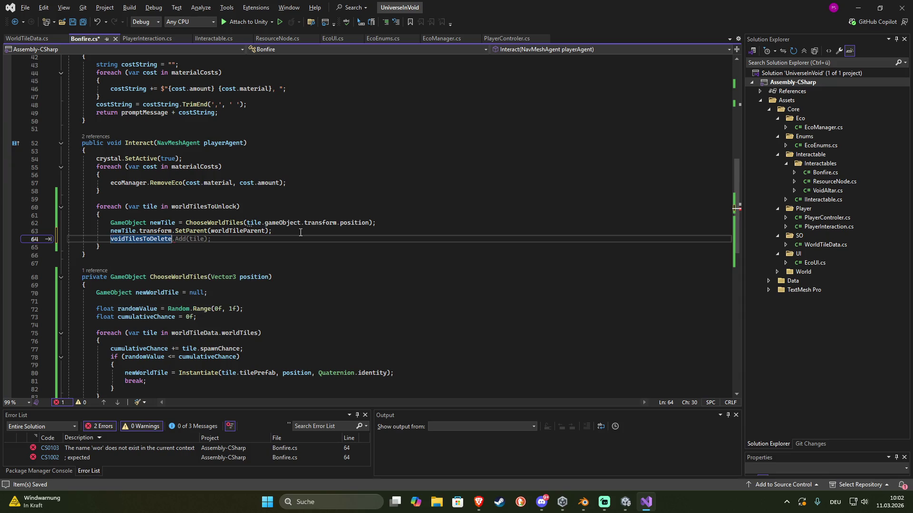
{"action": "key", "text": "Tab"}
{"action": "key", "text": "ctrl+s"}
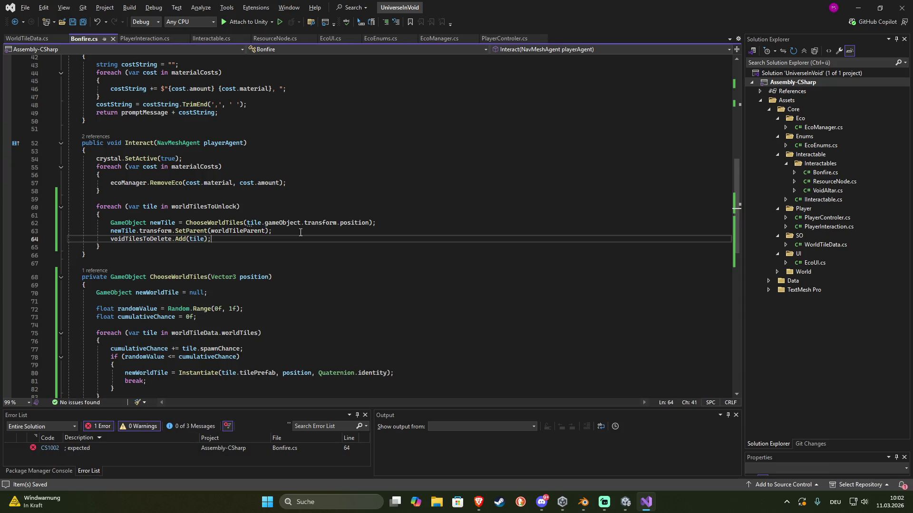
Add a foreach loop after the unlock loop that destroys each tile in voidTilesToDelete
{"action": "left_click", "coordinate": [105, 244]}
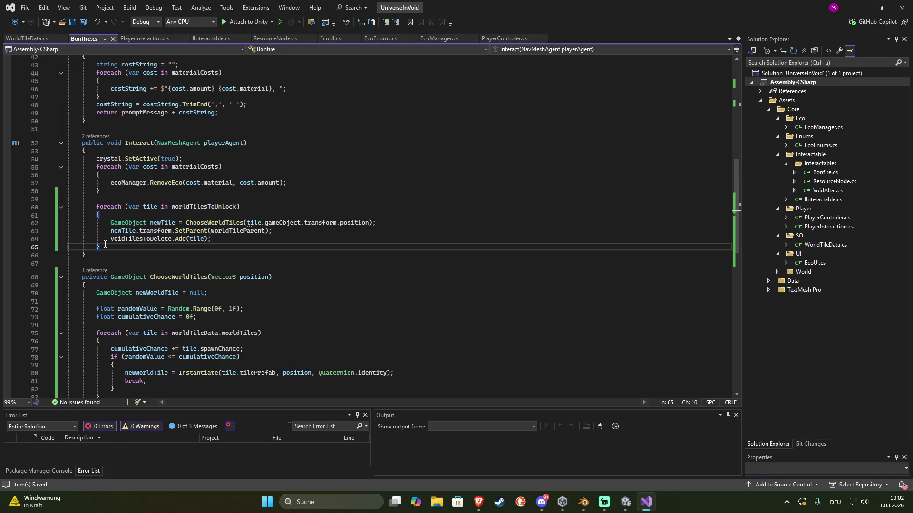
{"action": "key", "text": "Return"}
{"action": "key", "text": "Return"}
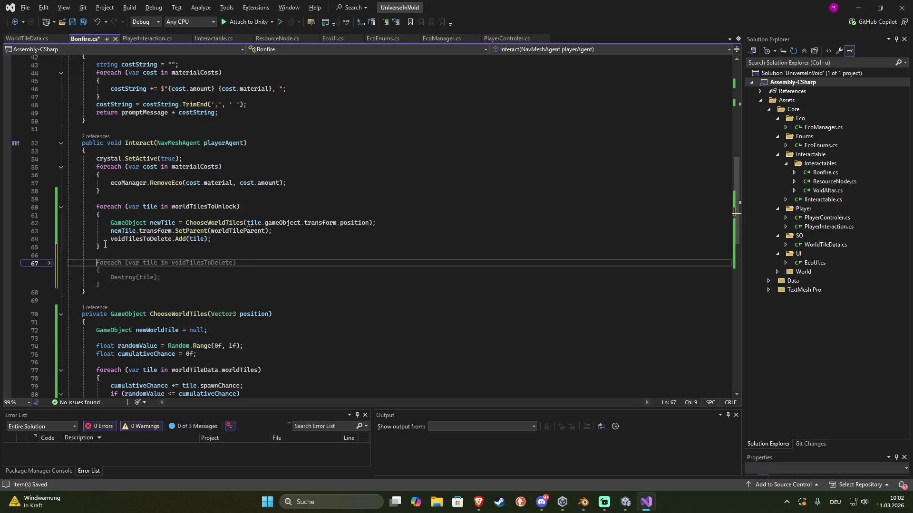
{"action": "key", "text": "Tab"}
{"action": "key", "text": "ctrl+s"}
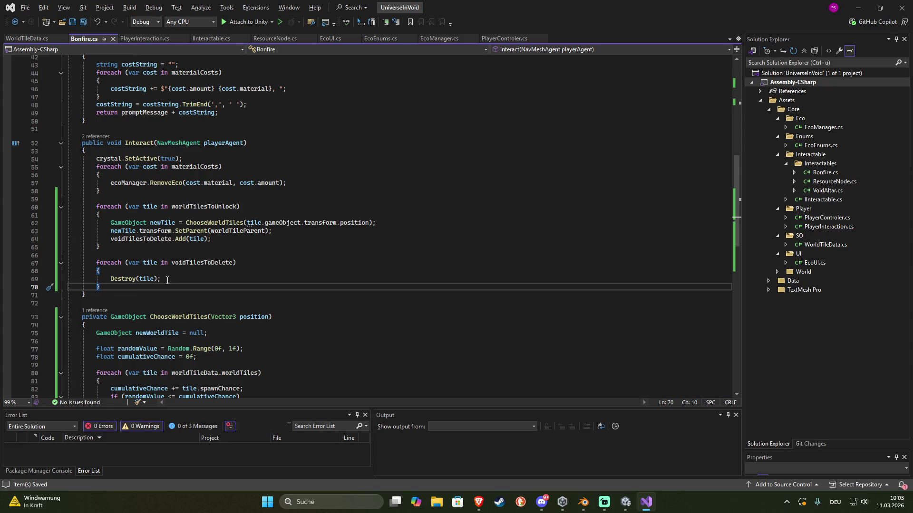
Call voidTilesToDelete.Clear() after the destroy loop and save Bonfire.cs
{"action": "key", "text": "Return"}
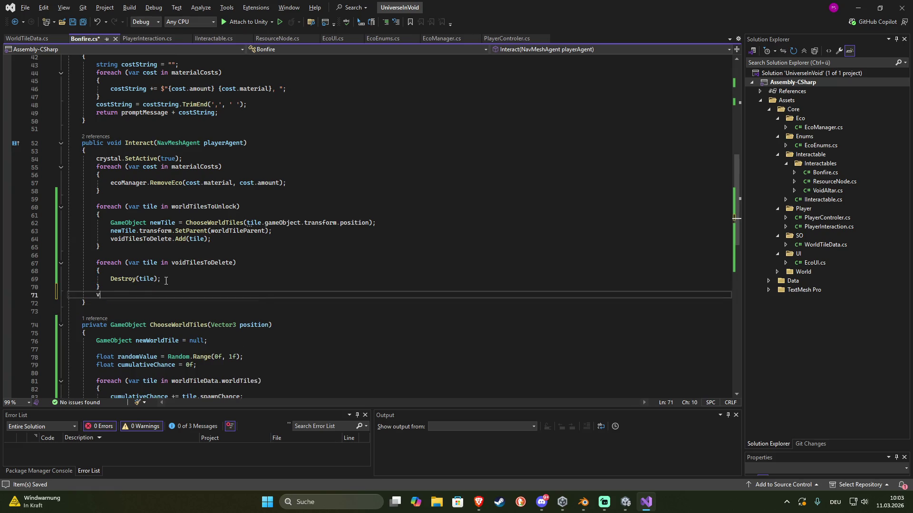
{"action": "type", "text": "voidT"}
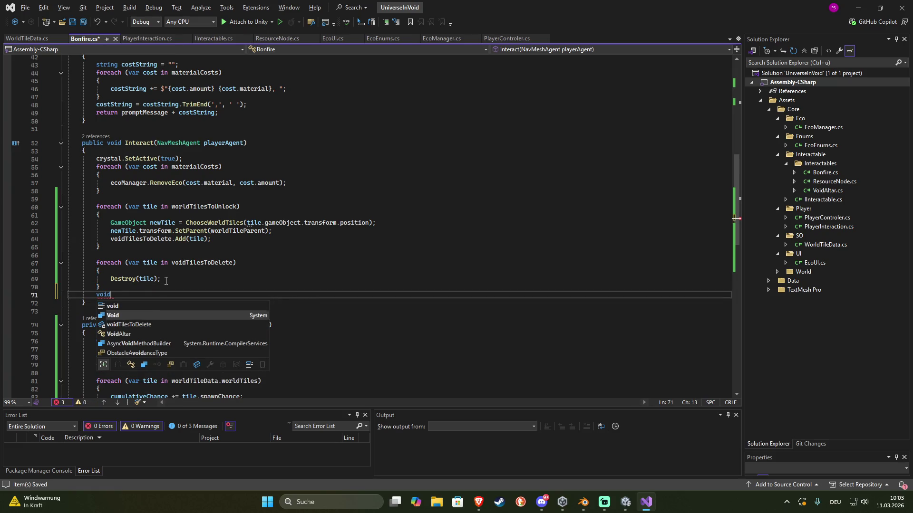
{"action": "key", "text": "Tab"}
{"action": "key", "text": "Tab"}
{"action": "key", "text": "ctrl+s"}
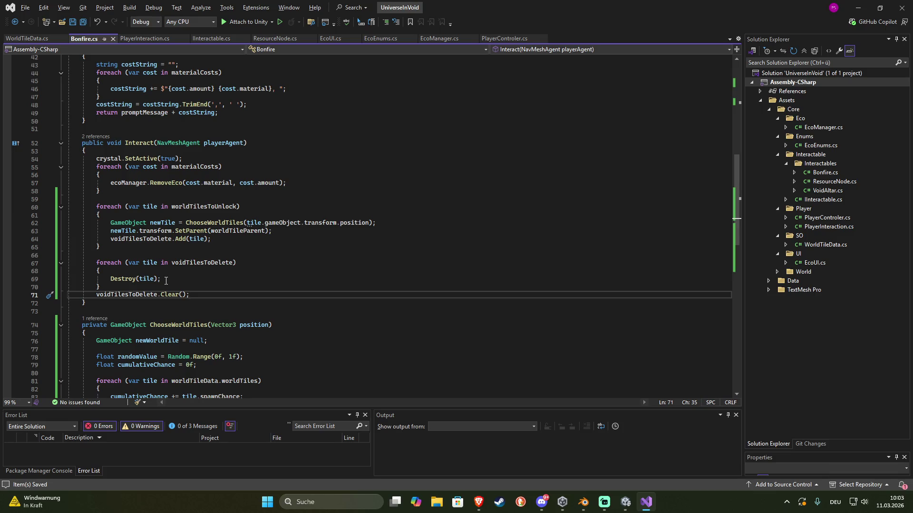
{"action": "scroll", "coordinate": [198, 203], "scroll_direction": "up", "scroll_amount": 8}
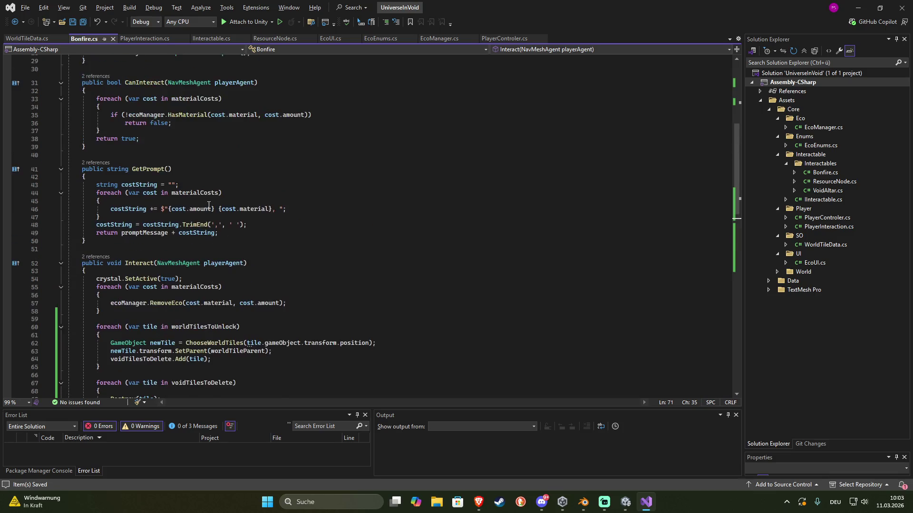
Make line 61 read tile.transform.position by removing the gameObject reference, then save Bonfire.cs
{"action": "left_click", "coordinate": [261, 143]}
{"action": "scroll", "coordinate": [216, 213], "scroll_direction": "down", "scroll_amount": 11}
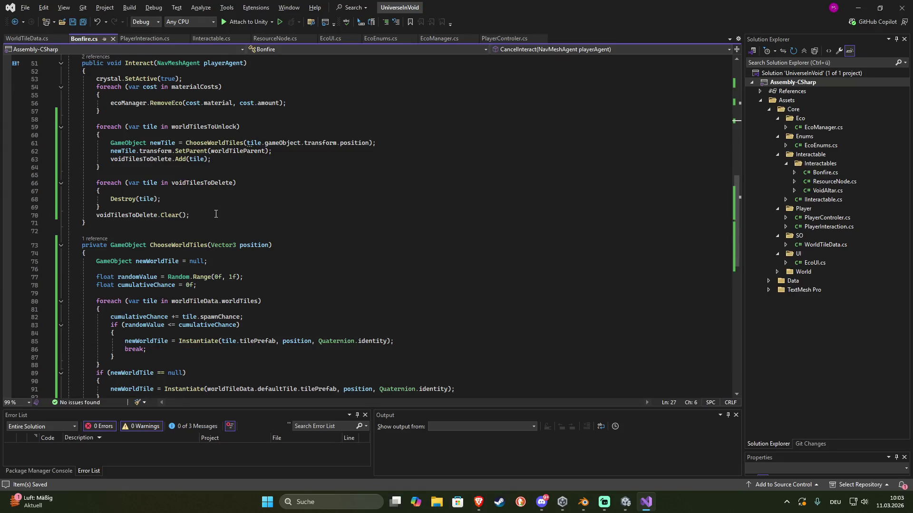
{"action": "scroll", "coordinate": [216, 214], "scroll_direction": "down", "scroll_amount": 2}
{"action": "scroll", "coordinate": [214, 214], "scroll_direction": "down", "scroll_amount": 2}
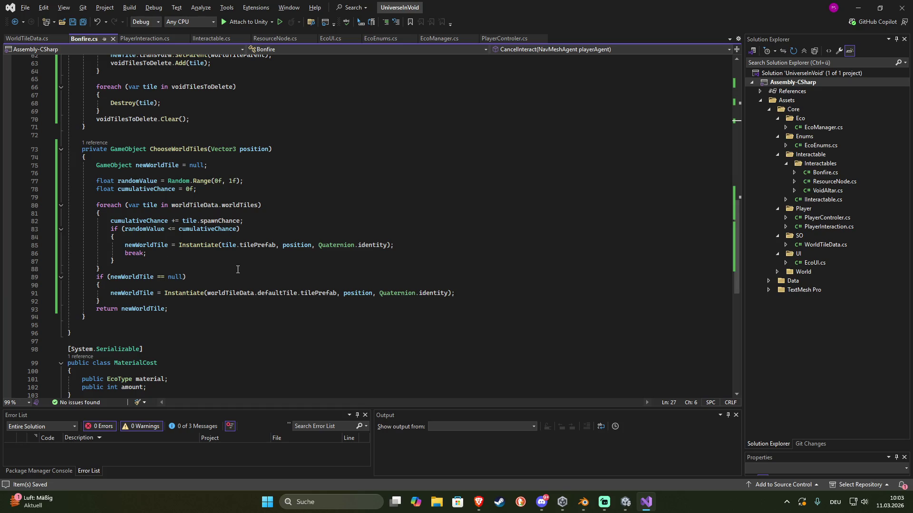
{"action": "scroll", "coordinate": [232, 274], "scroll_direction": "up", "scroll_amount": 4}
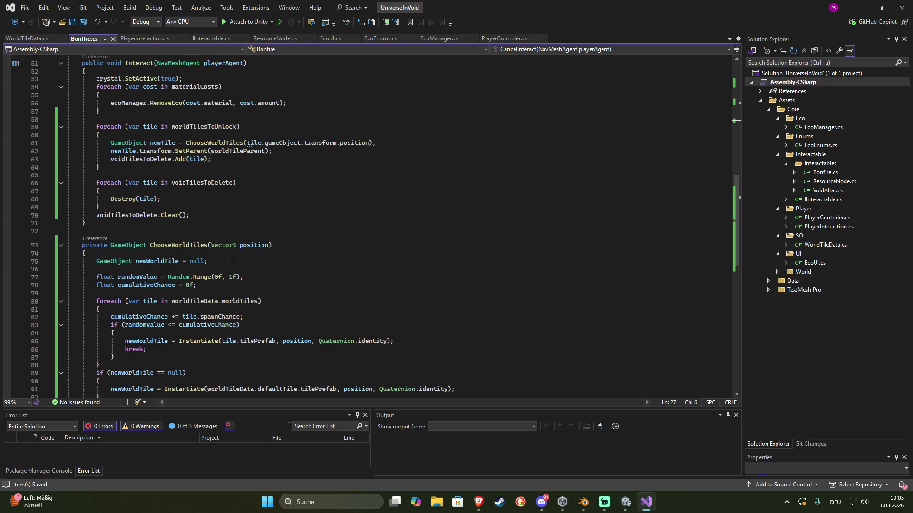
{"action": "scroll", "coordinate": [238, 254], "scroll_direction": "up", "scroll_amount": 3}
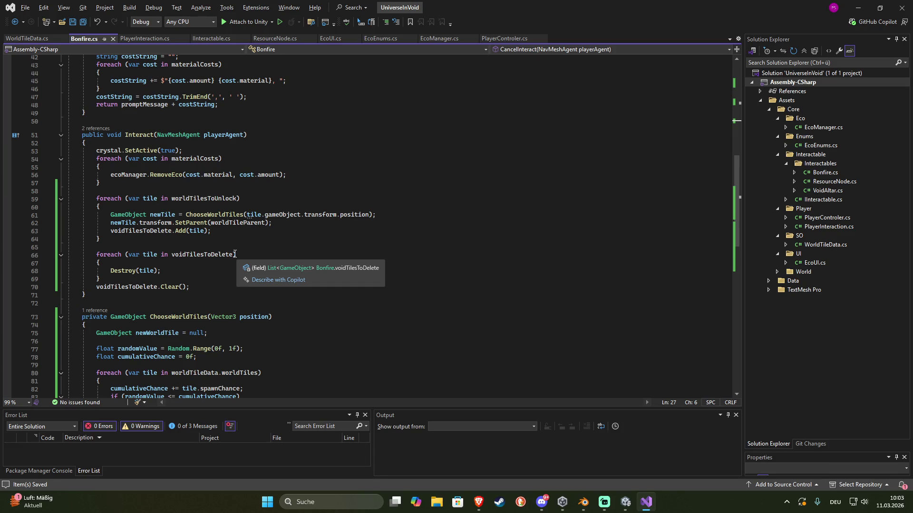
{"action": "double_click", "coordinate": [278, 215]}
{"action": "key", "text": "BackSpace"}
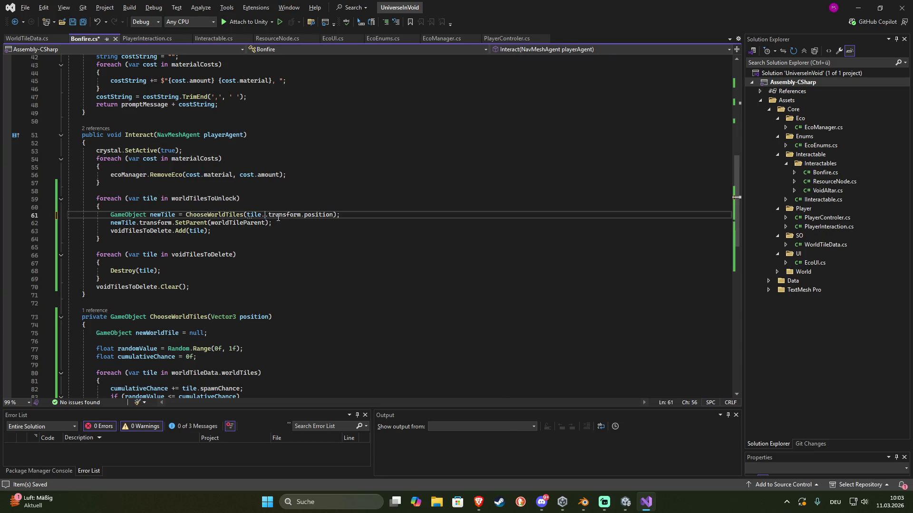
{"action": "key", "text": "BackSpace"}
{"action": "key", "text": "ctrl+s"}
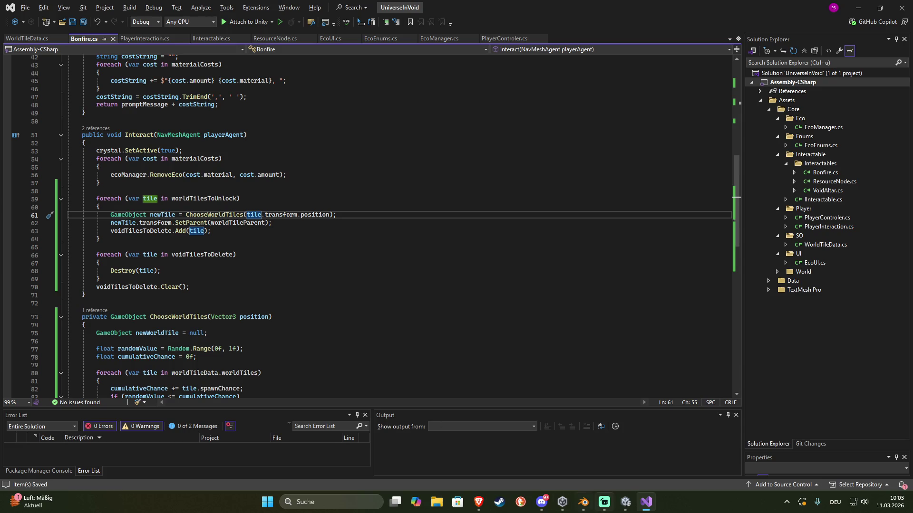
Start play mode in Unity and move the player to the bonfire altar
{"action": "mouse_move", "coordinate": [625, 502]}
{"action": "left_click", "coordinate": [586, 453]}
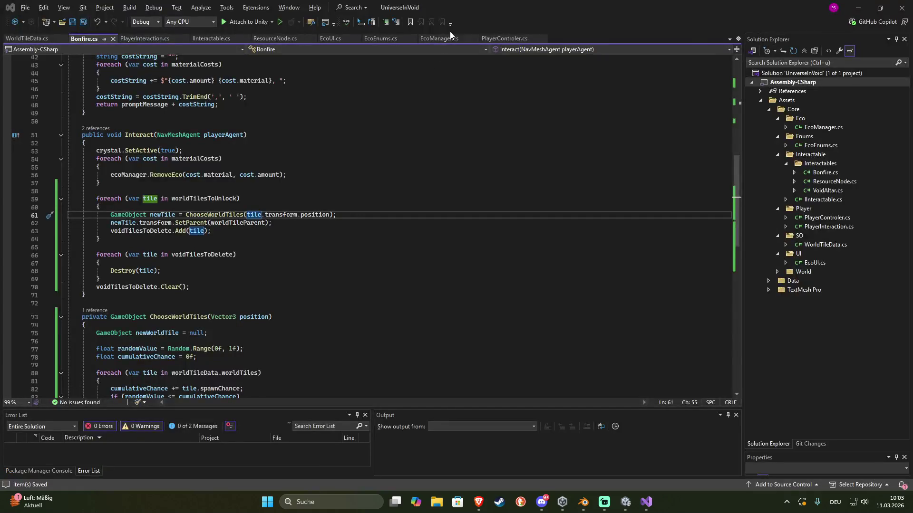
{"action": "left_click", "coordinate": [450, 30]}
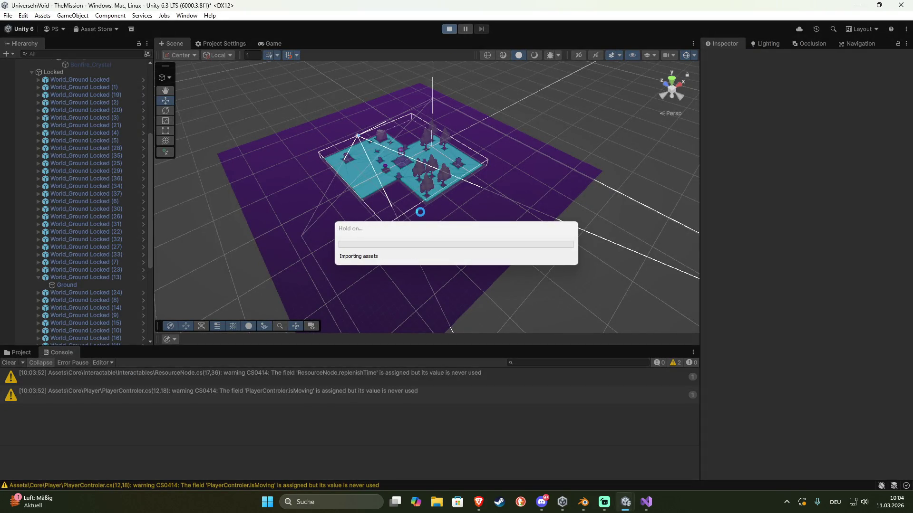
{"action": "key", "text": "a"}
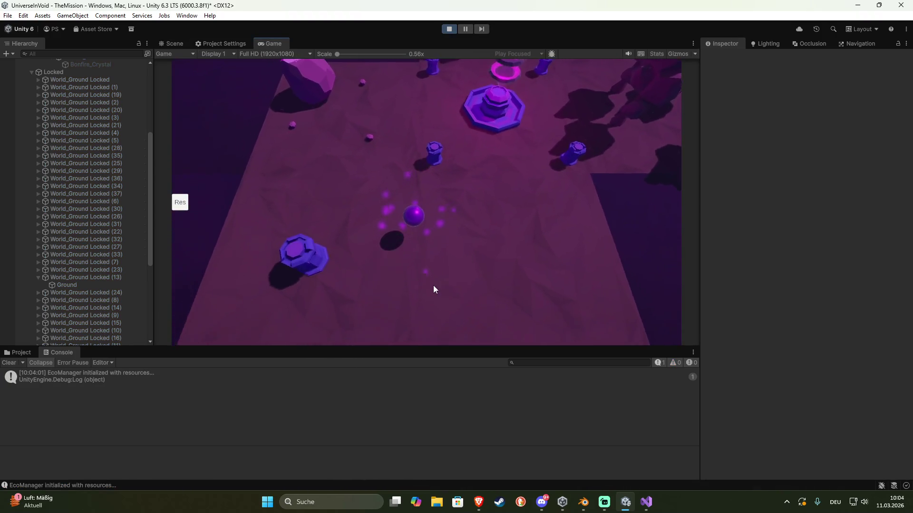
{"action": "key", "text": "s"}
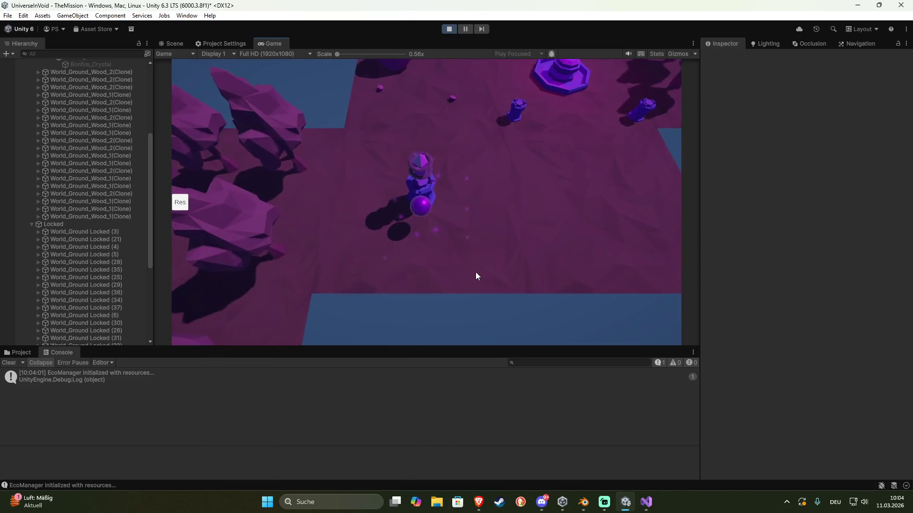
Check the replaced tiles in the Scene and Game views, then stop play mode
{"action": "left_click", "coordinate": [172, 45]}
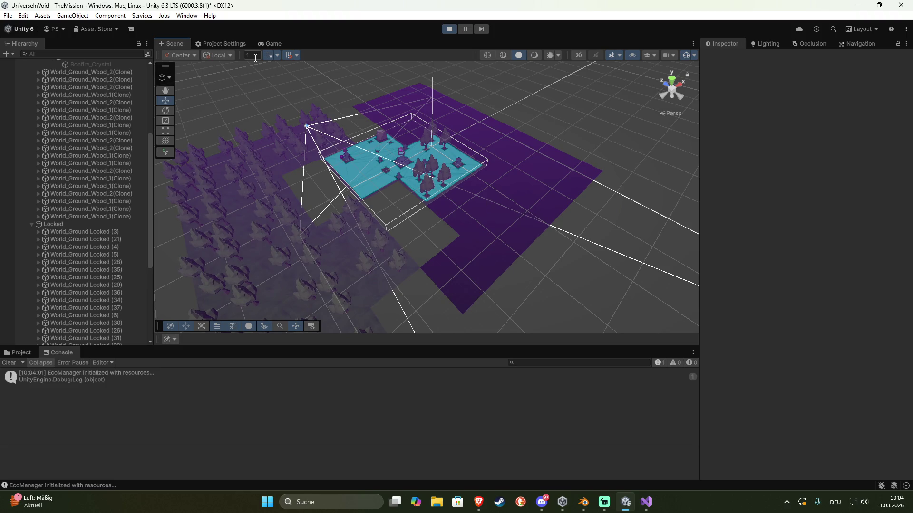
{"action": "left_click", "coordinate": [224, 44]}
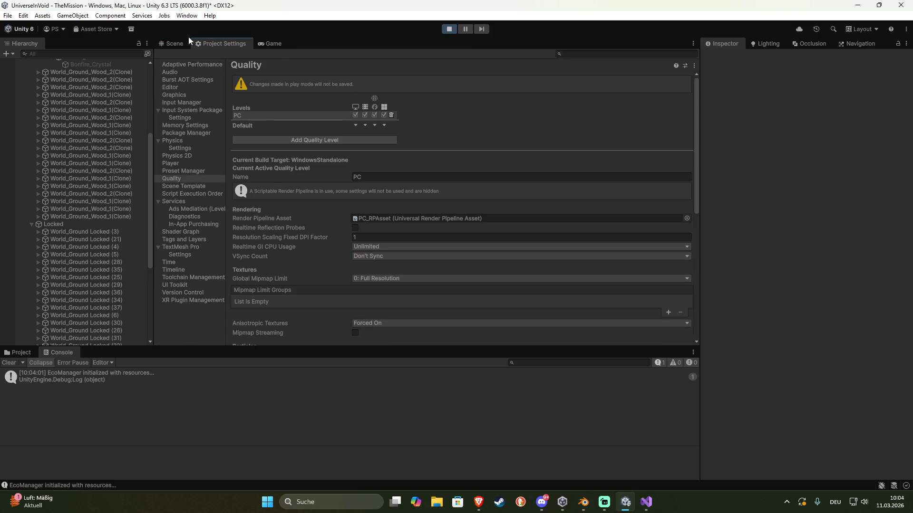
{"action": "left_click", "coordinate": [172, 40]}
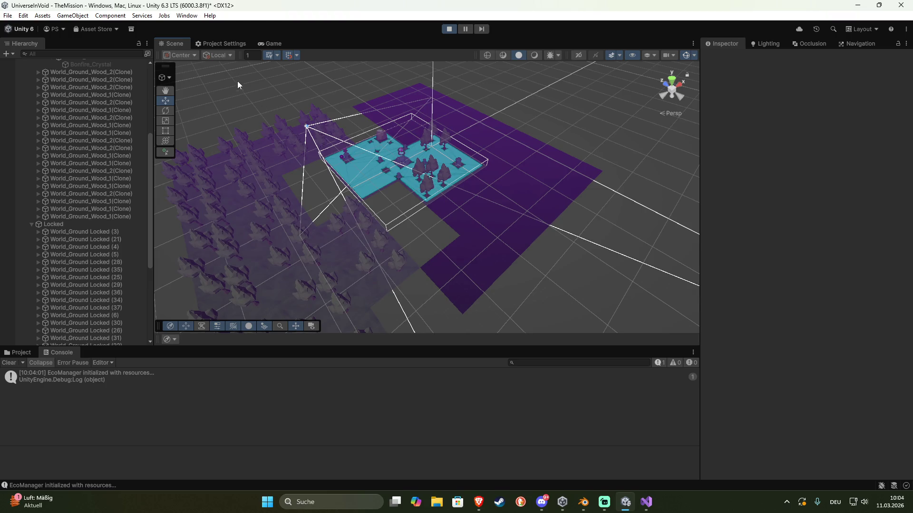
{"action": "left_click", "coordinate": [268, 43]}
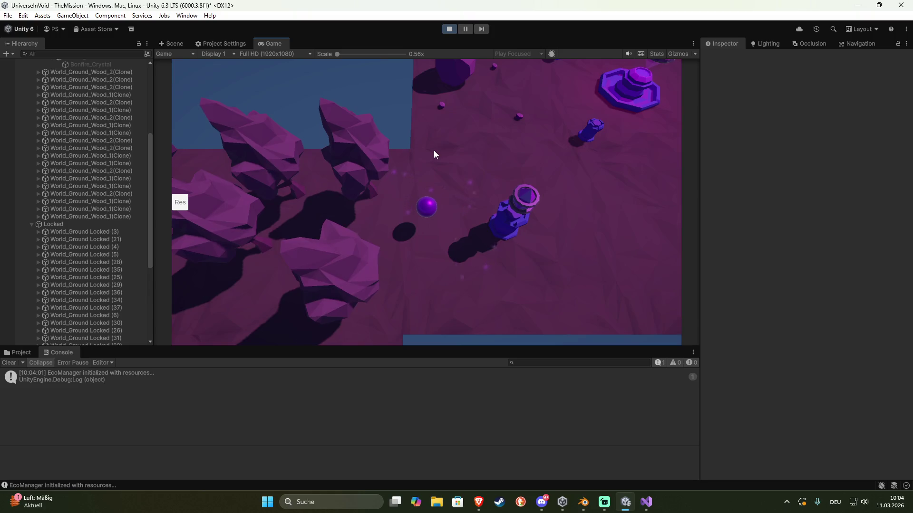
{"action": "left_click", "coordinate": [449, 29]}
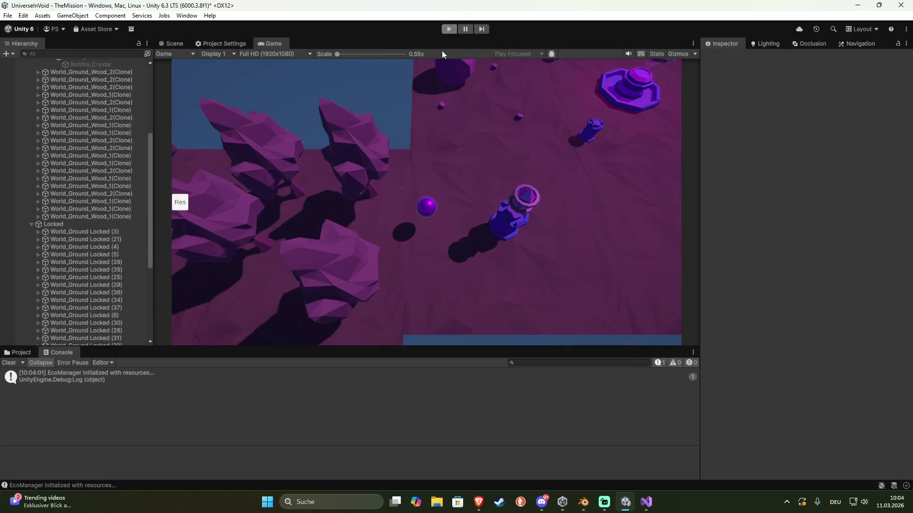
Collapse the Unlocked and Locked groups in the Hierarchy, leaving only the top-level mission groups listed
{"action": "mouse_move", "coordinate": [310, 152]}
{"action": "left_mouse_down"}
{"action": "mouse_move", "coordinate": [315, 165]}
{"action": "mouse_move", "coordinate": [342, 153]}
{"action": "mouse_move", "coordinate": [418, 172]}
{"action": "left_mouse_up"}
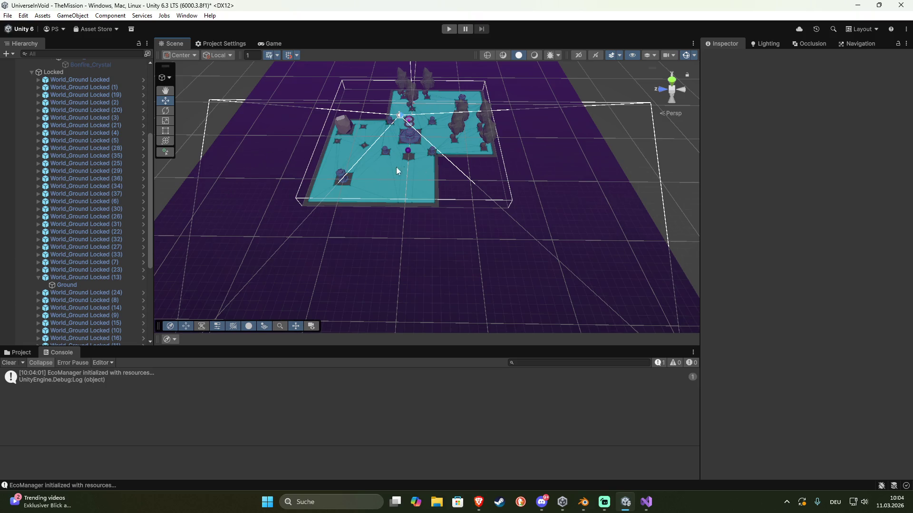
{"action": "scroll", "coordinate": [67, 189], "scroll_direction": "up", "scroll_amount": 6}
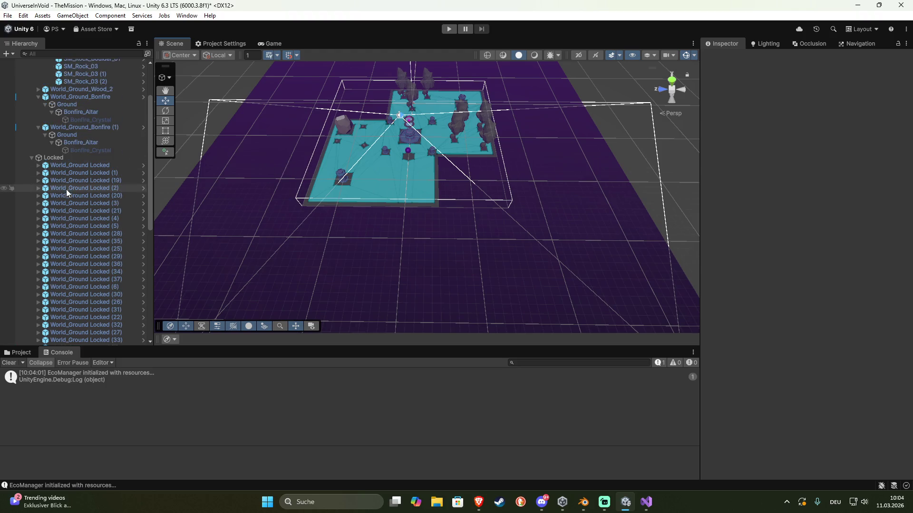
{"action": "left_click", "coordinate": [58, 78]}
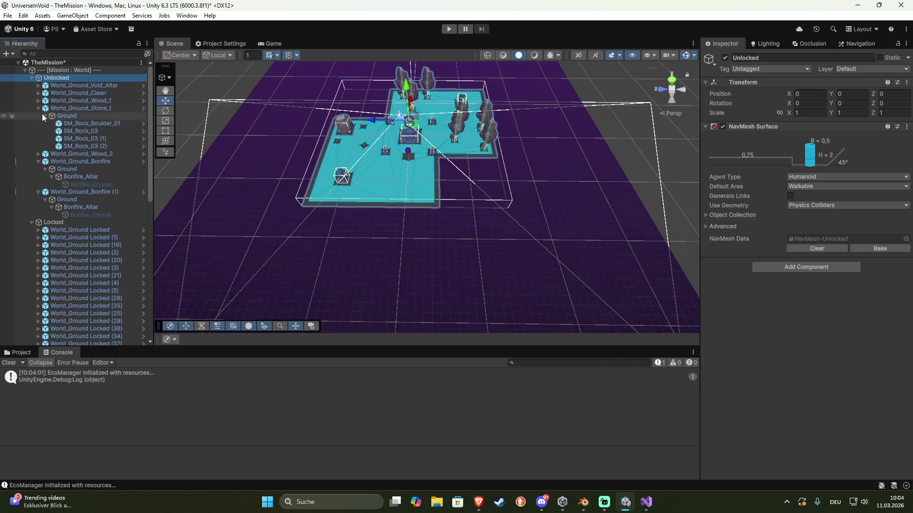
{"action": "left_click", "coordinate": [31, 78]}
{"action": "left_click", "coordinate": [50, 87]}
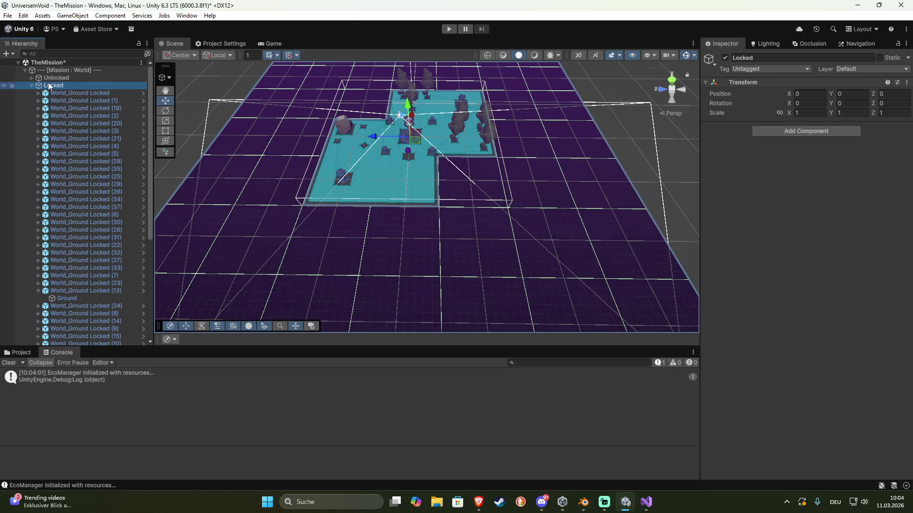
{"action": "left_click", "coordinate": [52, 78]}
{"action": "left_click", "coordinate": [54, 85]}
{"action": "left_click", "coordinate": [56, 78]}
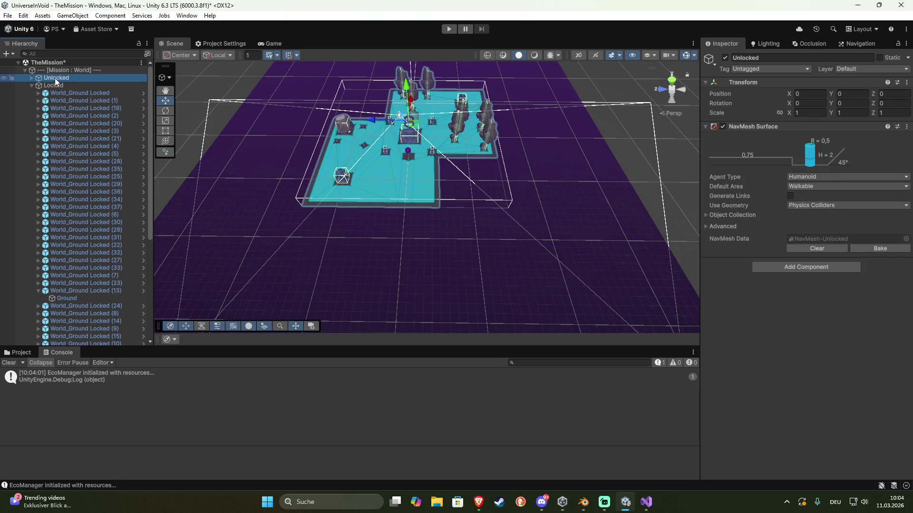
{"action": "left_click", "coordinate": [32, 87]}
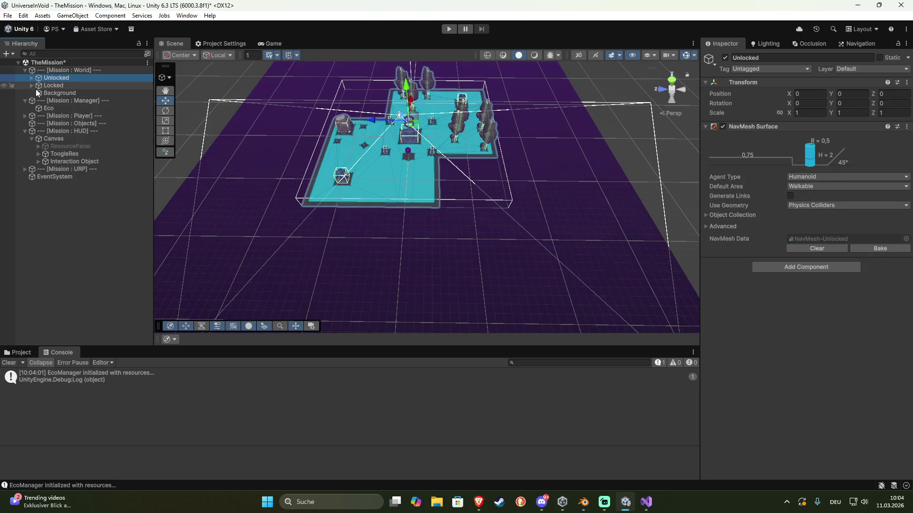
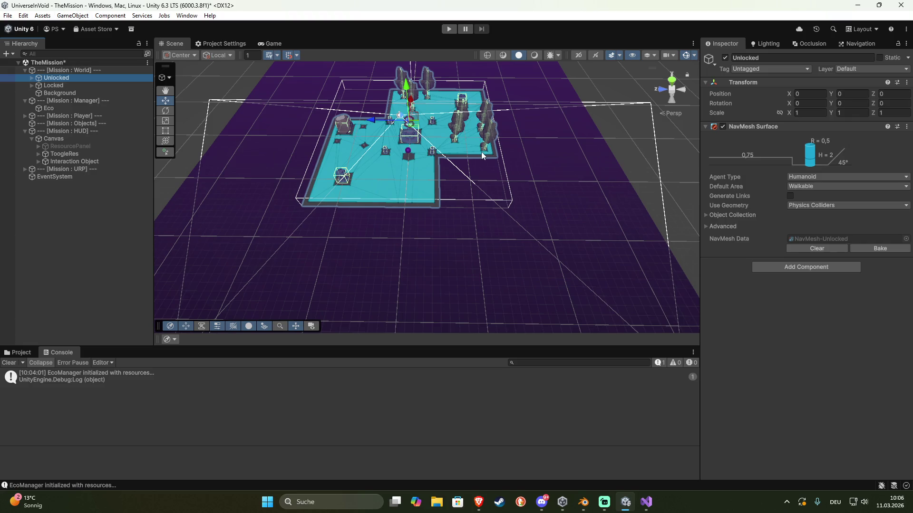
Expand the Unlocked group, collapse World_Ground_Stone_1, and select World_Ground_Void_Altar
{"action": "mouse_move", "coordinate": [553, 206]}
{"action": "left_mouse_down"}
{"action": "mouse_move", "coordinate": [515, 197]}
{"action": "mouse_move", "coordinate": [534, 185]}
{"action": "mouse_move", "coordinate": [526, 190]}
{"action": "left_mouse_up"}
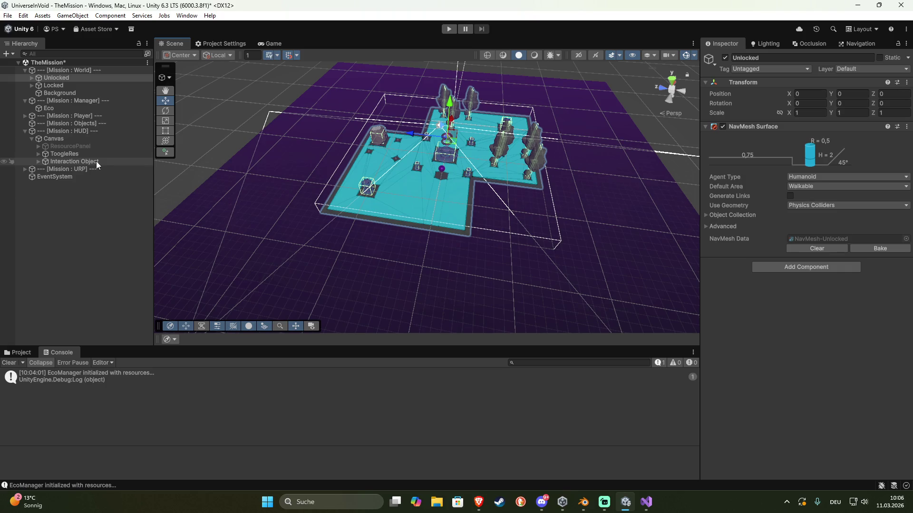
{"action": "left_click", "coordinate": [30, 78], "text": "alt"}
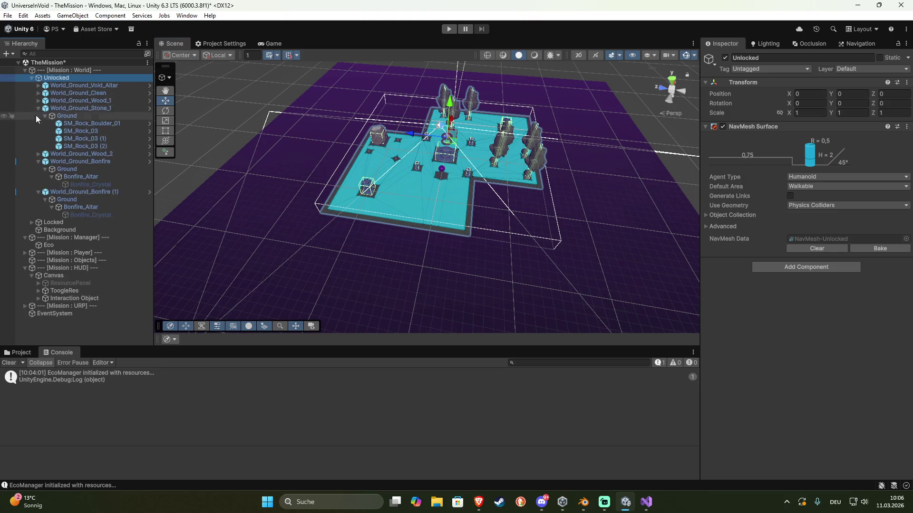
{"action": "left_click", "coordinate": [38, 108]}
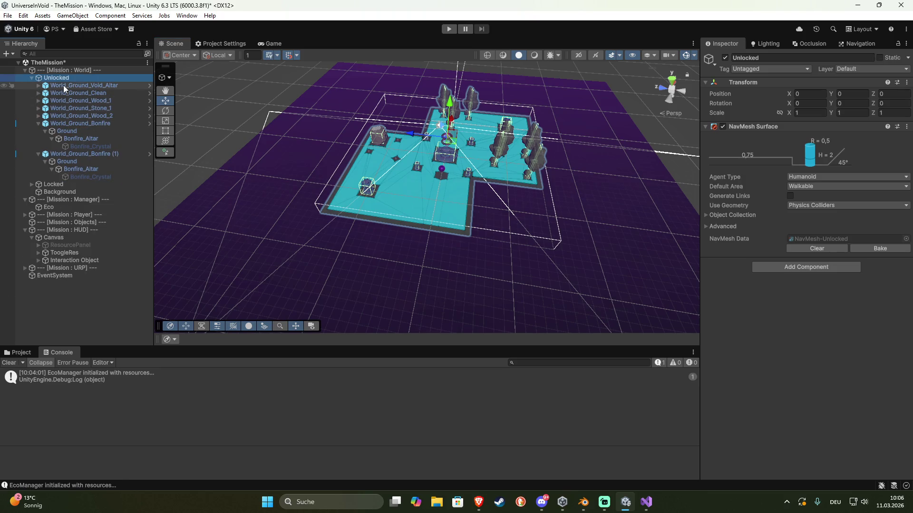
{"action": "left_click", "coordinate": [63, 87]}
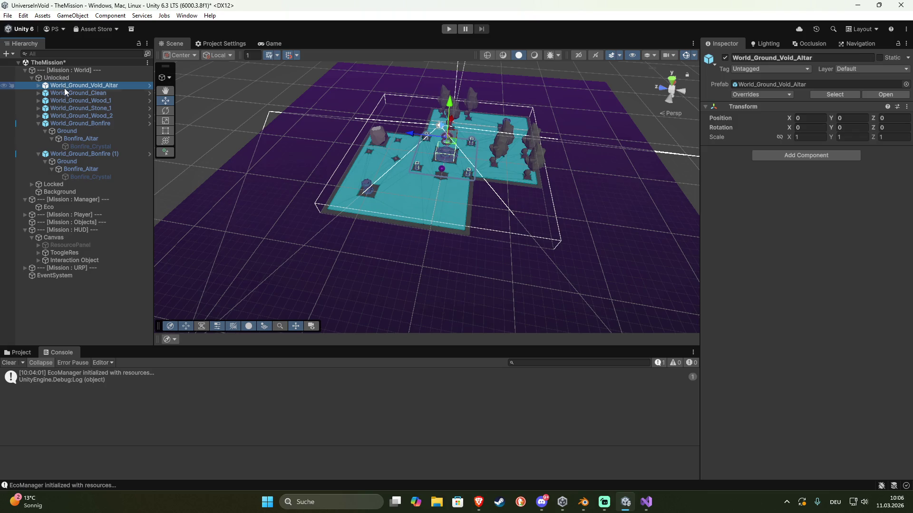
Expand the Locked group and select its first World_Ground Locked tile
{"action": "left_click", "coordinate": [39, 186]}
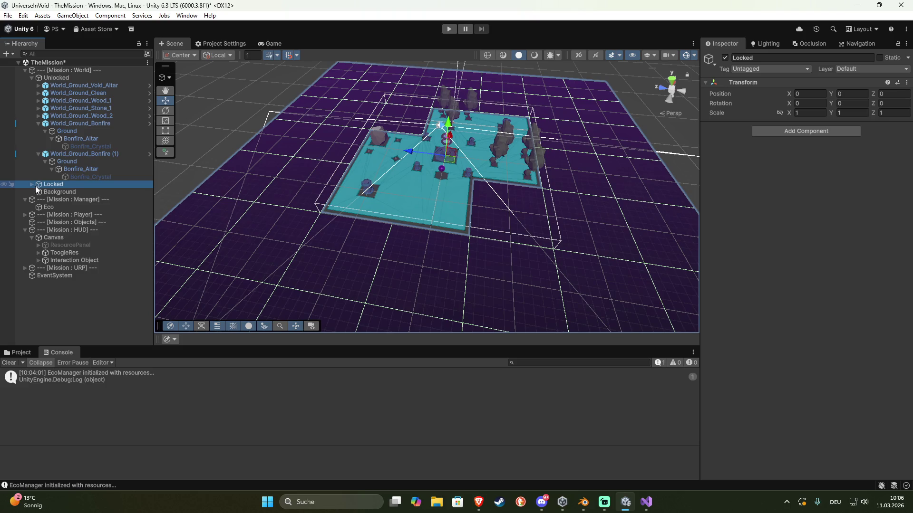
{"action": "left_click", "coordinate": [33, 186]}
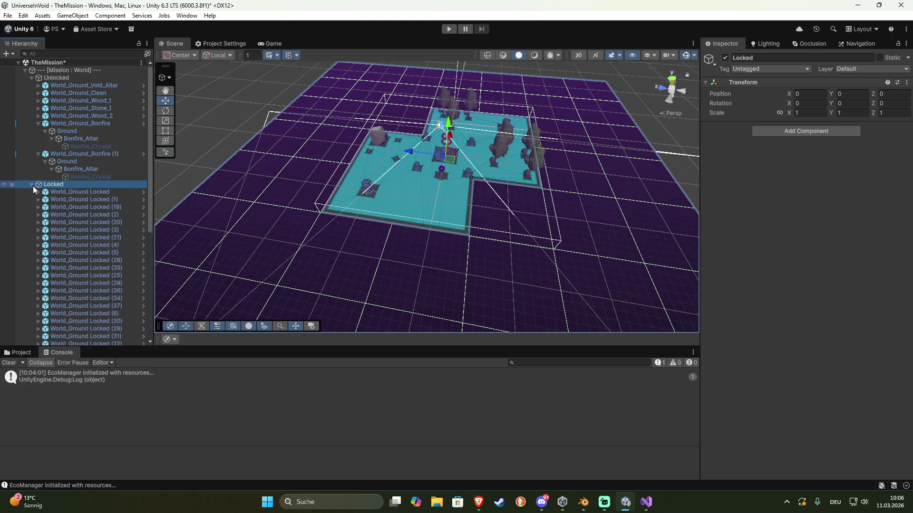
{"action": "left_click", "coordinate": [58, 193]}
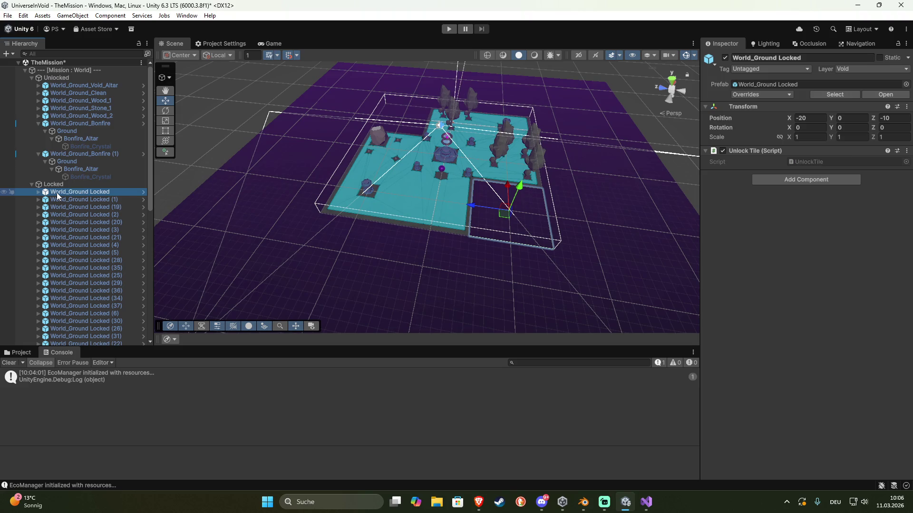
Move the first World_Ground Locked tile from X -10, Z 1 to position 0, 0, 0
{"action": "left_click_drag", "start_coordinate": [503, 217], "coordinate": [439, 163]}
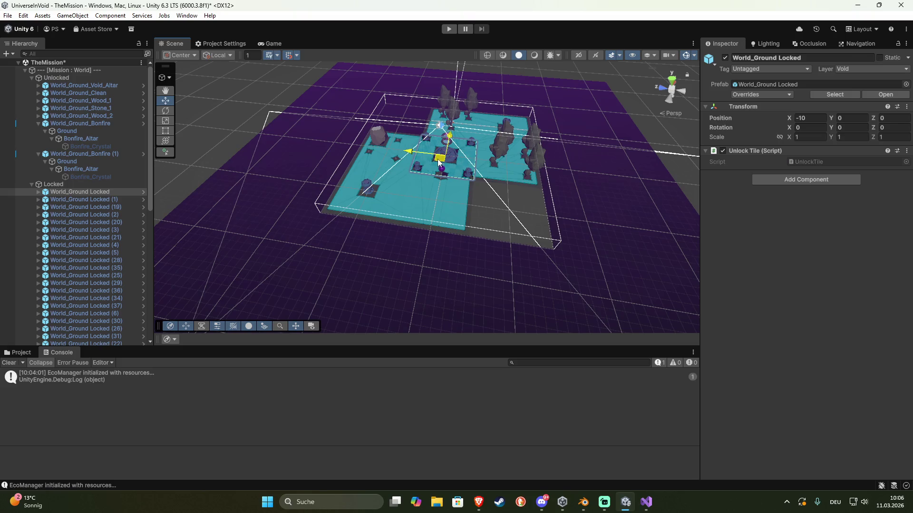
{"action": "left_click", "coordinate": [811, 114]}
{"action": "type", "text": "0"}
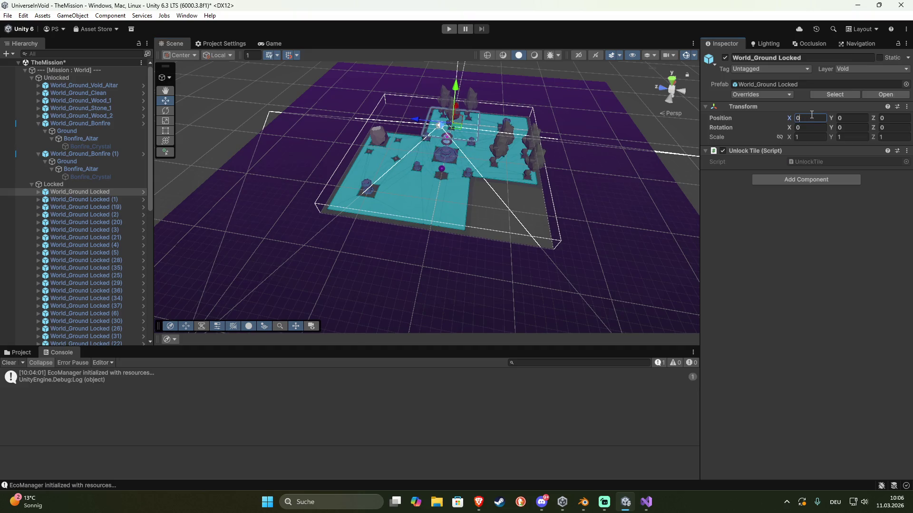
{"action": "left_click_drag", "start_coordinate": [629, 209], "coordinate": [510, 188]}
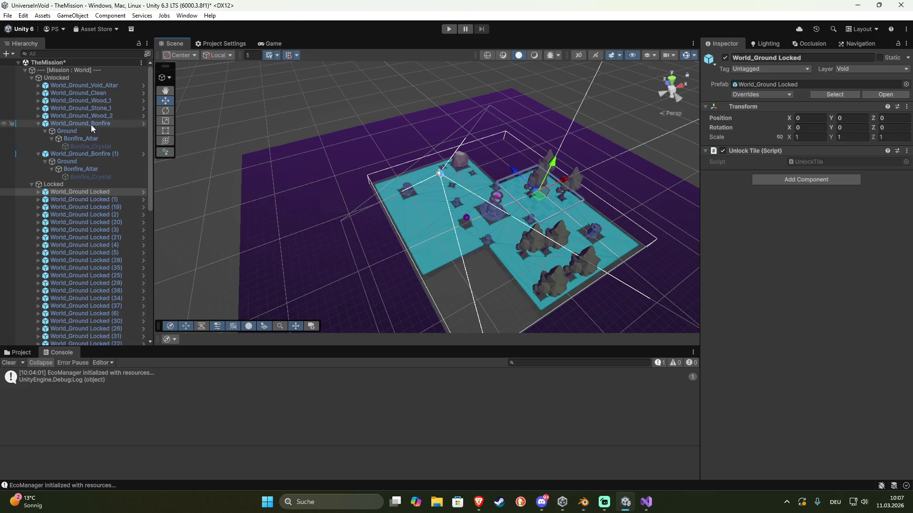
Compare the positions of World_Ground_Void_Altar, the Locked group and World_Ground Locked
{"action": "left_click", "coordinate": [107, 85]}
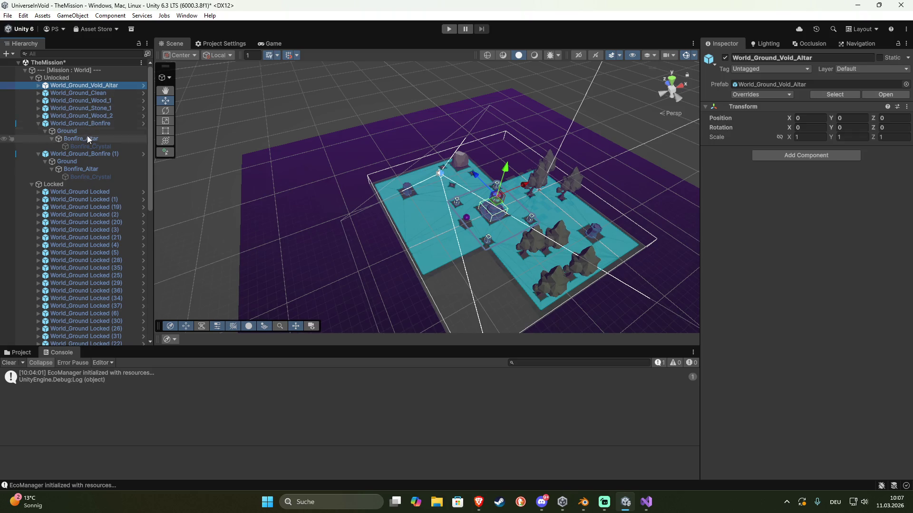
{"action": "left_click", "coordinate": [82, 191]}
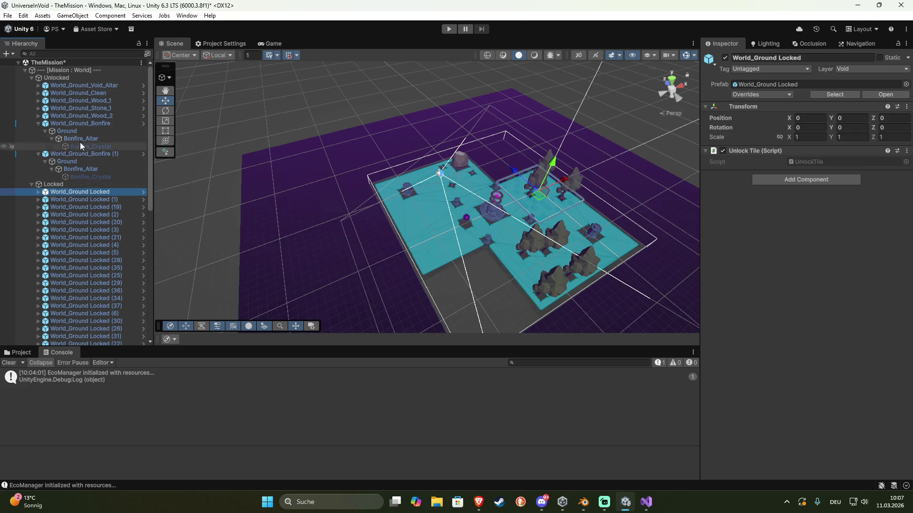
{"action": "left_click", "coordinate": [83, 86]}
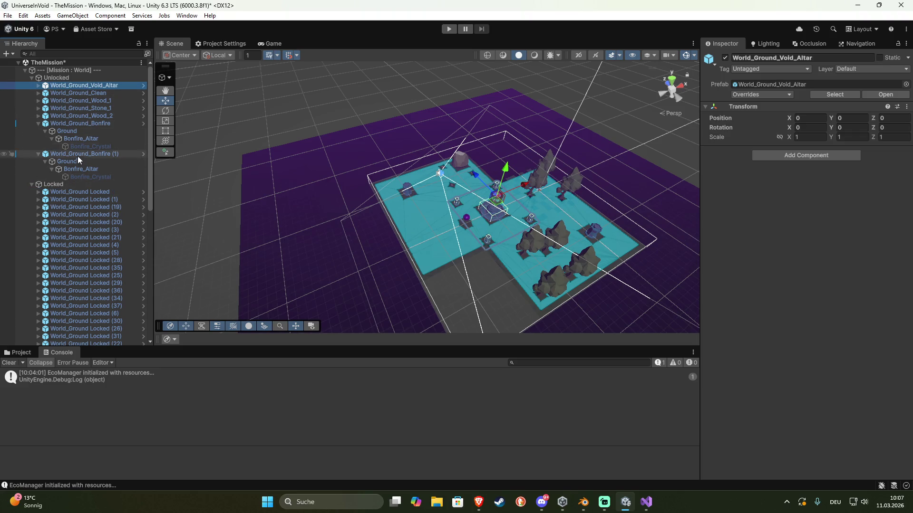
{"action": "left_click", "coordinate": [58, 185]}
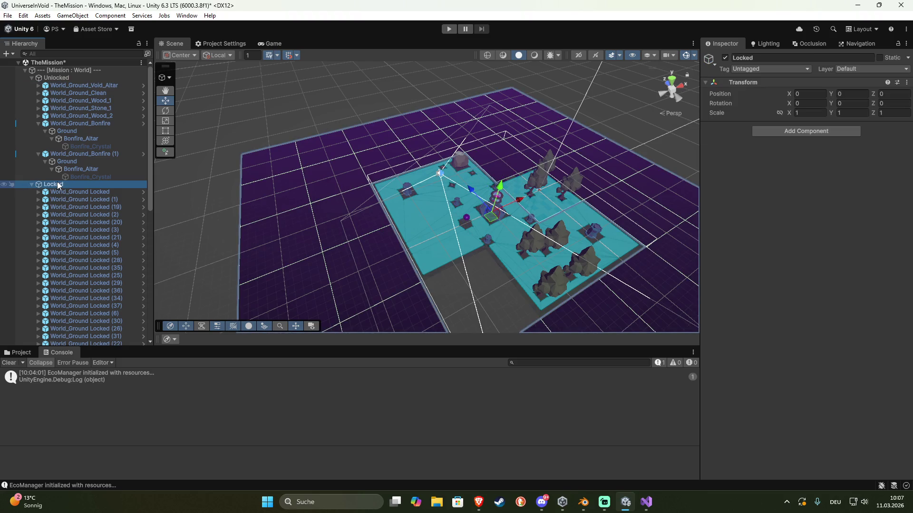
{"action": "left_click", "coordinate": [65, 193]}
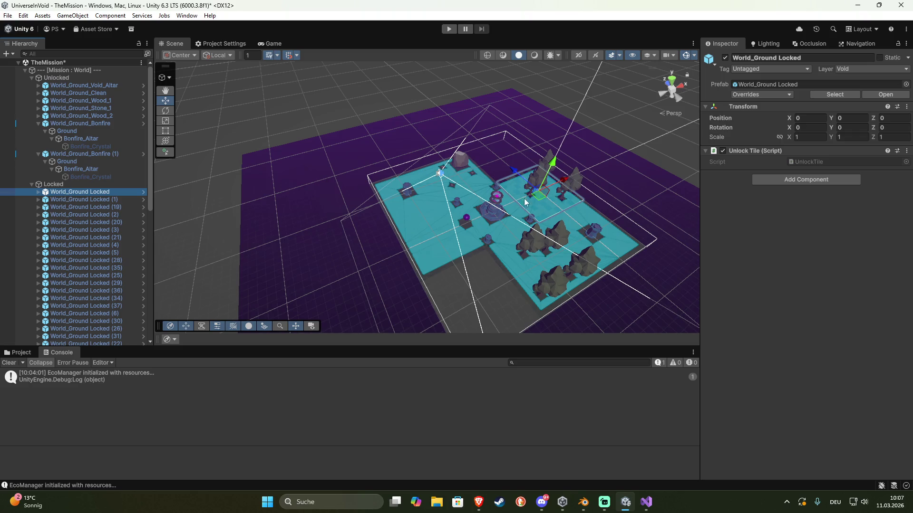
Expand World_Ground_Void_Altar and inspect its Ground plane at X -10 and its Void_Altar object
{"action": "left_click", "coordinate": [92, 86]}
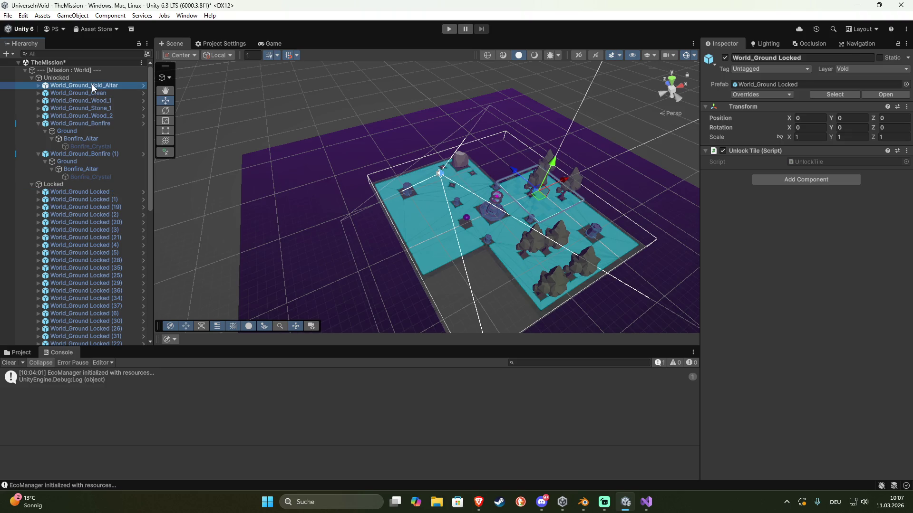
{"action": "left_click", "coordinate": [39, 86]}
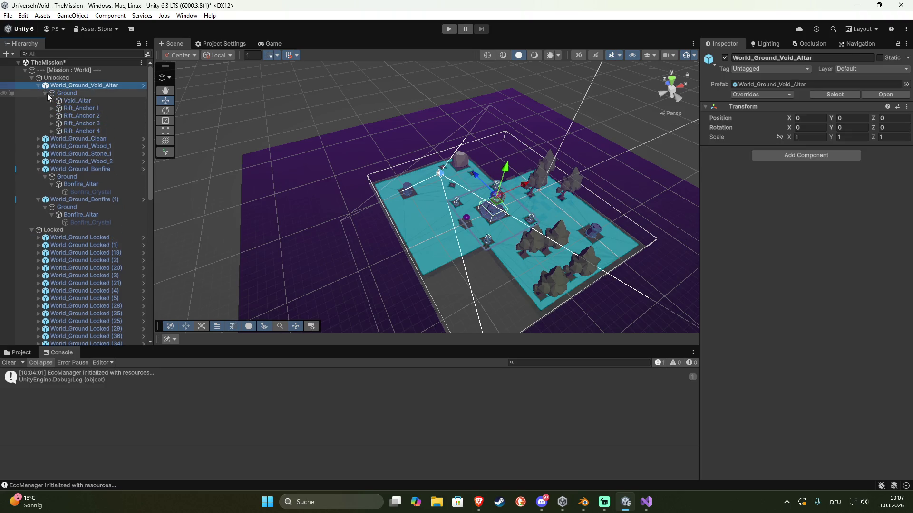
{"action": "left_click", "coordinate": [58, 95]}
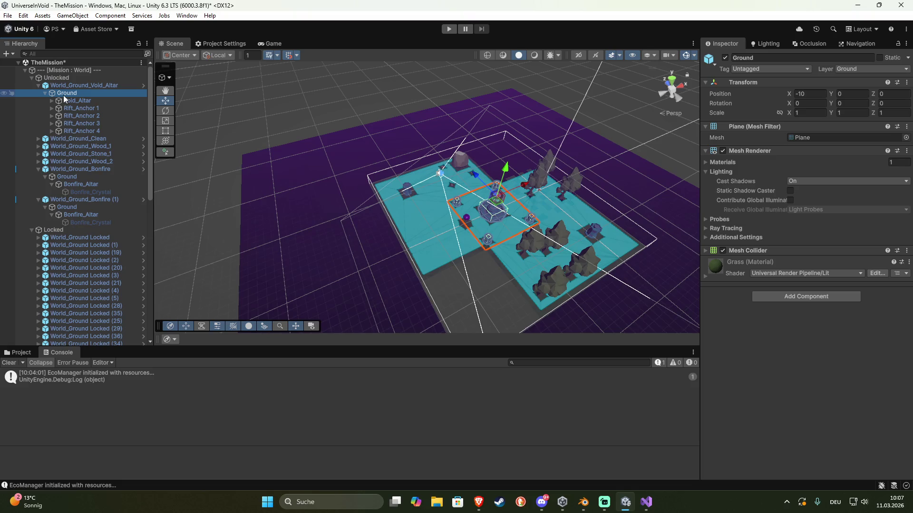
{"action": "left_click", "coordinate": [75, 101]}
{"action": "left_click", "coordinate": [73, 94]}
{"action": "left_click", "coordinate": [809, 96]}
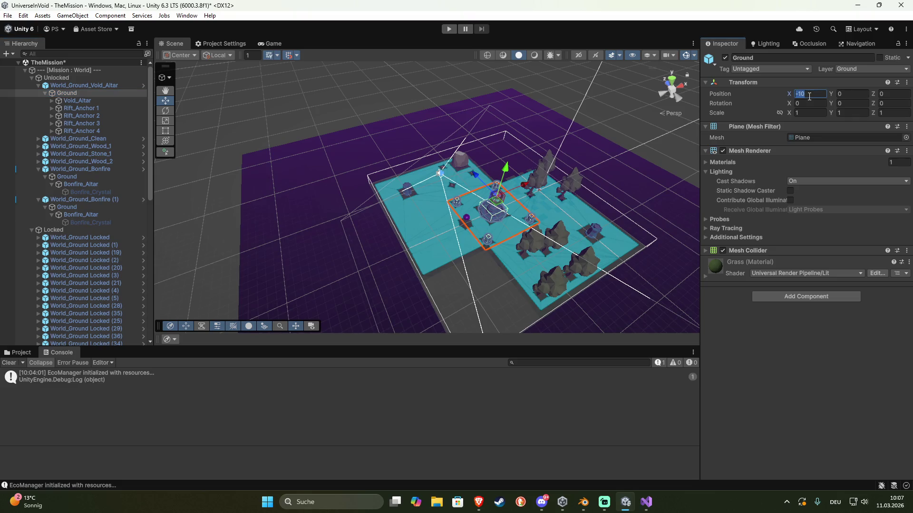
{"action": "type", "text": "0"}
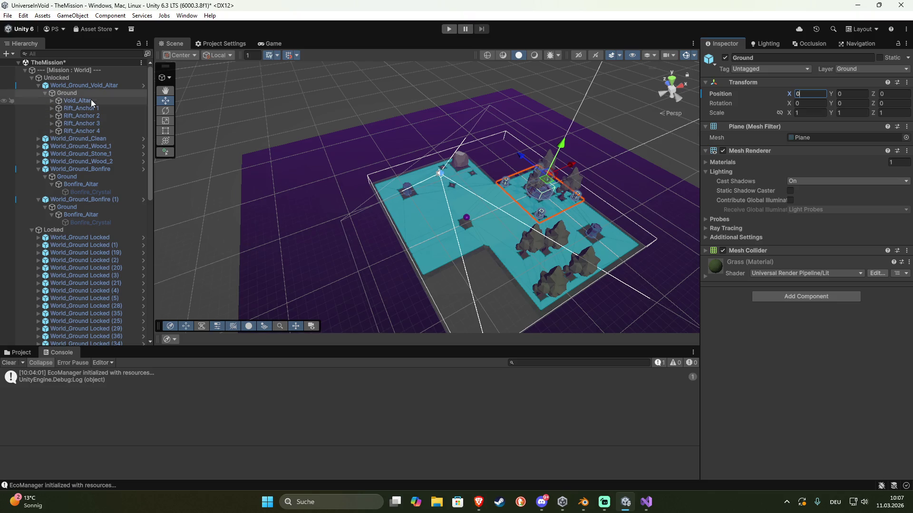
{"action": "left_click", "coordinate": [85, 210]}
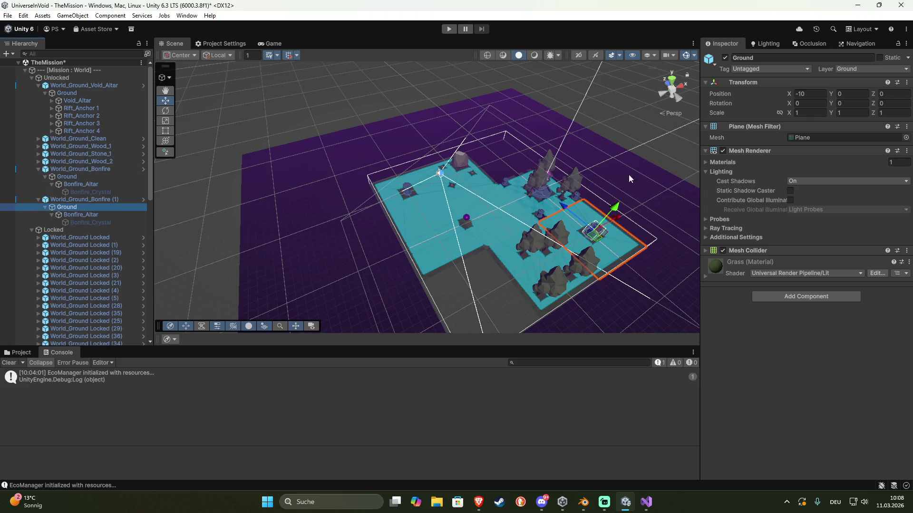
{"action": "left_click", "coordinate": [812, 95]}
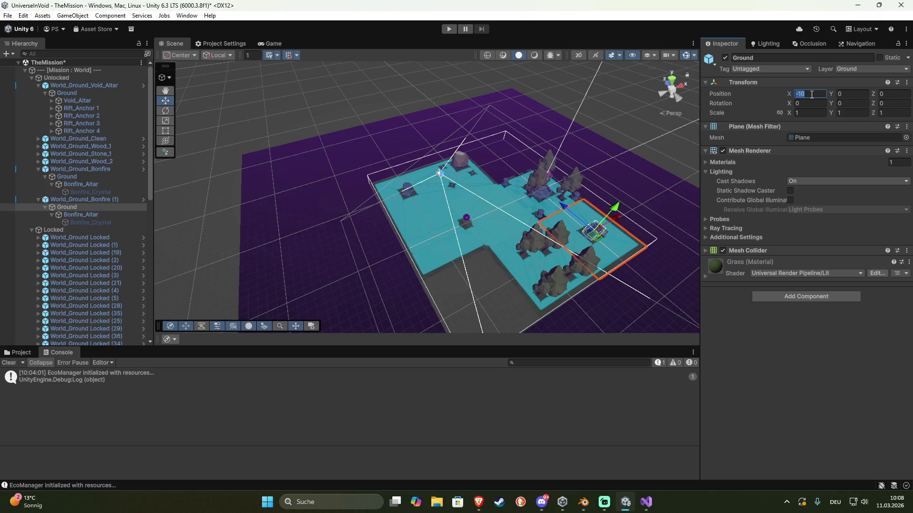
{"action": "left_click", "coordinate": [88, 202]}
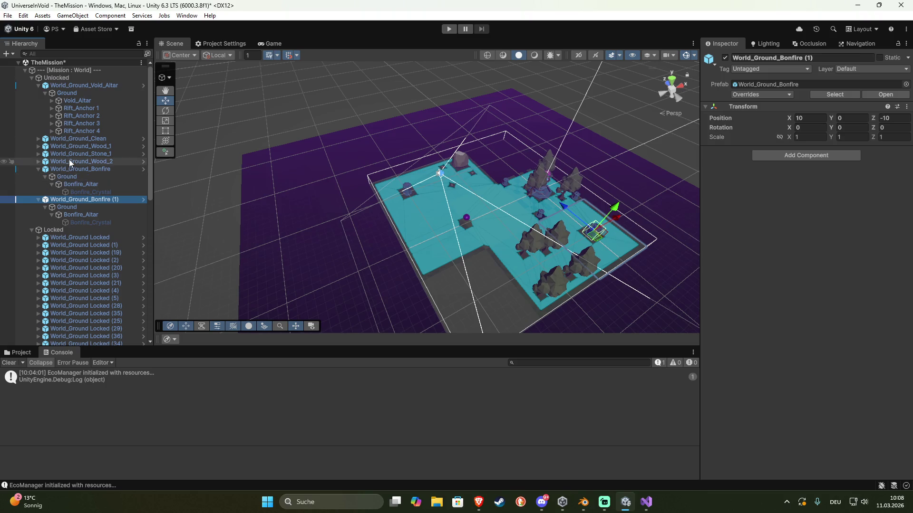
{"action": "left_click", "coordinate": [268, 203]}
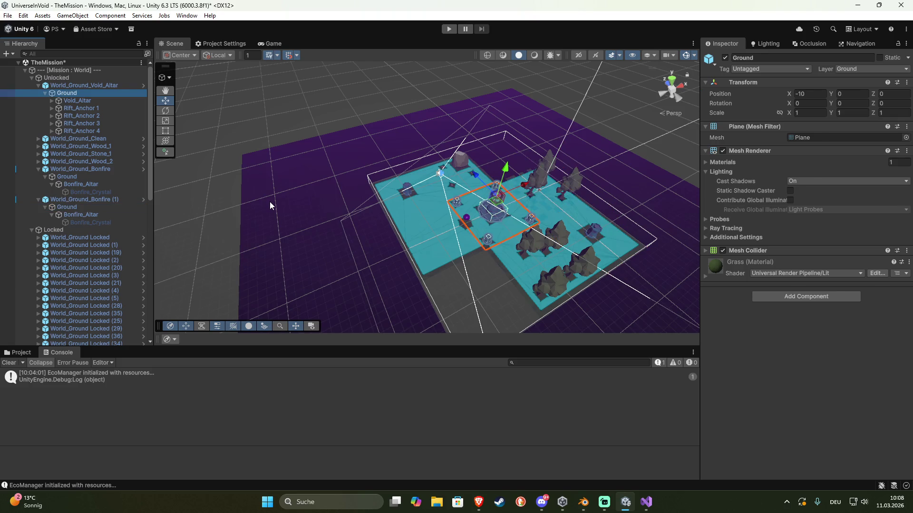
Cycle through overlapping objects in the Scene view to select World_Ground Locked, then deselect
{"action": "left_click", "coordinate": [269, 202]}
{"action": "left_click", "coordinate": [269, 201]}
{"action": "left_click", "coordinate": [269, 201]}
{"action": "left_click", "coordinate": [269, 202]}
{"action": "left_click", "coordinate": [269, 201]}
{"action": "left_click", "coordinate": [270, 201]}
{"action": "left_click", "coordinate": [269, 202]}
{"action": "left_click", "coordinate": [270, 202]}
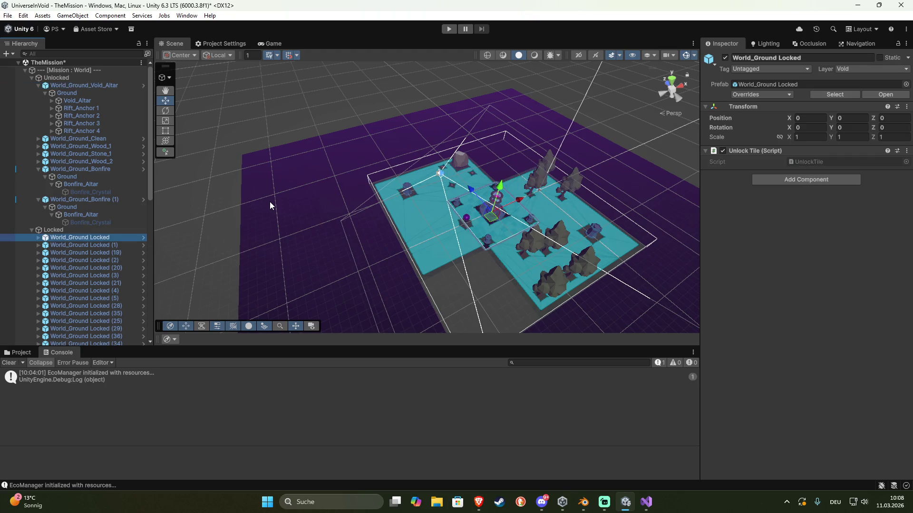
{"action": "left_click", "coordinate": [269, 202]}
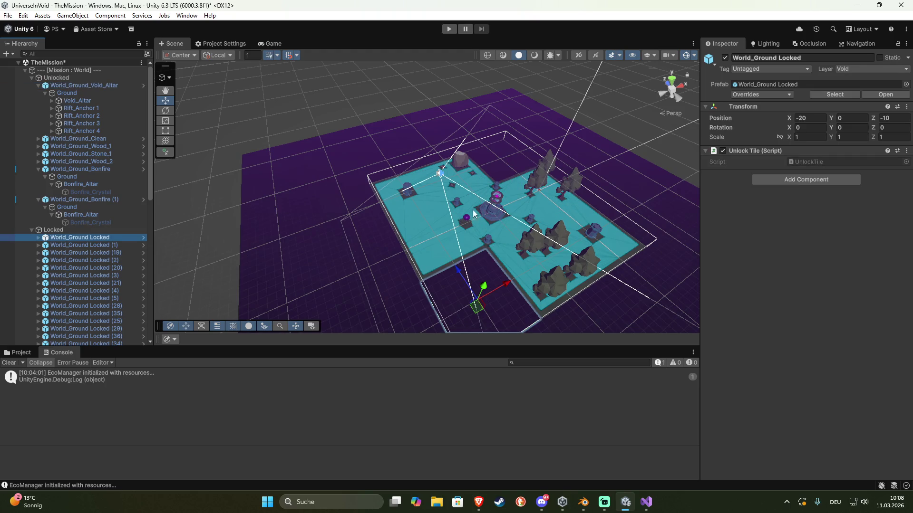
{"action": "left_click", "coordinate": [421, 69]}
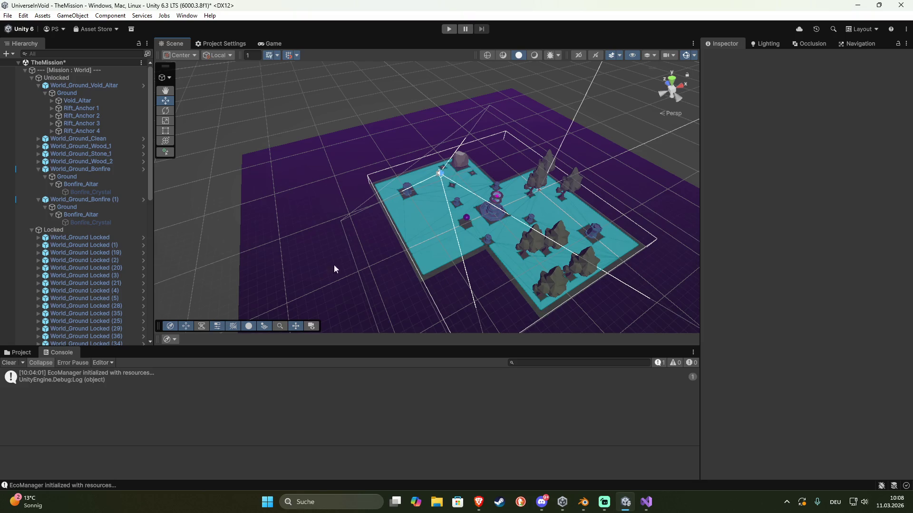
View the World_Ground Locked prefab at X -20, Z -10, then return to TheMission scene
{"action": "left_click", "coordinate": [143, 238]}
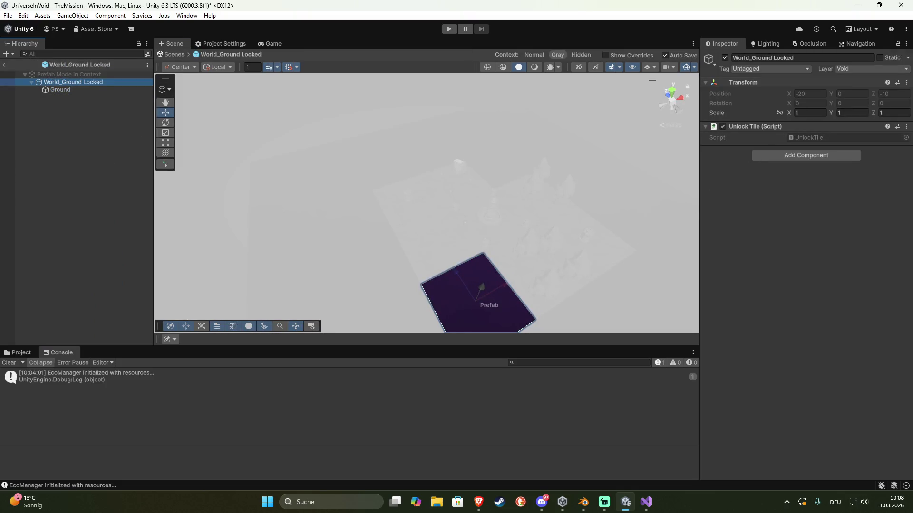
{"action": "left_click", "coordinate": [3, 66]}
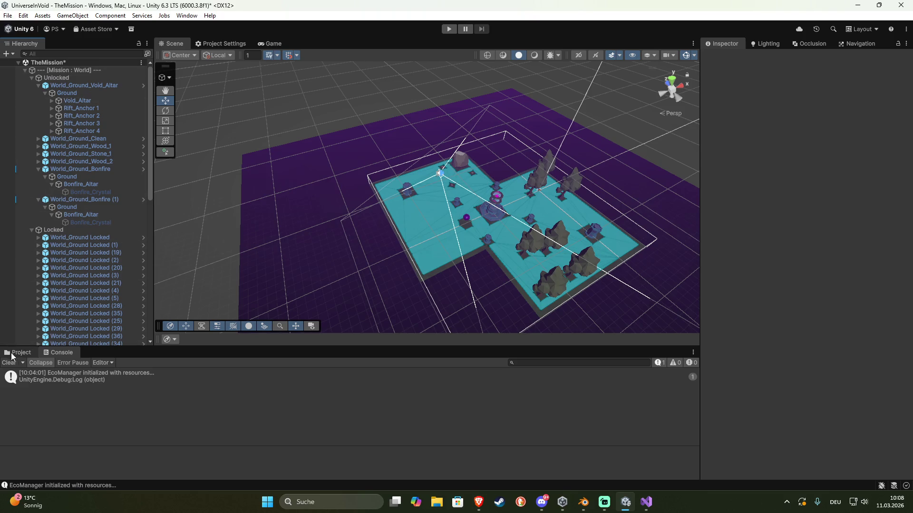
{"action": "left_click", "coordinate": [26, 354]}
Open the World_Ground Locked prefab from Prefabs/World/Void and inspect its Ground plane
{"action": "left_click", "coordinate": [142, 375]}
{"action": "left_click", "coordinate": [122, 373]}
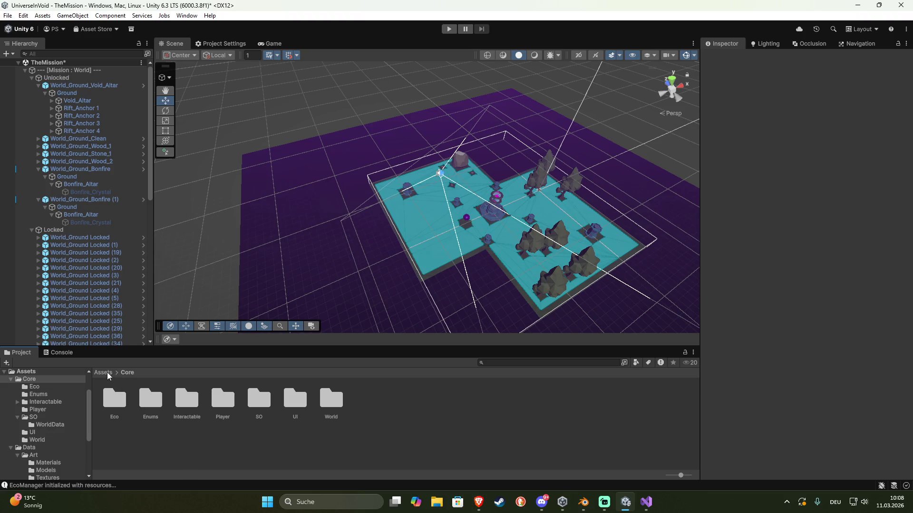
{"action": "left_click", "coordinate": [107, 373]}
{"action": "double_click", "coordinate": [146, 399]}
{"action": "left_click", "coordinate": [148, 403]}
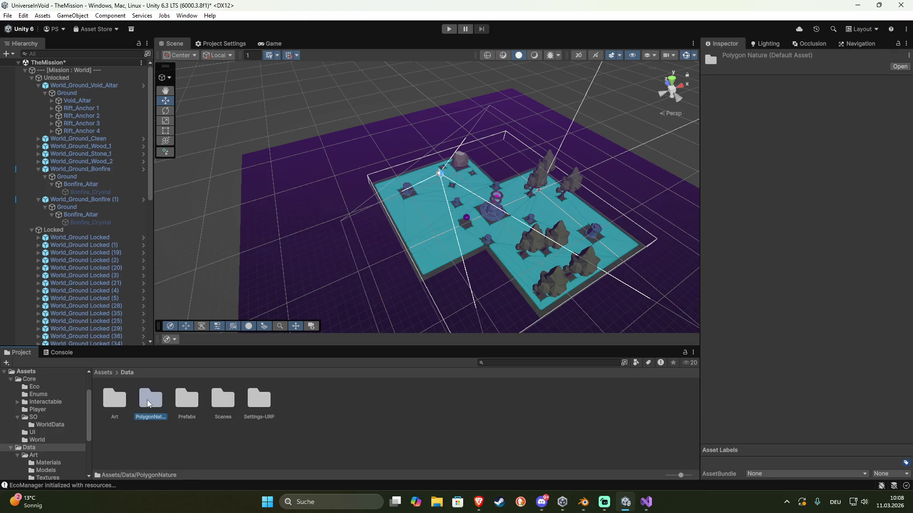
{"action": "double_click", "coordinate": [187, 409]}
{"action": "double_click", "coordinate": [113, 400]}
{"action": "double_click", "coordinate": [112, 399]}
{"action": "left_click", "coordinate": [114, 400]}
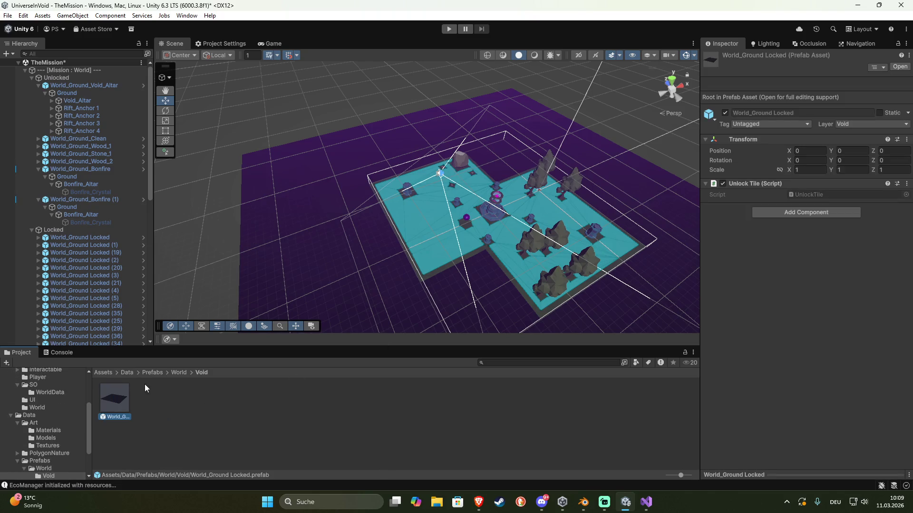
{"action": "double_click", "coordinate": [123, 390]}
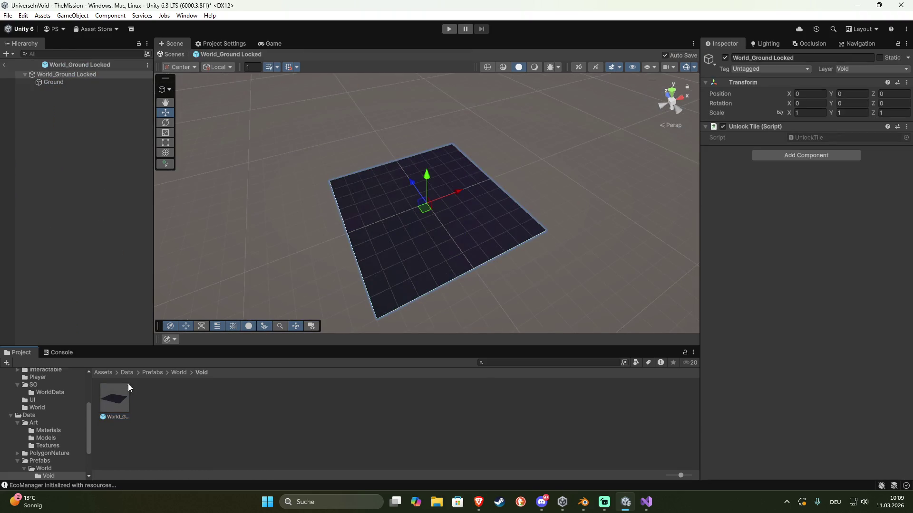
{"action": "left_click", "coordinate": [70, 84]}
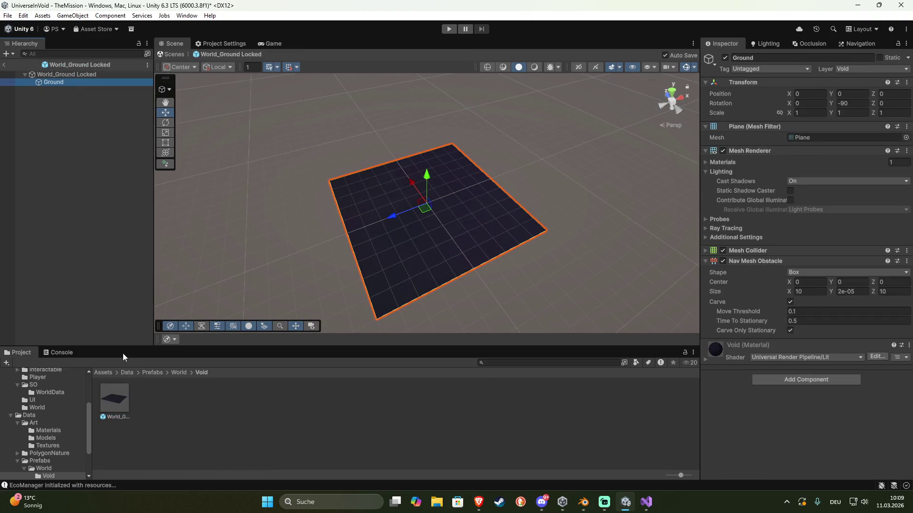
Browse to the WorldTiles folder and open the World_Ground_Bonfire prefab
{"action": "left_click", "coordinate": [177, 373]}
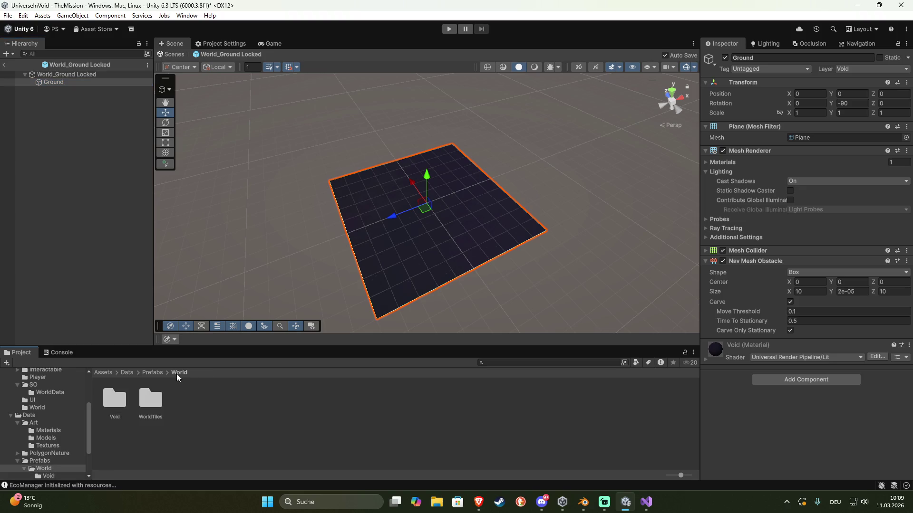
{"action": "double_click", "coordinate": [148, 399]}
{"action": "double_click", "coordinate": [123, 397]}
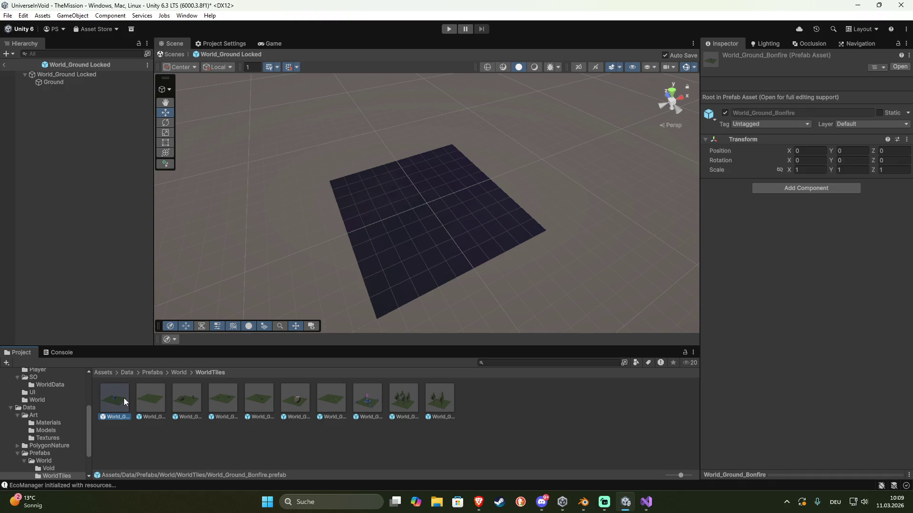
Set the Ground X position to 0 in the World_Ground_Bonfire and World_Ground_Clean prefabs
{"action": "left_click", "coordinate": [72, 81]}
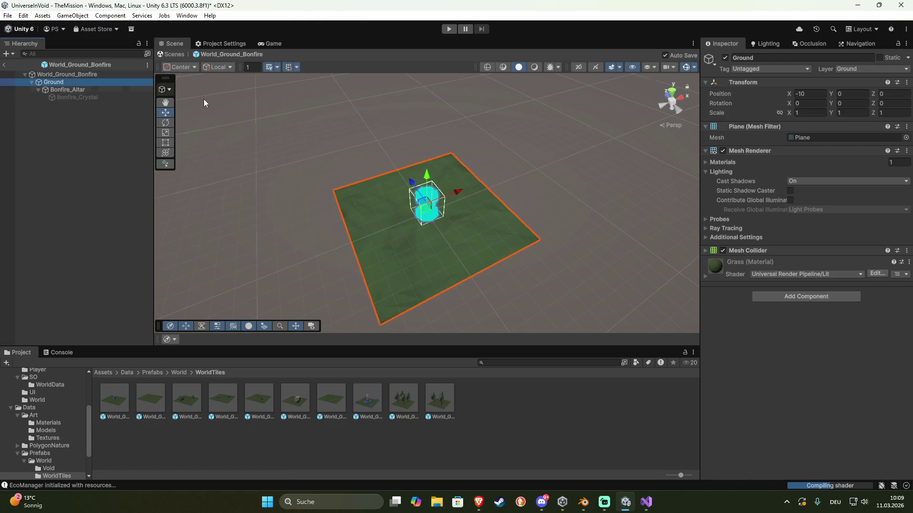
{"action": "left_click", "coordinate": [811, 94]}
{"action": "type", "text": "0"}
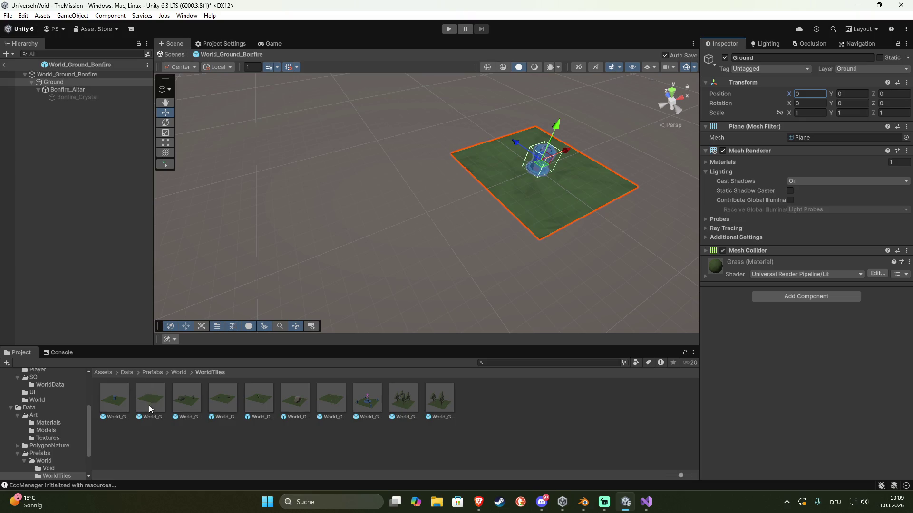
{"action": "left_click", "coordinate": [3, 65]}
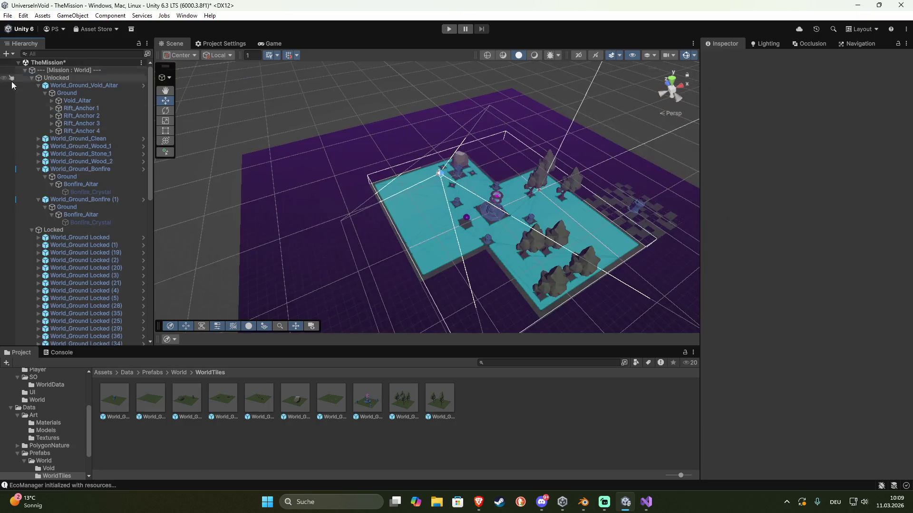
{"action": "double_click", "coordinate": [151, 397]}
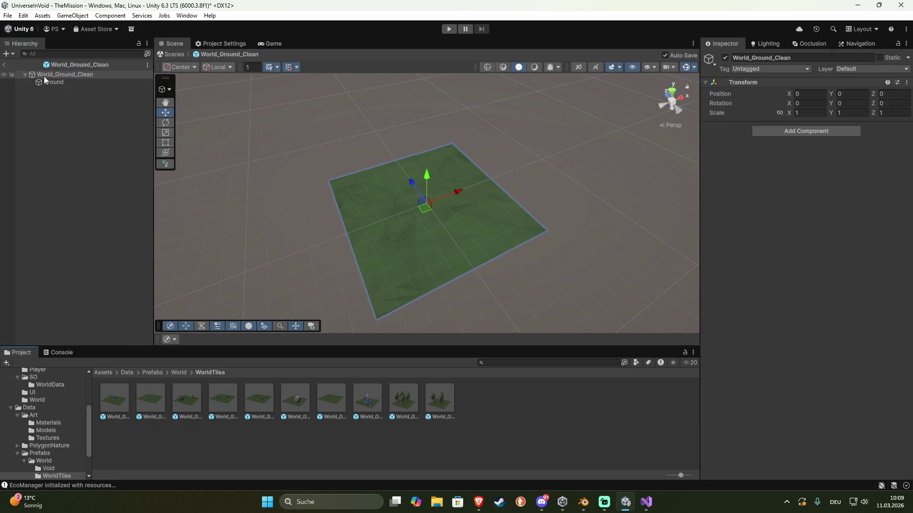
{"action": "left_click", "coordinate": [46, 82]}
{"action": "left_click", "coordinate": [811, 93]}
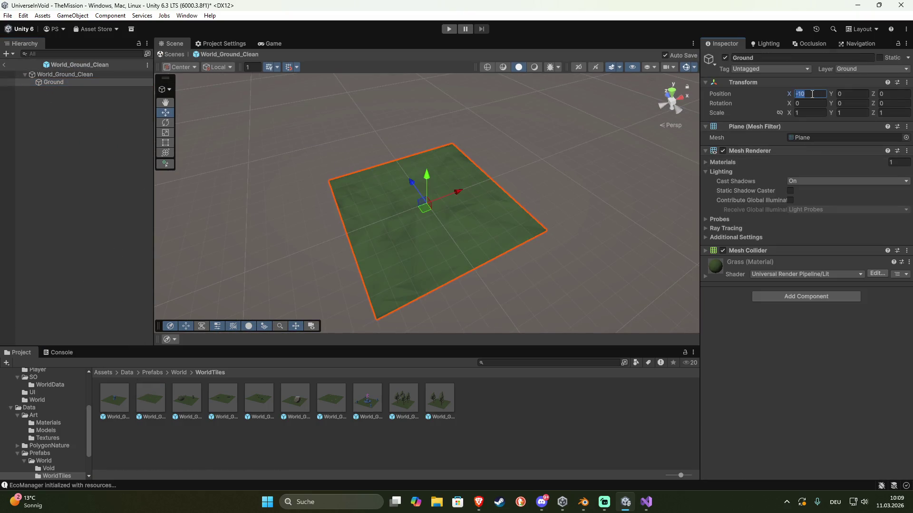
{"action": "type", "text": "0"}
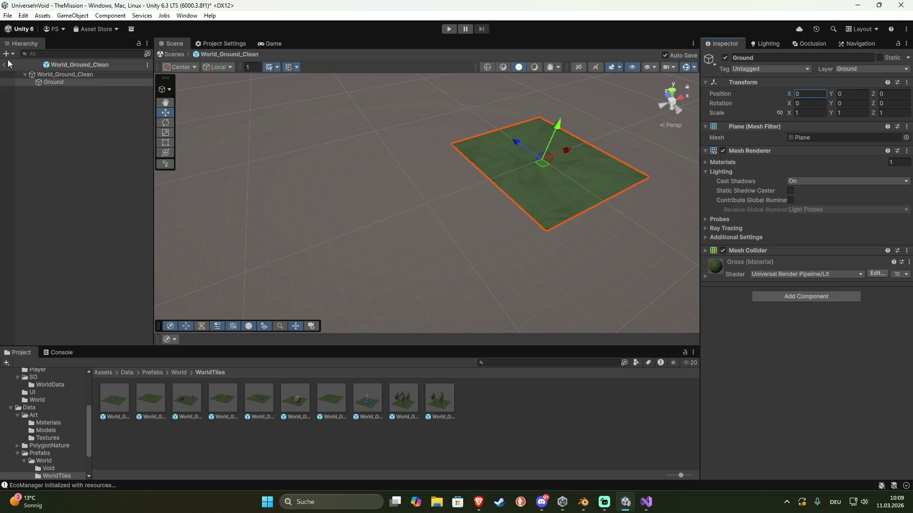
{"action": "left_click", "coordinate": [4, 65]}
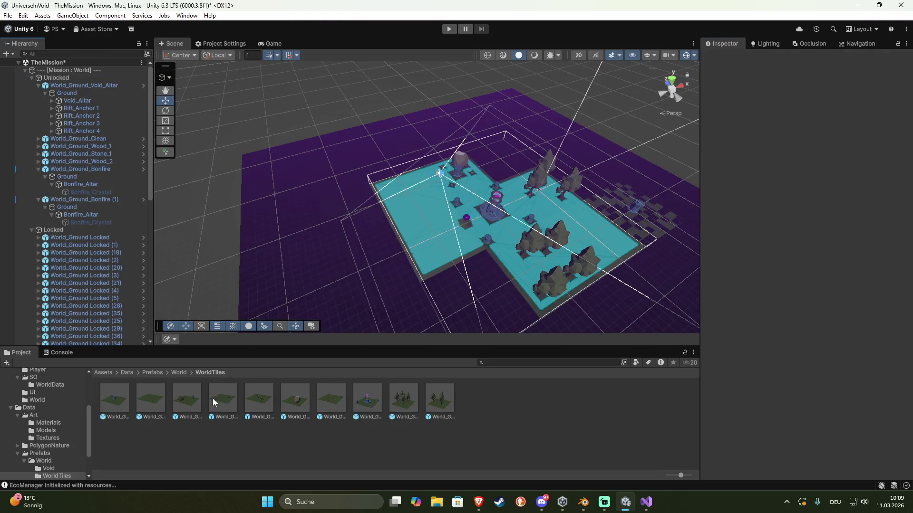
Set the Ground X position to 0 in the World_Ground_Clean_2 and World_Ground_Metal_1 prefabs
{"action": "left_click", "coordinate": [192, 405]}
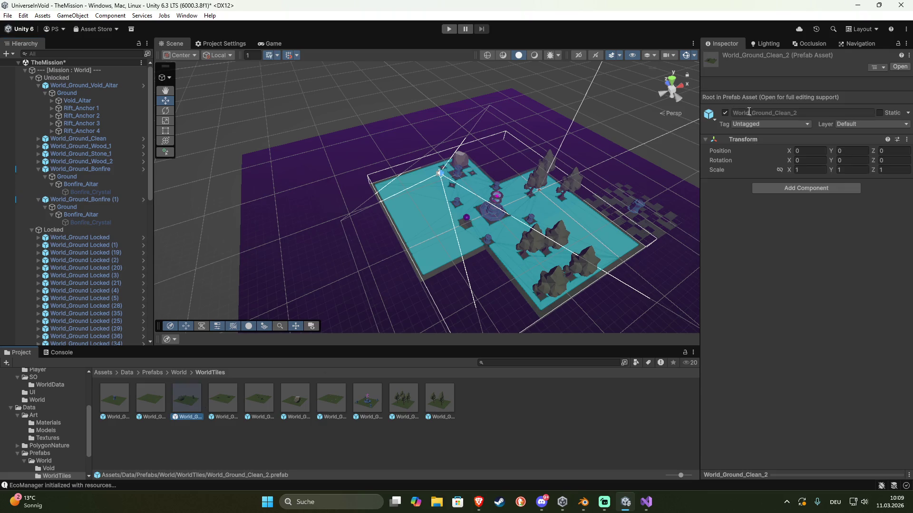
{"action": "double_click", "coordinate": [193, 388]}
{"action": "left_click", "coordinate": [58, 83]}
{"action": "left_click", "coordinate": [799, 94]}
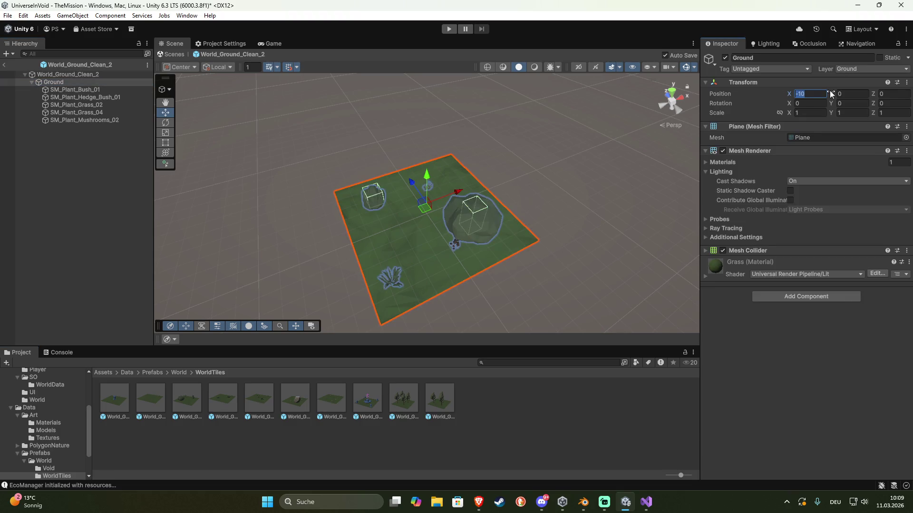
{"action": "type", "text": "0"}
{"action": "key", "text": "Return"}
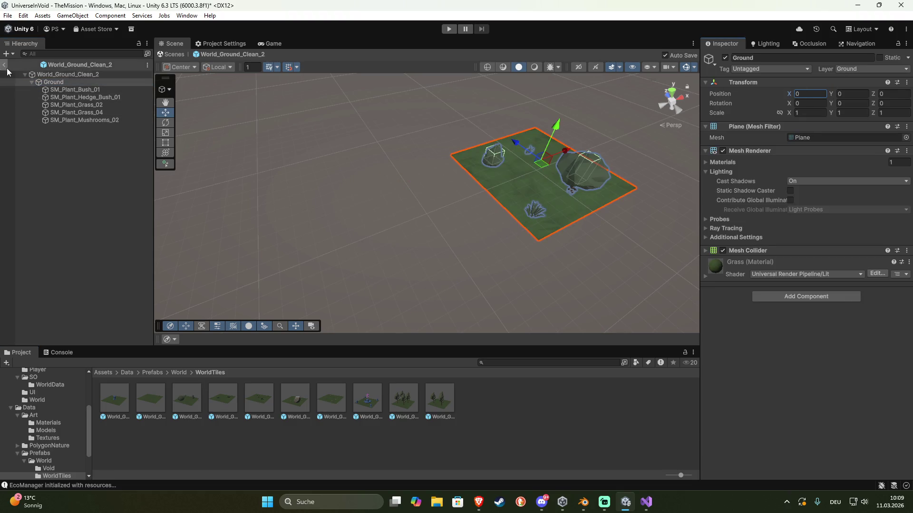
{"action": "left_click", "coordinate": [6, 67]}
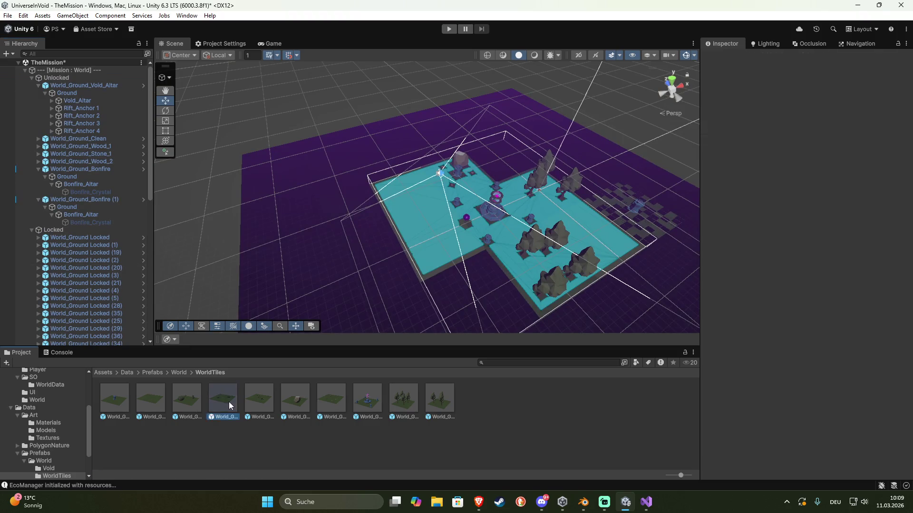
{"action": "double_click", "coordinate": [229, 401]}
{"action": "left_click", "coordinate": [64, 82]}
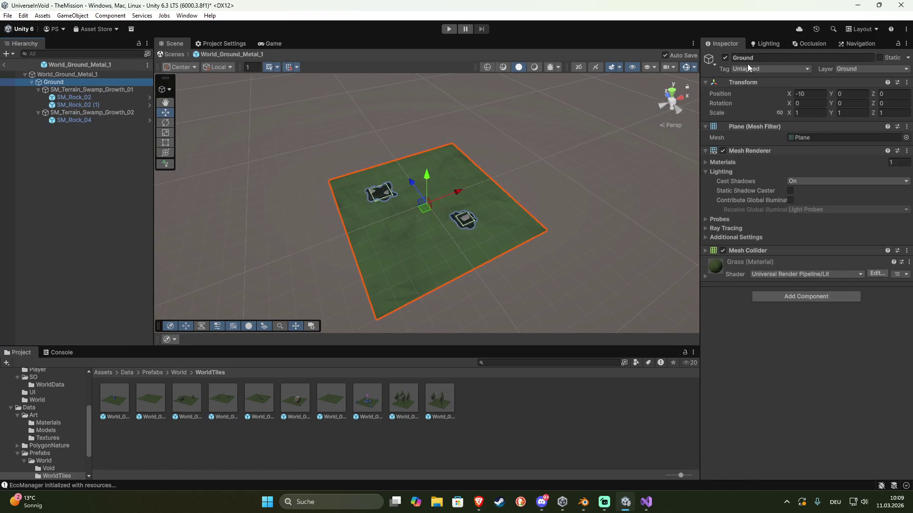
{"action": "left_click", "coordinate": [813, 92]}
{"action": "type", "text": "0"}
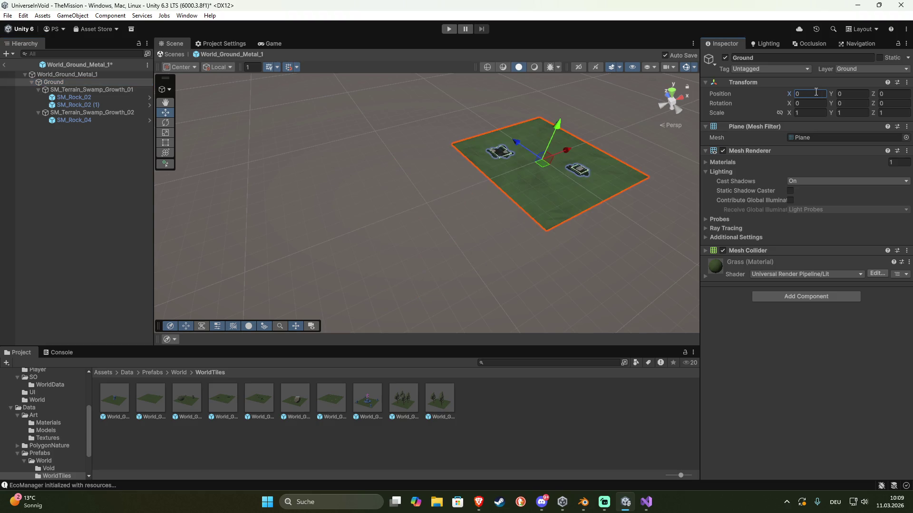
{"action": "left_click", "coordinate": [4, 63]}
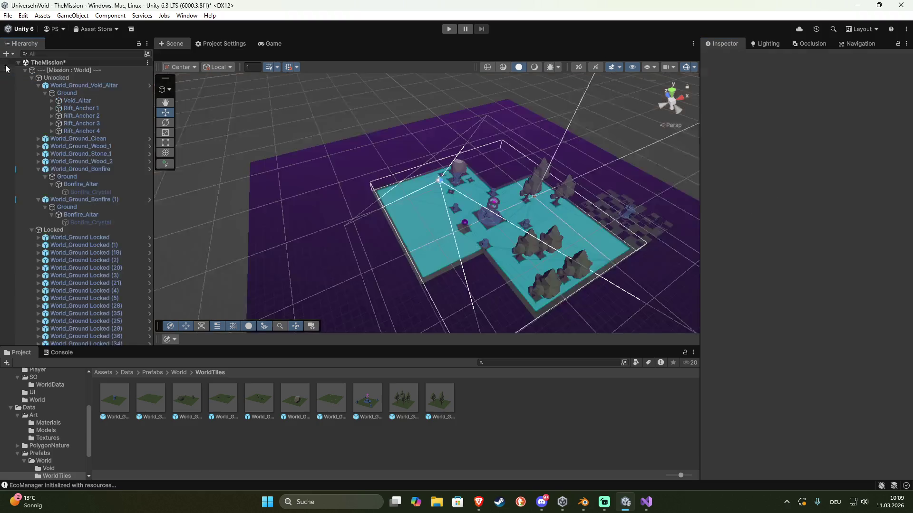
Set the Ground X position to 0 in the World_Ground_Metal_2 and World_Ground_Stone_1 prefabs
{"action": "double_click", "coordinate": [259, 401]}
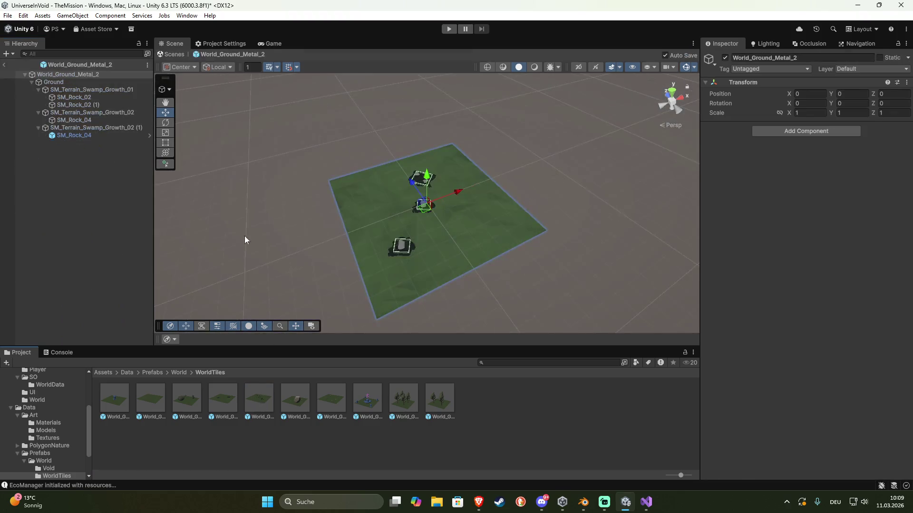
{"action": "left_click", "coordinate": [80, 81]}
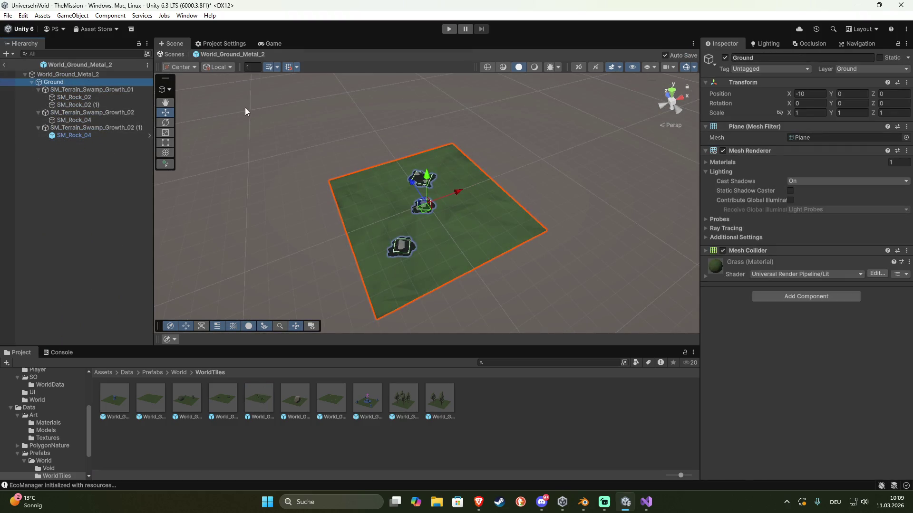
{"action": "left_click", "coordinate": [808, 93]}
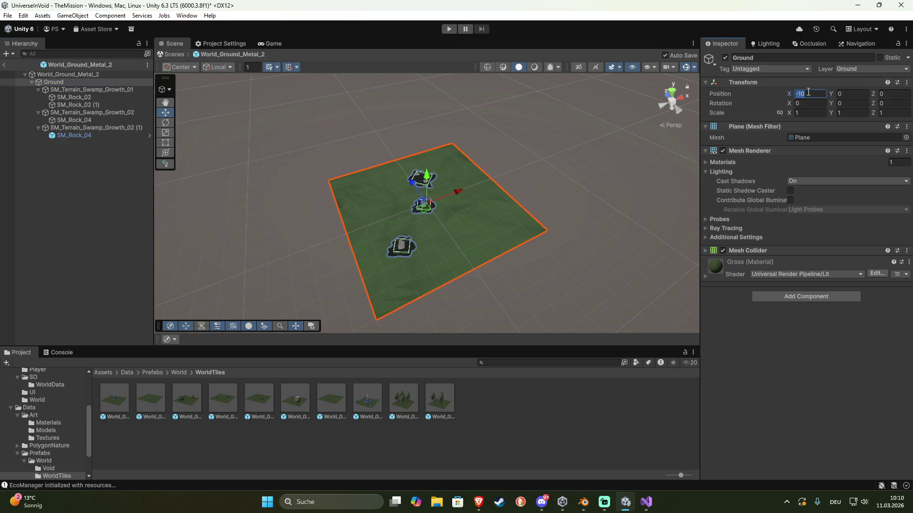
{"action": "type", "text": "0"}
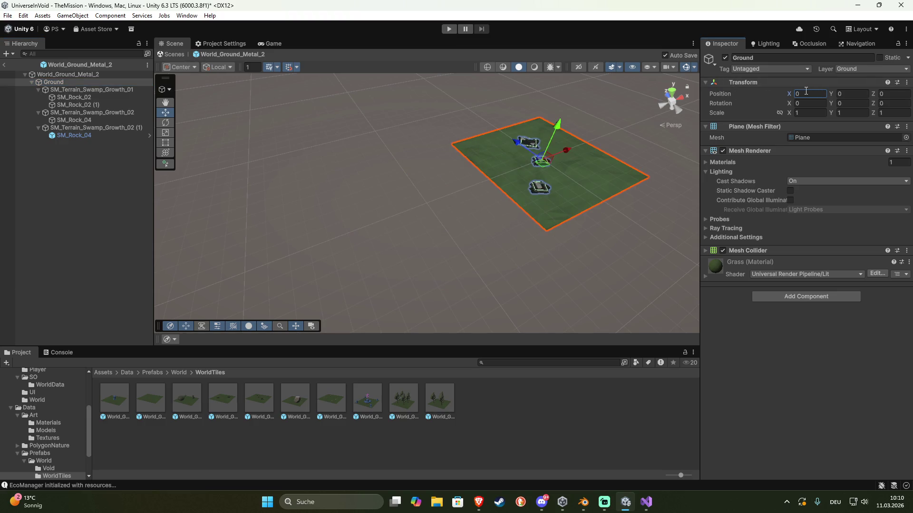
{"action": "left_click", "coordinate": [4, 65]}
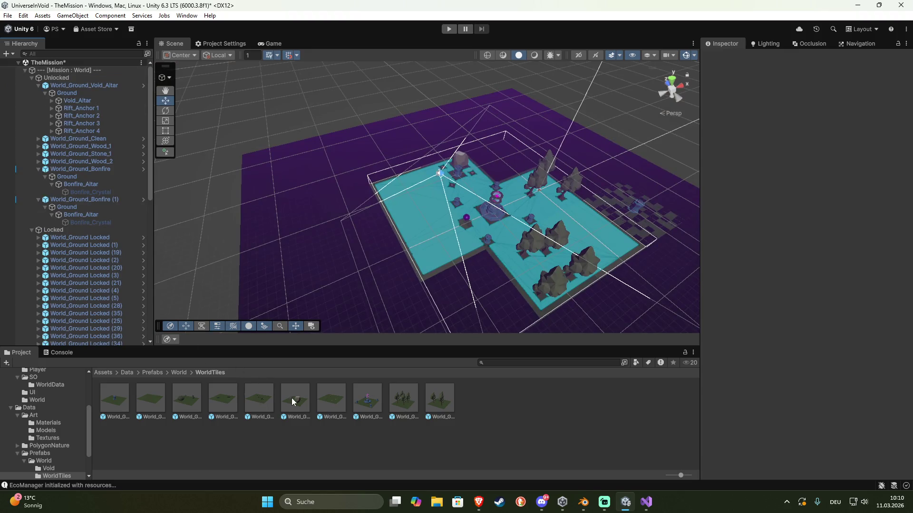
{"action": "double_click", "coordinate": [307, 401]}
{"action": "left_click", "coordinate": [90, 83]}
{"action": "left_click", "coordinate": [819, 93]}
{"action": "type", "text": "0"}
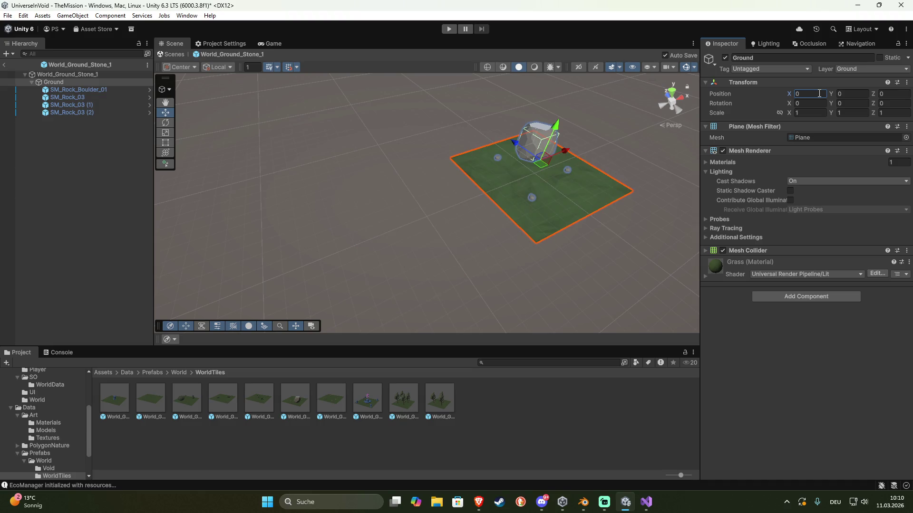
{"action": "left_click", "coordinate": [3, 64]}
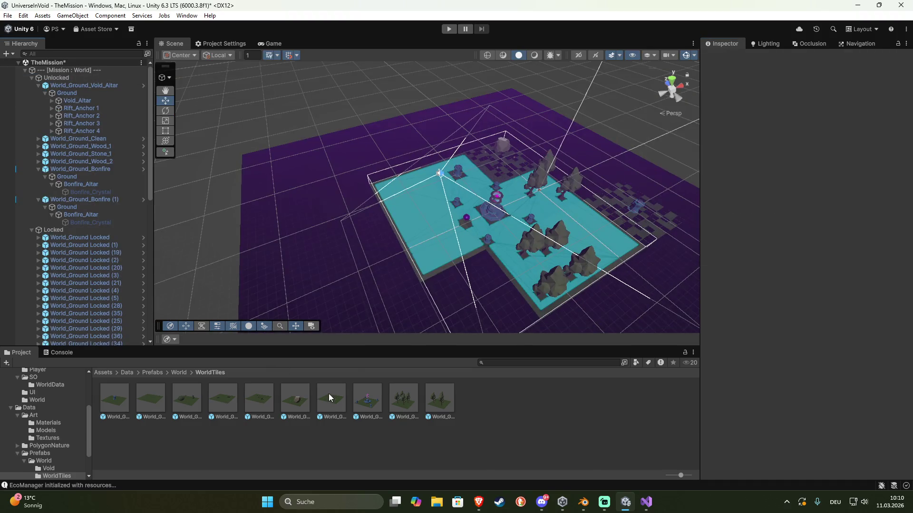
Set the Ground X position to 0 in the World_Ground_Stone_2 and World_Ground_Void_Altar prefabs
{"action": "double_click", "coordinate": [329, 394]}
{"action": "left_click", "coordinate": [81, 84]}
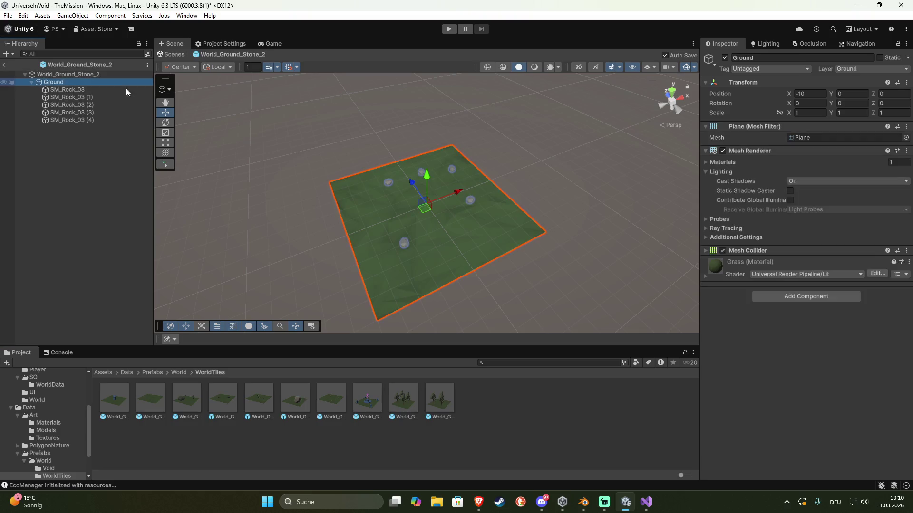
{"action": "left_click", "coordinate": [814, 94]}
{"action": "type", "text": "0"}
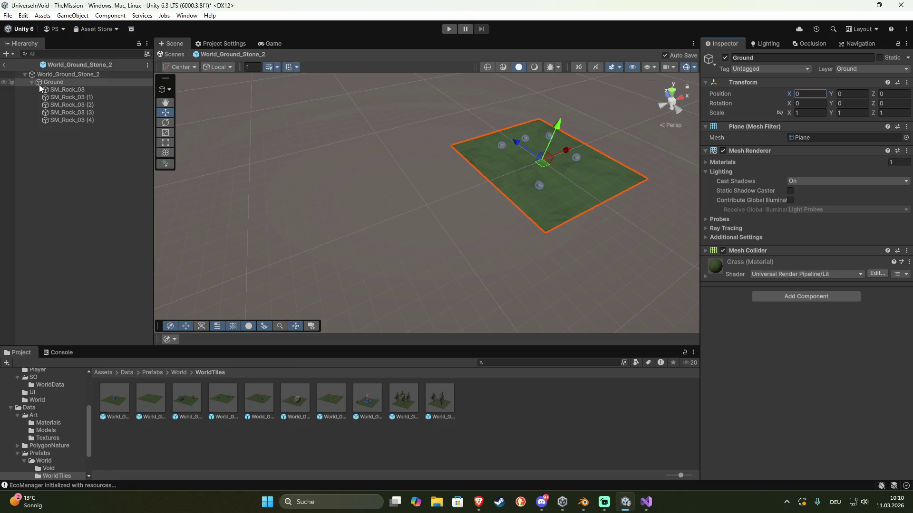
{"action": "left_click", "coordinate": [4, 65]}
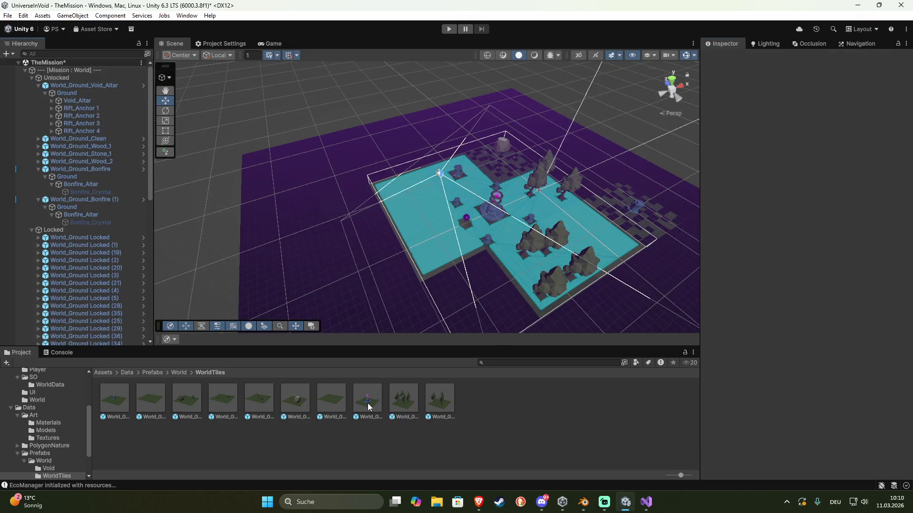
{"action": "double_click", "coordinate": [368, 406]}
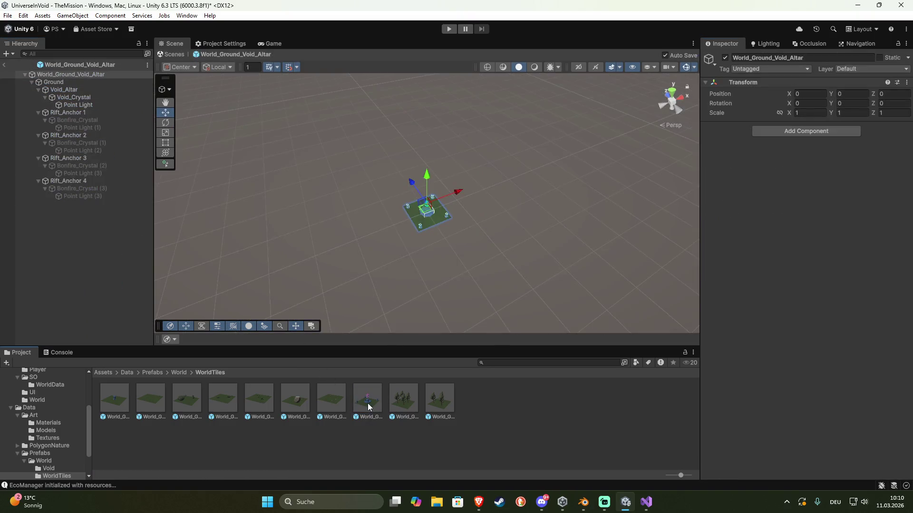
{"action": "left_click", "coordinate": [49, 82]}
{"action": "left_click", "coordinate": [813, 94]}
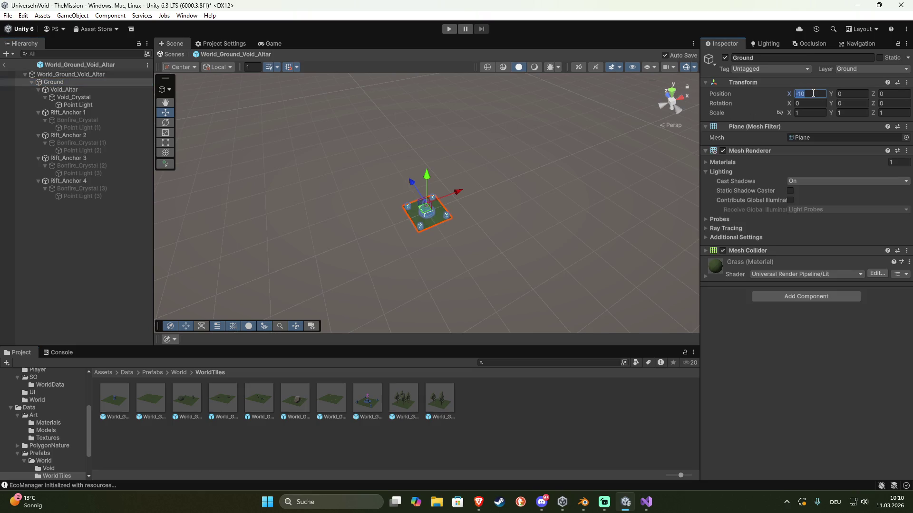
{"action": "type", "text": "0"}
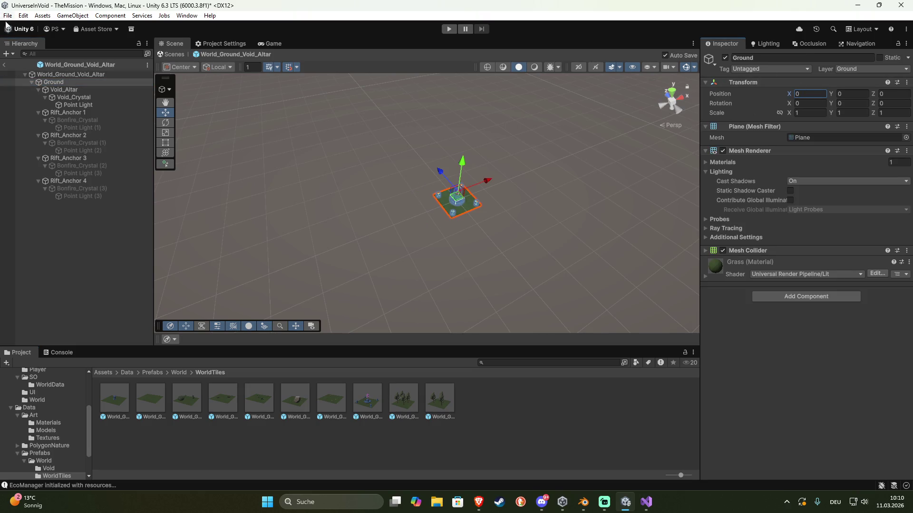
{"action": "left_click", "coordinate": [4, 64]}
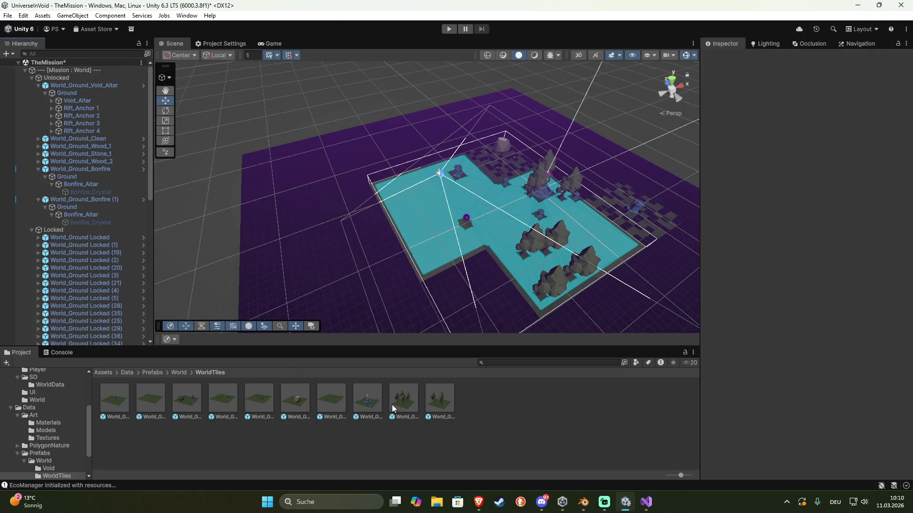
Set the Ground X position to 0 in World_Ground_Wood_1 and World_Ground_Wood_2
{"action": "double_click", "coordinate": [392, 406]}
{"action": "left_click", "coordinate": [808, 93]}
{"action": "type", "text": "0"}
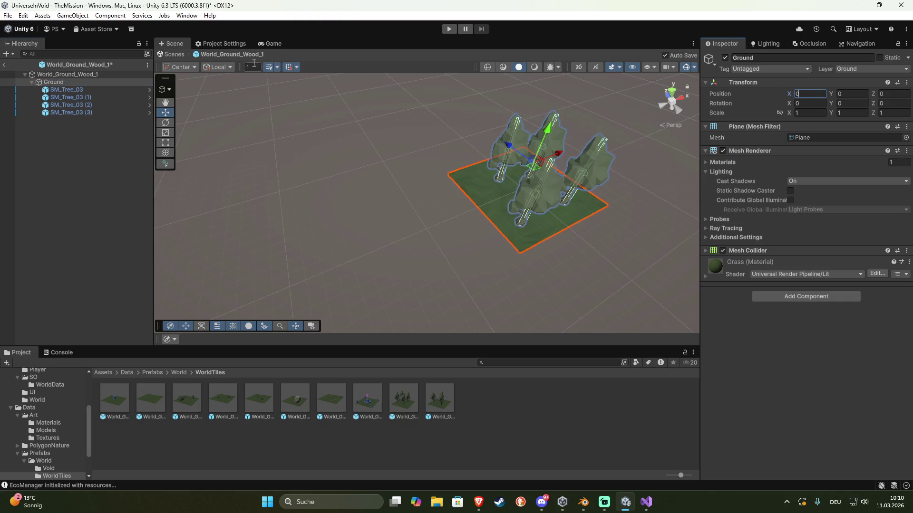
{"action": "left_click", "coordinate": [6, 65]}
{"action": "double_click", "coordinate": [430, 401]}
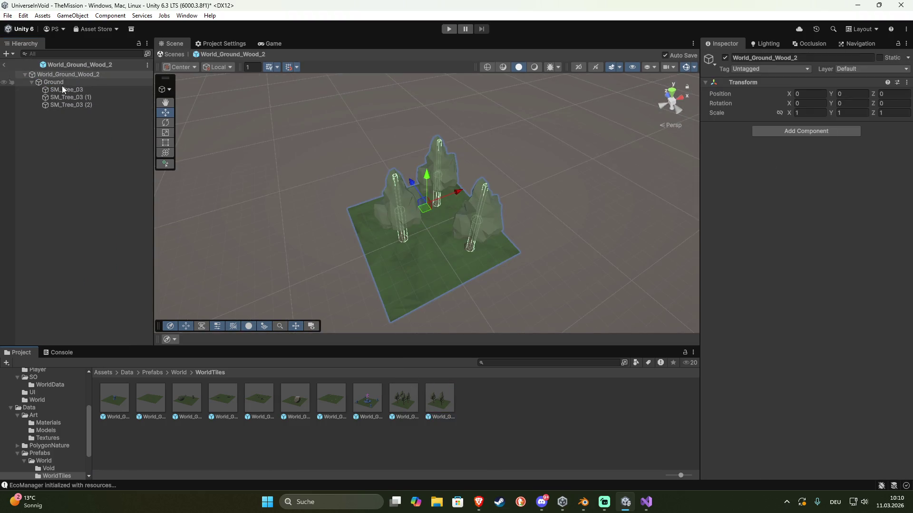
{"action": "type", "text": "-10"}
{"action": "left_click", "coordinate": [814, 93]}
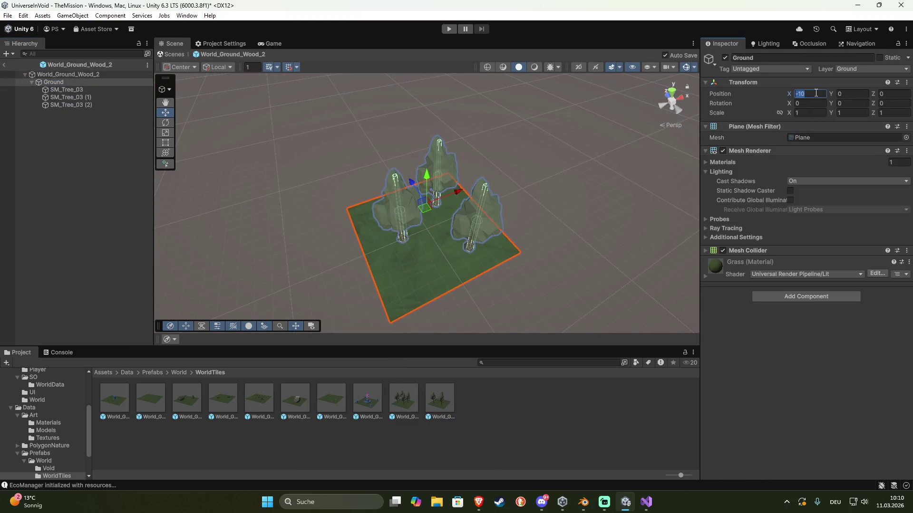
{"action": "type", "text": "0"}
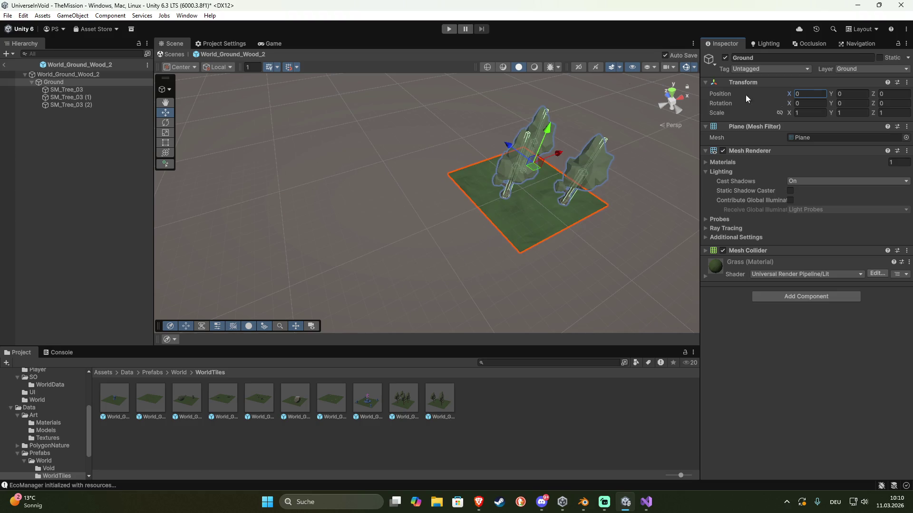
{"action": "left_click", "coordinate": [6, 65]}
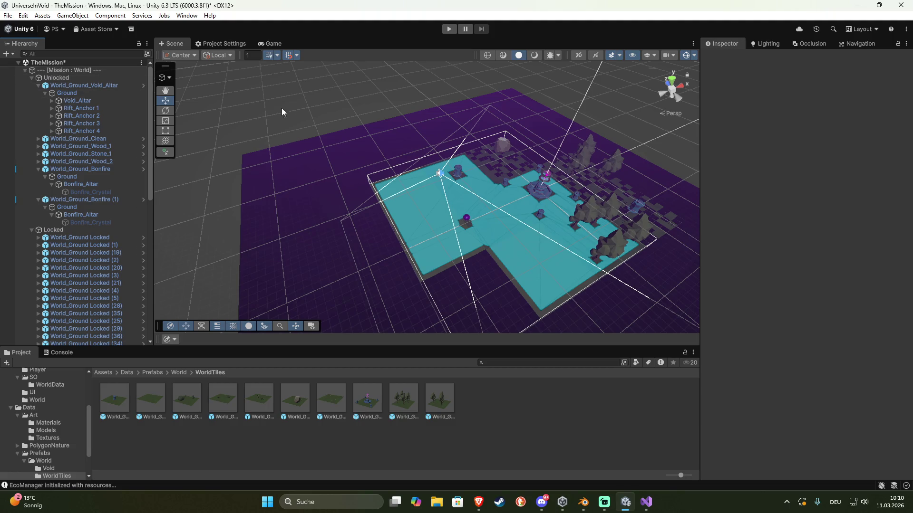
Clear the Unlocked NavMesh and delete Ground (1) and Ground (2) under World_Ground Locked (39)
{"action": "left_click", "coordinate": [58, 79]}
{"action": "left_click", "coordinate": [823, 248]}
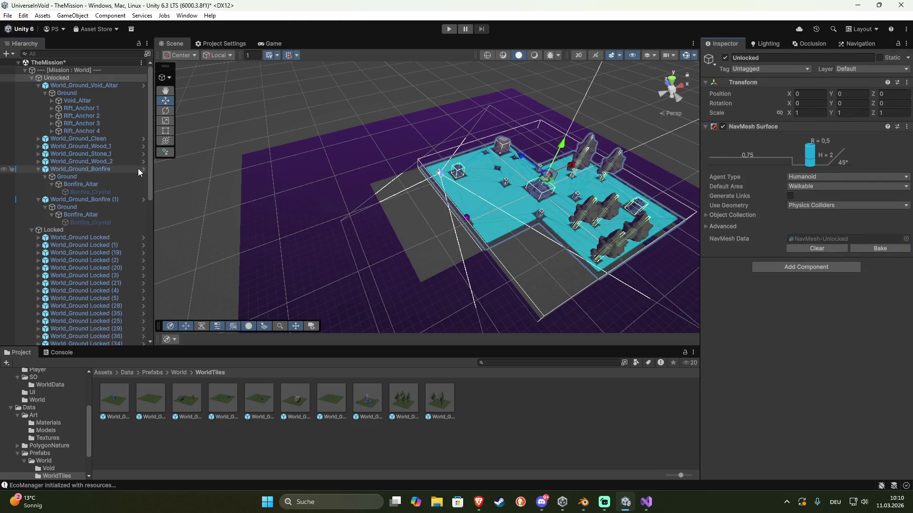
{"action": "left_click", "coordinate": [85, 237]}
{"action": "scroll", "coordinate": [114, 252], "scroll_direction": "down", "scroll_amount": 10}
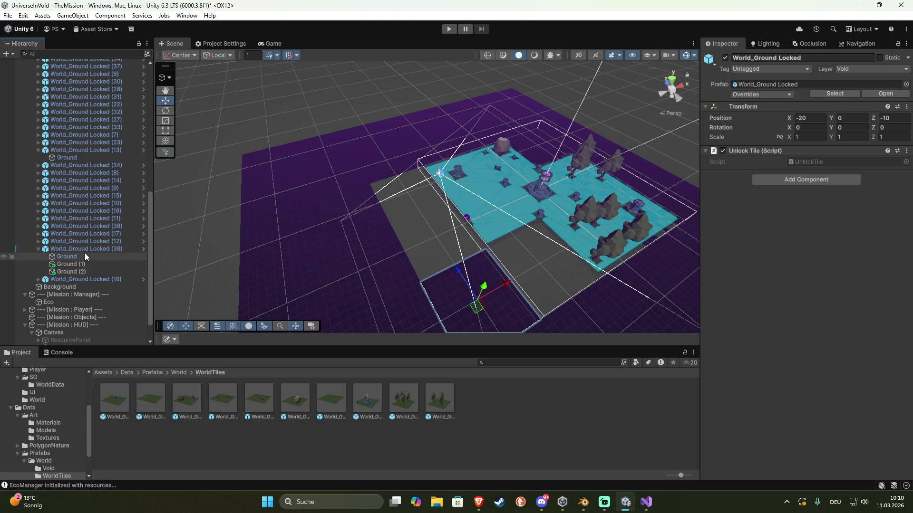
{"action": "left_click", "coordinate": [86, 264]}
{"action": "left_click_drag", "start_coordinate": [228, 266], "coordinate": [280, 266]}
{"action": "left_click", "coordinate": [84, 272], "text": "shift"}
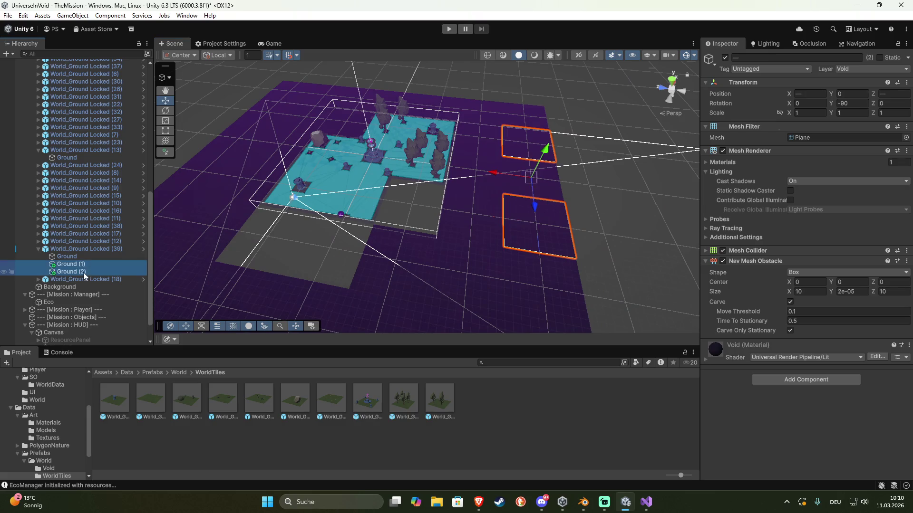
{"action": "key", "text": "Delete"}
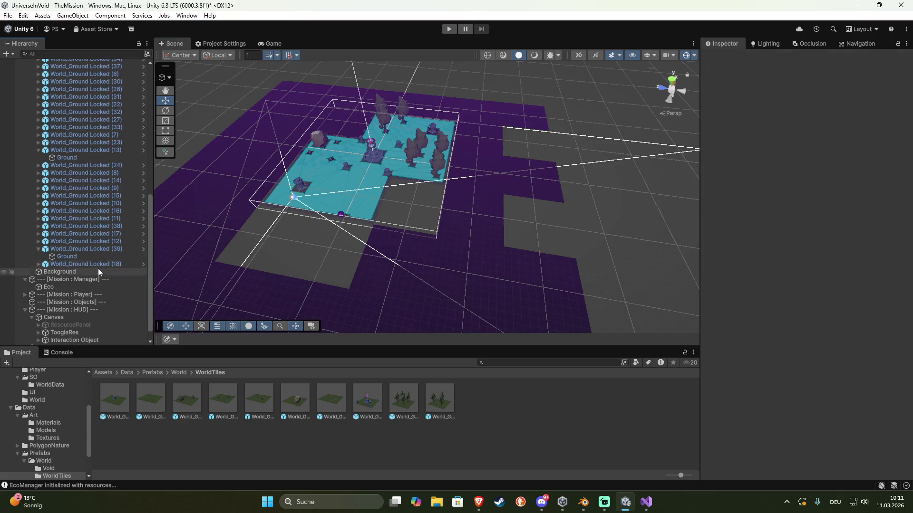
Collapse World_Ground Locked (39) and (13) and select the Locked parent group
{"action": "left_click", "coordinate": [38, 250]}
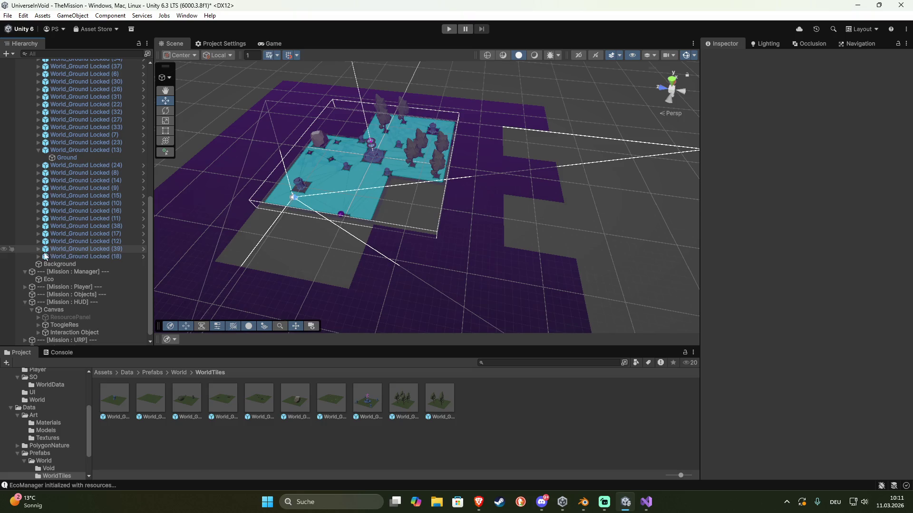
{"action": "left_click", "coordinate": [38, 150]}
{"action": "scroll", "coordinate": [72, 204], "scroll_direction": "up", "scroll_amount": 4}
{"action": "scroll", "coordinate": [72, 205], "scroll_direction": "up", "scroll_amount": 4}
{"action": "left_click", "coordinate": [62, 117]}
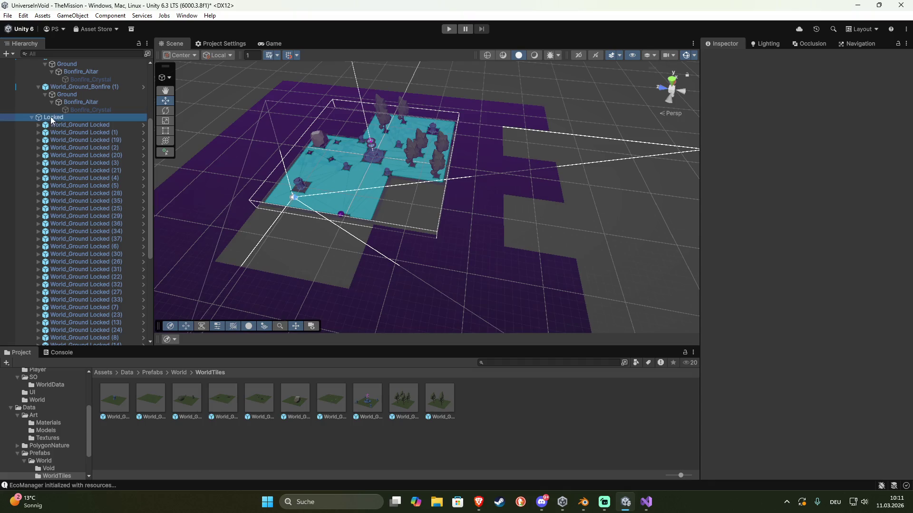
Select all 40 locked tiles and raise them slightly
{"action": "left_click", "coordinate": [88, 125]}
{"action": "scroll", "coordinate": [90, 190], "scroll_direction": "down", "scroll_amount": 7}
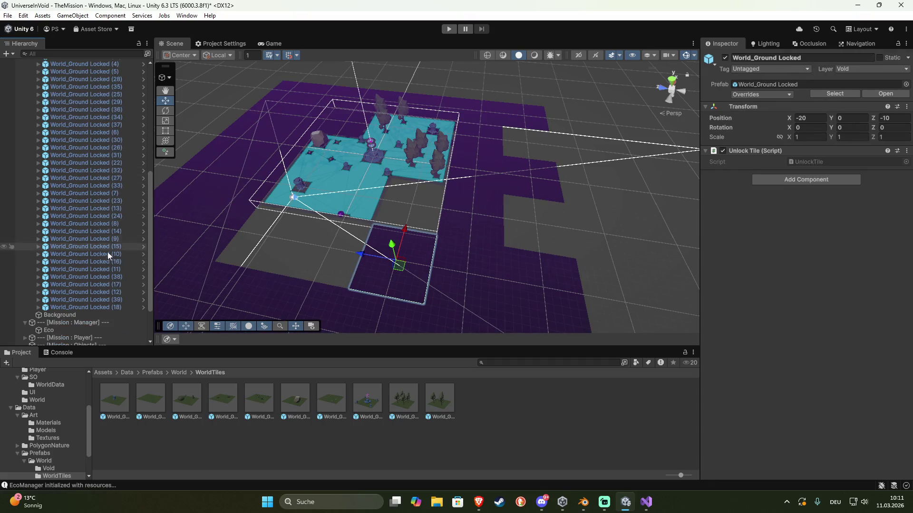
{"action": "left_click", "coordinate": [98, 249], "text": "shift"}
{"action": "left_click_drag", "start_coordinate": [369, 176], "coordinate": [387, 133]}
Duplicate World_Ground Locked (37) into Locked (40) and place it at X 20, Z -30
{"action": "left_click", "coordinate": [540, 140]}
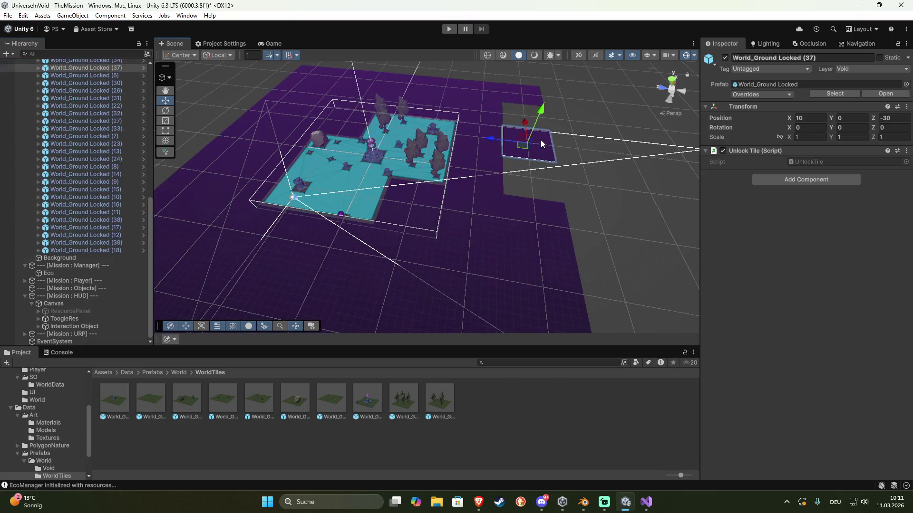
{"action": "key", "text": "ctrl+d"}
{"action": "left_click_drag", "start_coordinate": [524, 143], "coordinate": [524, 117]}
{"action": "key", "text": "f"}
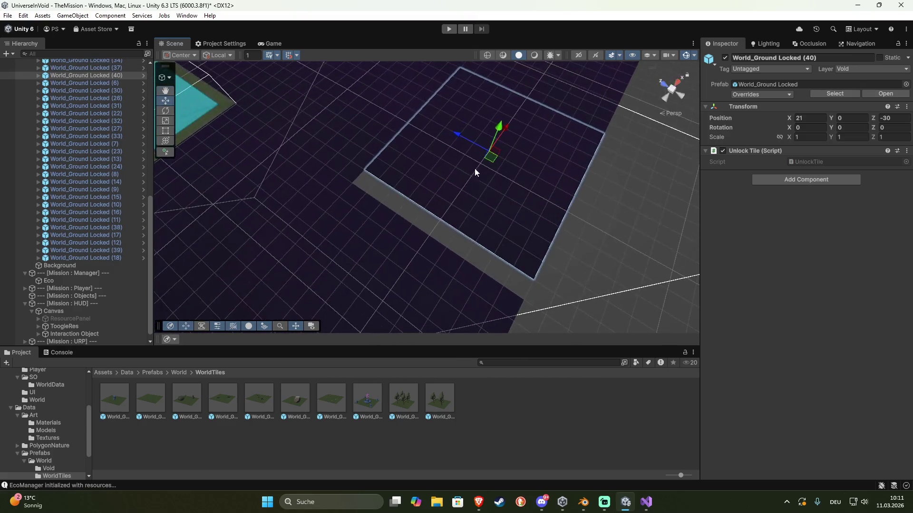
{"action": "mouse_move", "coordinate": [509, 130]}
{"action": "left_mouse_down"}
{"action": "mouse_move", "coordinate": [502, 135]}
{"action": "mouse_move", "coordinate": [550, 152]}
{"action": "mouse_move", "coordinate": [404, 167]}
{"action": "mouse_move", "coordinate": [457, 181]}
{"action": "left_mouse_up"}
Duplicate again as World_Ground Locked (41) and drag it into the gap at X 0, Z -30
{"action": "key", "text": "ctrl+d"}
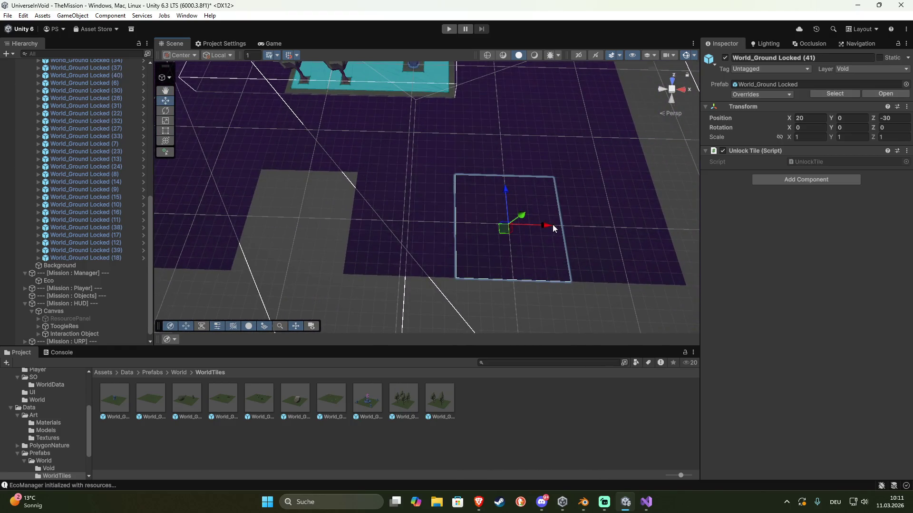
{"action": "left_click_drag", "start_coordinate": [538, 226], "coordinate": [332, 218]}
{"action": "left_click", "coordinate": [353, 283]}
{"action": "mouse_move", "coordinate": [353, 283]}
{"action": "left_mouse_down"}
{"action": "mouse_move", "coordinate": [242, 240]}
{"action": "mouse_move", "coordinate": [238, 212]}
{"action": "mouse_move", "coordinate": [78, 236]}
{"action": "mouse_move", "coordinate": [903, 200]}
{"action": "mouse_move", "coordinate": [841, 161]}
{"action": "left_mouse_up"}
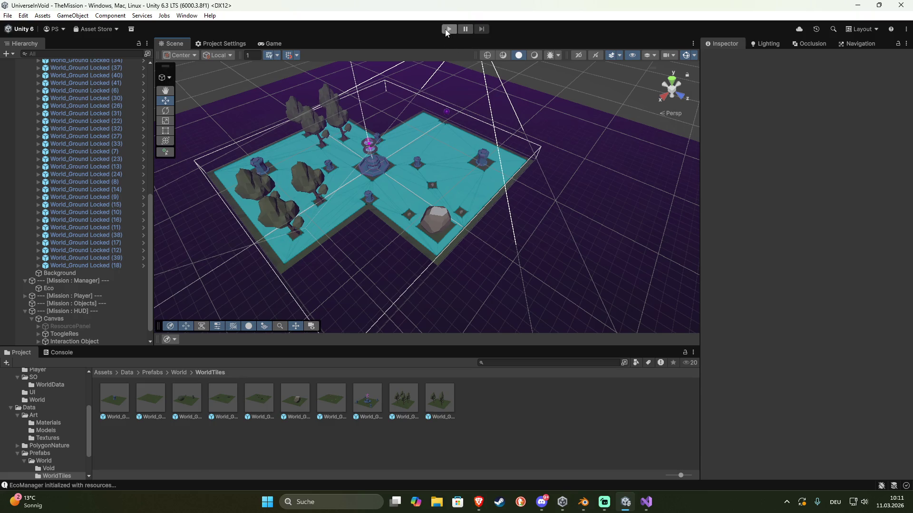
Start a play test and walk the ball to the bonfire pedestal to light it
{"action": "left_click", "coordinate": [448, 29]}
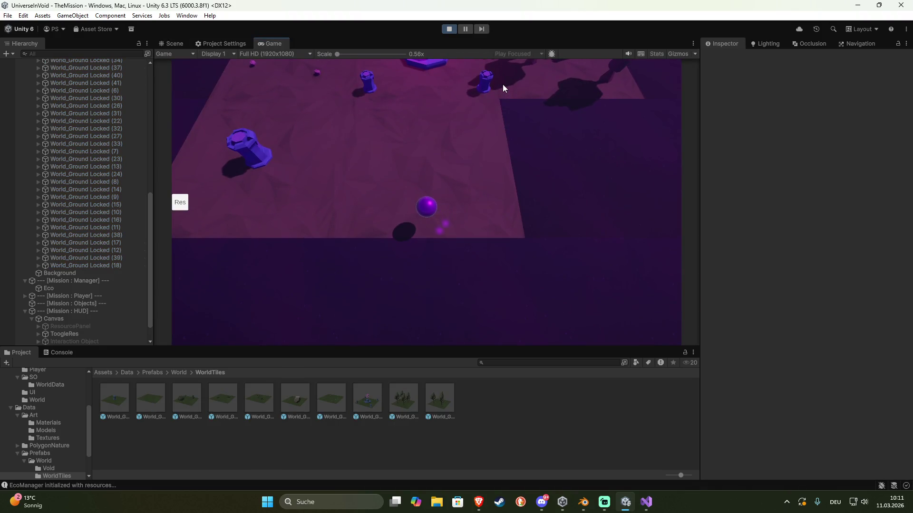
{"action": "left_click", "coordinate": [360, 159]}
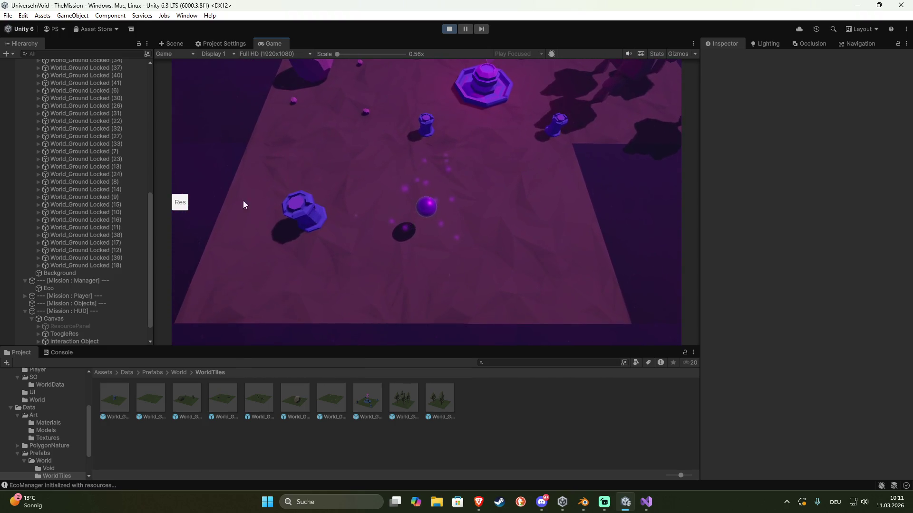
{"action": "left_click", "coordinate": [184, 205]}
{"action": "left_click", "coordinate": [319, 218]}
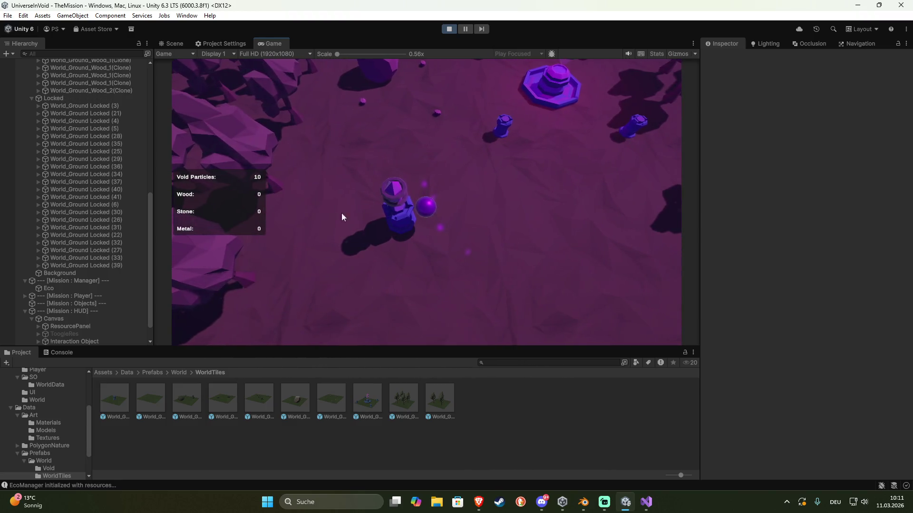
Inspect the unlocked forest tiles and the bonfire altar and crystal in the Scene view
{"action": "left_click", "coordinate": [181, 44]}
{"action": "mouse_move", "coordinate": [289, 127]}
{"action": "left_mouse_down"}
{"action": "mouse_move", "coordinate": [566, 196]}
{"action": "mouse_move", "coordinate": [521, 160]}
{"action": "mouse_move", "coordinate": [385, 208]}
{"action": "mouse_move", "coordinate": [135, 206]}
{"action": "mouse_move", "coordinate": [190, 211]}
{"action": "left_mouse_up"}
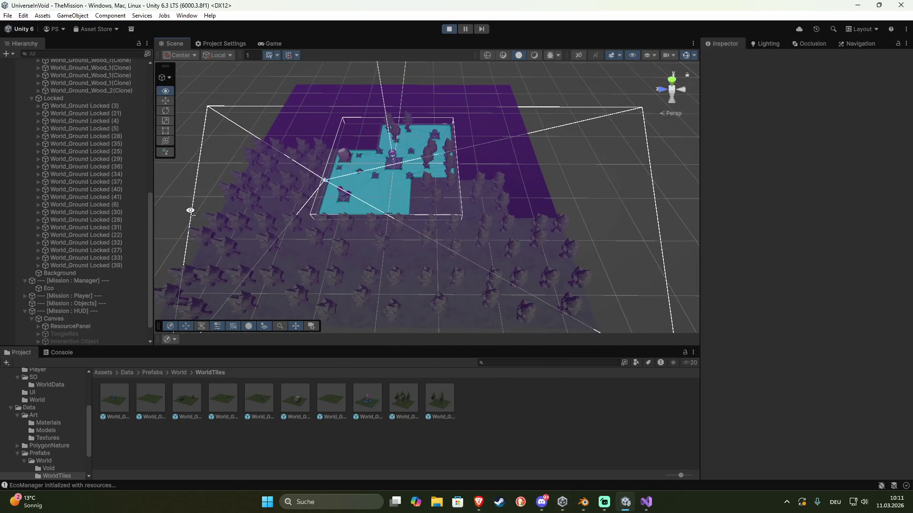
{"action": "scroll", "coordinate": [95, 239], "scroll_direction": "up", "scroll_amount": 10}
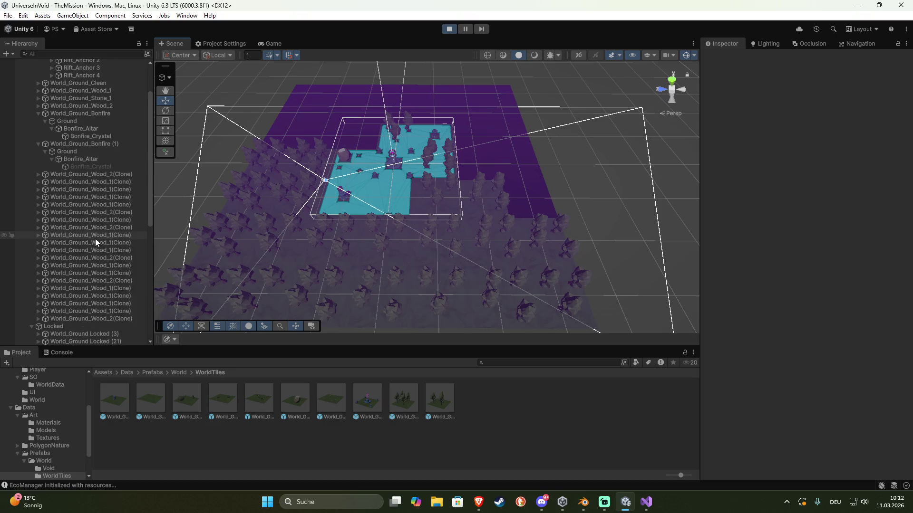
{"action": "mouse_move", "coordinate": [350, 258]}
{"action": "left_mouse_down"}
{"action": "mouse_move", "coordinate": [336, 230]}
{"action": "mouse_move", "coordinate": [368, 226]}
{"action": "mouse_move", "coordinate": [306, 200]}
{"action": "left_mouse_up"}
{"action": "scroll", "coordinate": [295, 195], "scroll_direction": "up", "scroll_amount": 10}
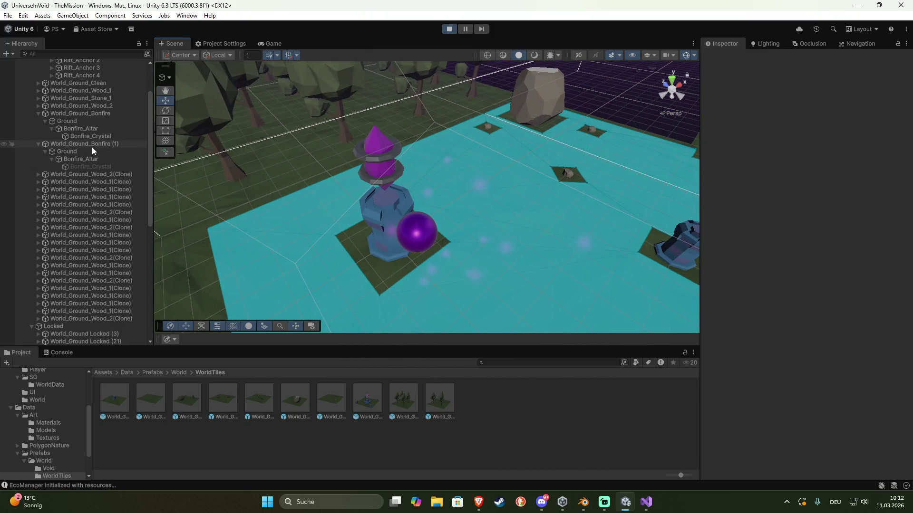
{"action": "scroll", "coordinate": [88, 155], "scroll_direction": "up", "scroll_amount": 3}
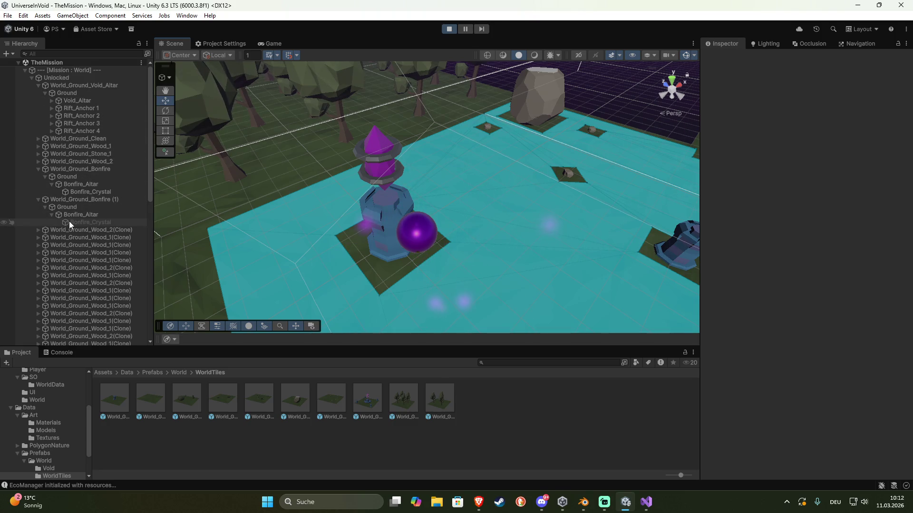
{"action": "left_click", "coordinate": [381, 209]}
{"action": "left_click", "coordinate": [375, 149]}
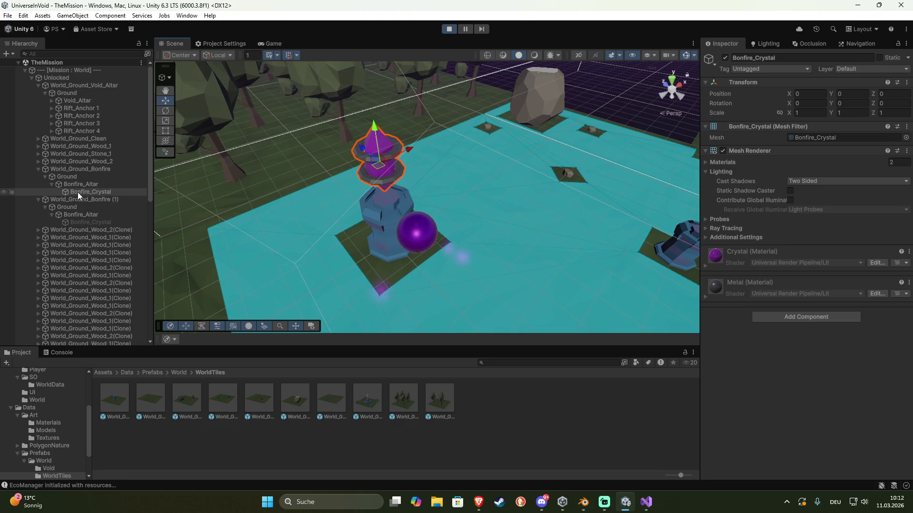
{"action": "mouse_move", "coordinate": [480, 141]}
{"action": "left_mouse_down"}
{"action": "mouse_move", "coordinate": [453, 139]}
{"action": "mouse_move", "coordinate": [556, 177]}
{"action": "mouse_move", "coordinate": [546, 159]}
{"action": "mouse_move", "coordinate": [536, 166]}
{"action": "mouse_move", "coordinate": [554, 172]}
{"action": "left_mouse_up"}
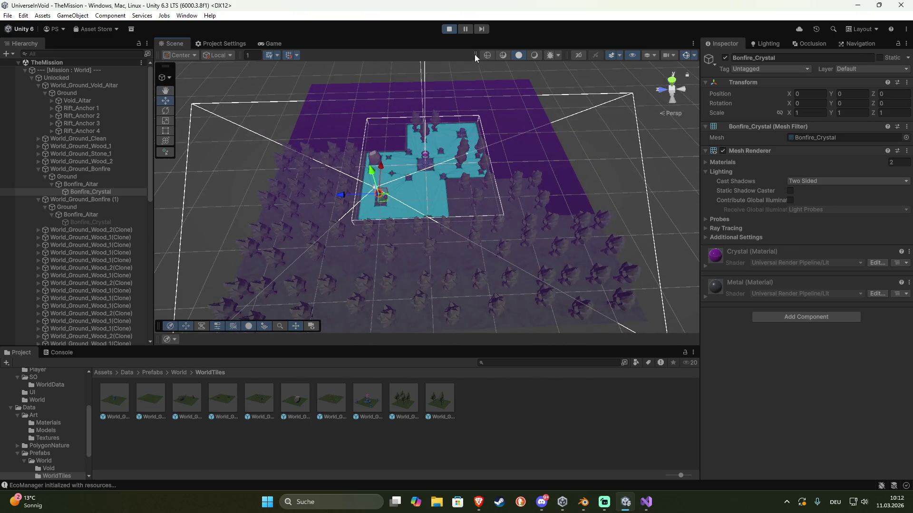
Stop the play test and bring up Bonfire.cs in Visual Studio at its Interact code
{"action": "left_click", "coordinate": [454, 29]}
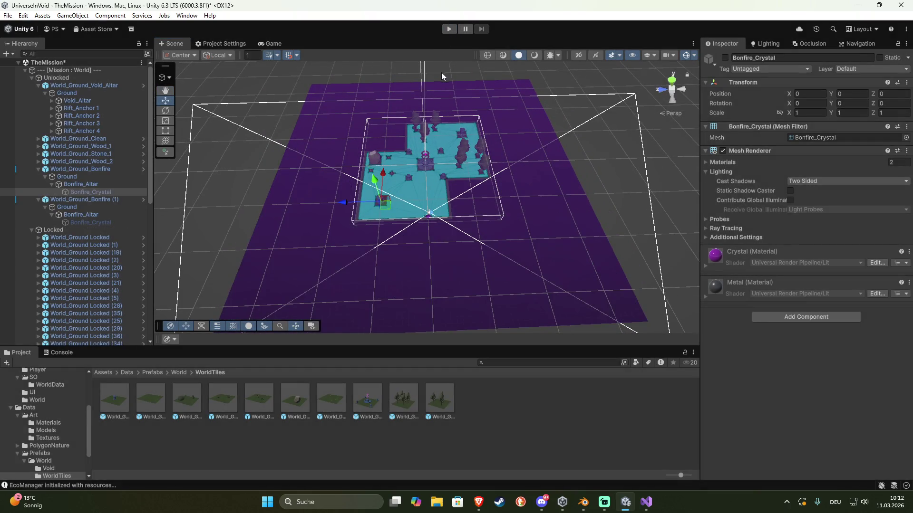
{"action": "left_click_drag", "start_coordinate": [336, 154], "coordinate": [325, 183]}
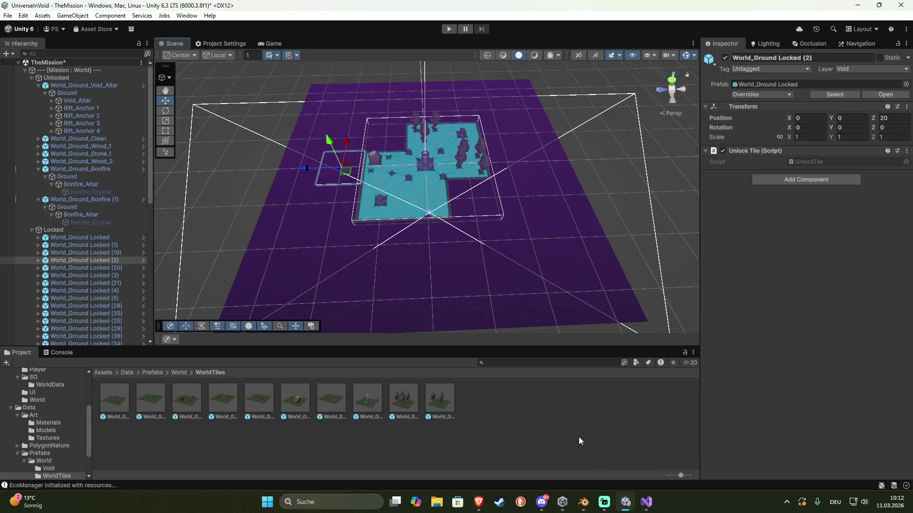
{"action": "left_click", "coordinate": [646, 503]}
{"action": "scroll", "coordinate": [390, 287], "scroll_direction": "up", "scroll_amount": 11}
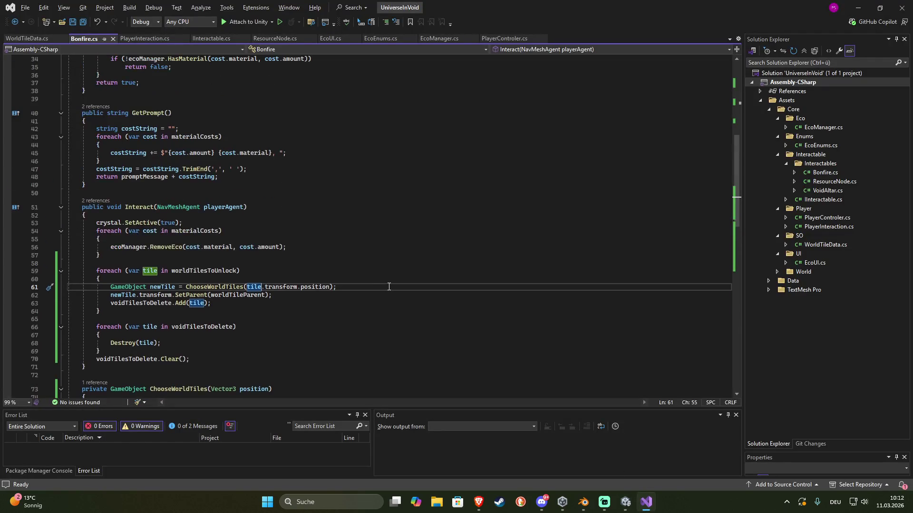
Declare a 'bool isEnlighted = false;' field below the voidTilesToDelete line in Bonfire.cs
{"action": "scroll", "coordinate": [392, 289], "scroll_direction": "up", "scroll_amount": 3}
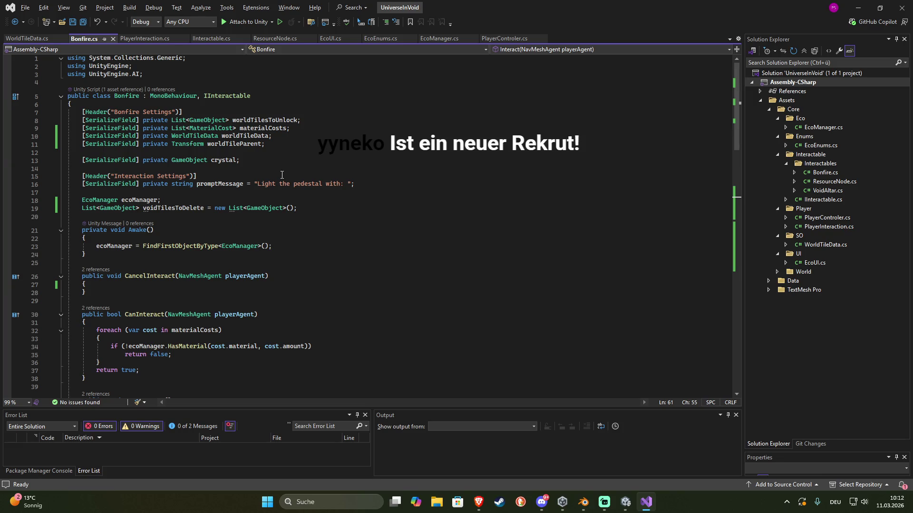
{"action": "left_click", "coordinate": [330, 202]}
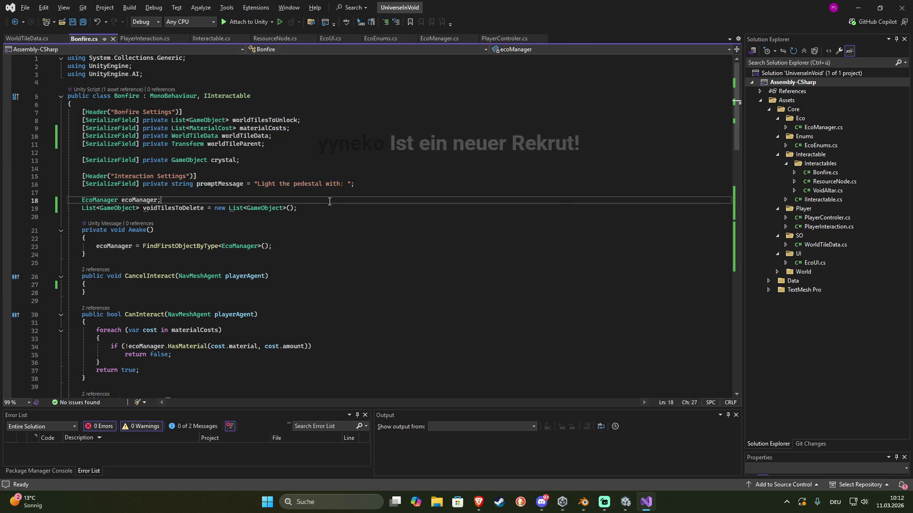
{"action": "left_click", "coordinate": [331, 204]}
{"action": "key", "text": "Return"}
{"action": "type", "text": "isEnli"}
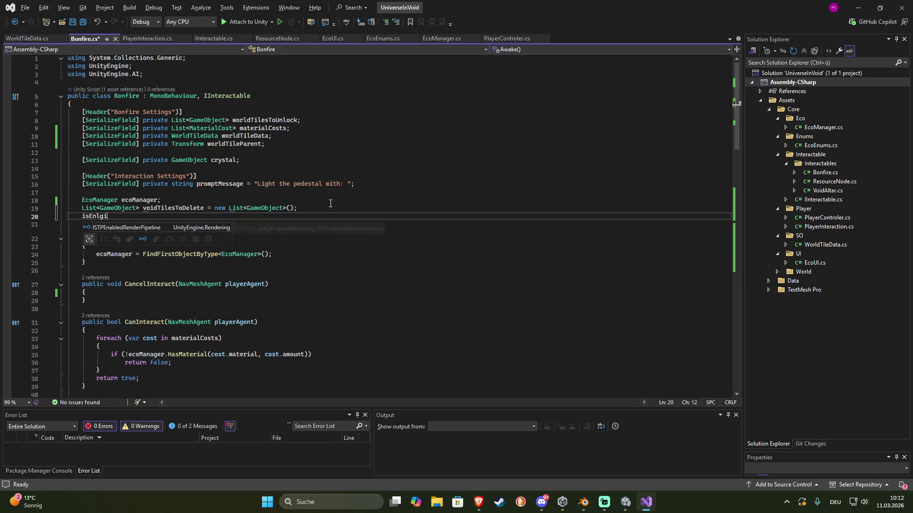
{"action": "type", "text": "ghte"}
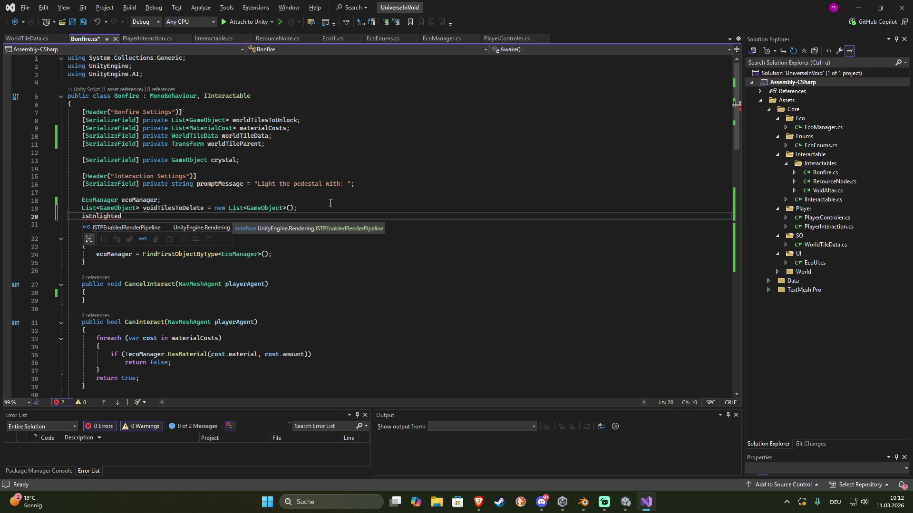
{"action": "type", "text": "d"}
{"action": "key", "text": "Home"}
{"action": "key", "text": "Left"}
{"action": "type", "text": "bool"}
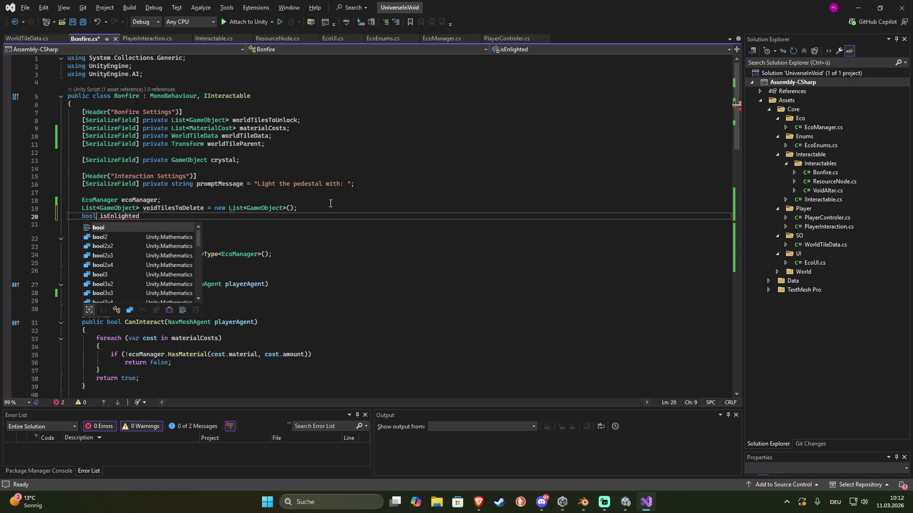
{"action": "key", "text": "Right"}
{"action": "key", "text": "Right"}
{"action": "key", "text": "Right"}
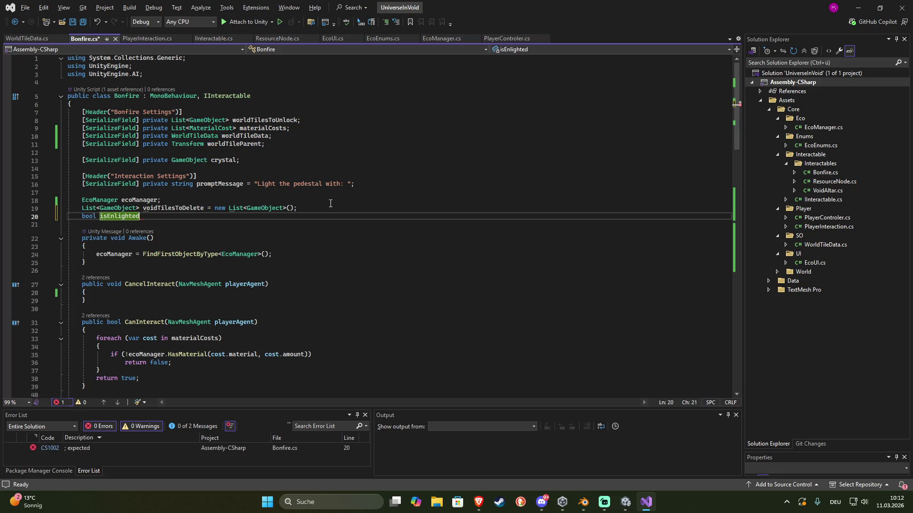
{"action": "type", "text": "= false;"}
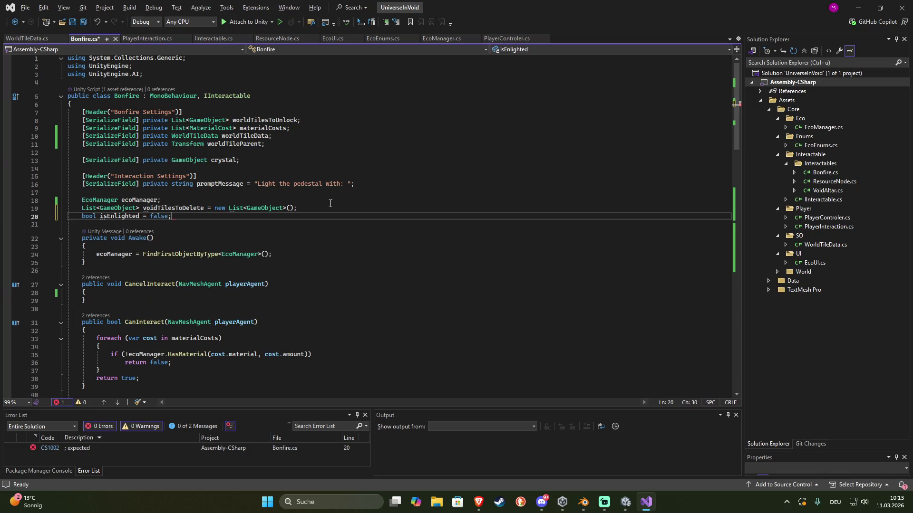
Add 'isEnlighted = true;' at the end of Interact, after the list clear line
{"action": "scroll", "coordinate": [271, 250], "scroll_direction": "down", "scroll_amount": 11}
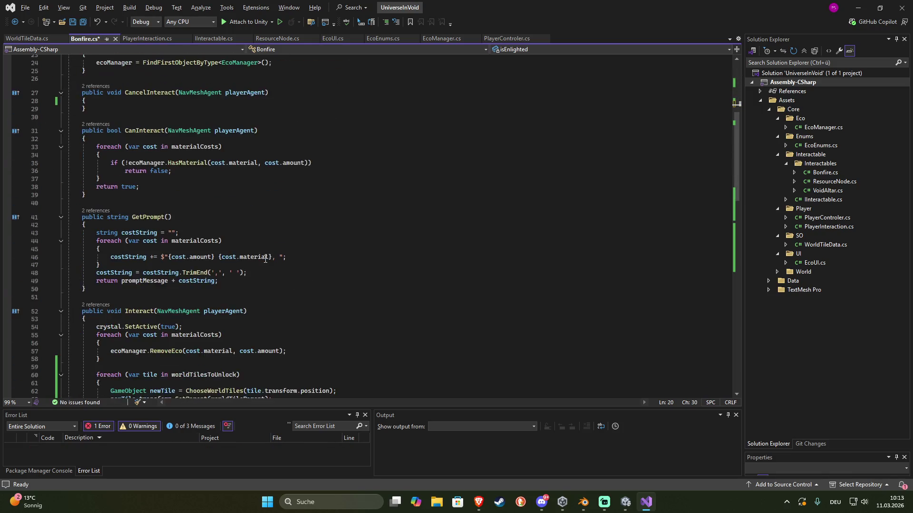
{"action": "scroll", "coordinate": [262, 262], "scroll_direction": "down", "scroll_amount": 2}
{"action": "left_click", "coordinate": [202, 318]}
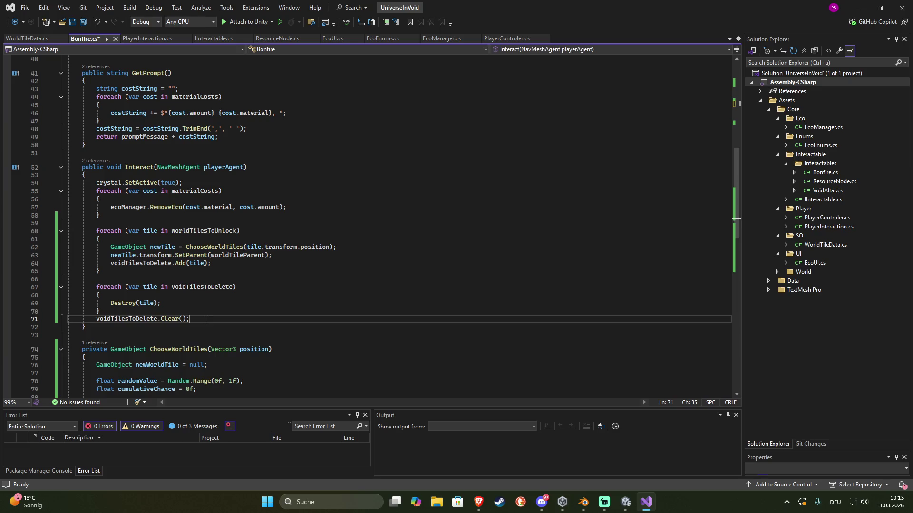
{"action": "key", "text": "Return"}
{"action": "type", "text": "is"}
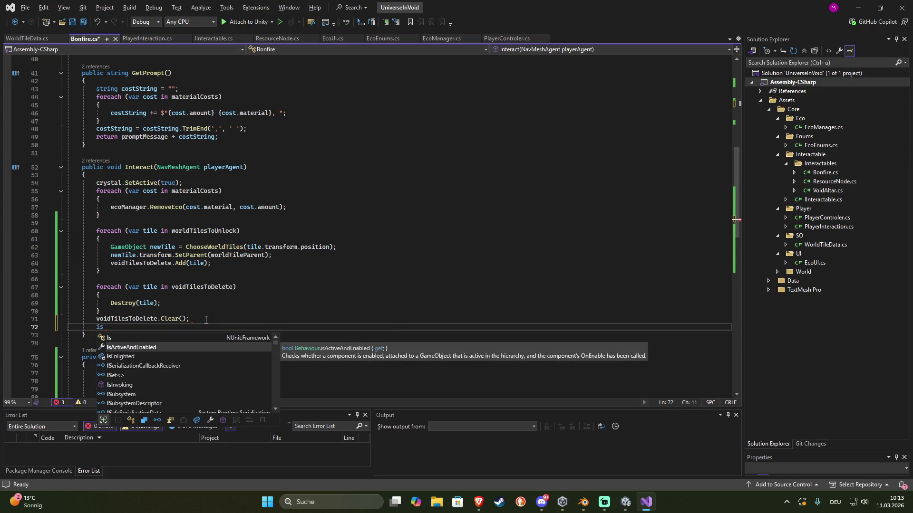
{"action": "key", "text": "Down"}
{"action": "key", "text": "Tab"}
{"action": "type", "text": "= true;"}
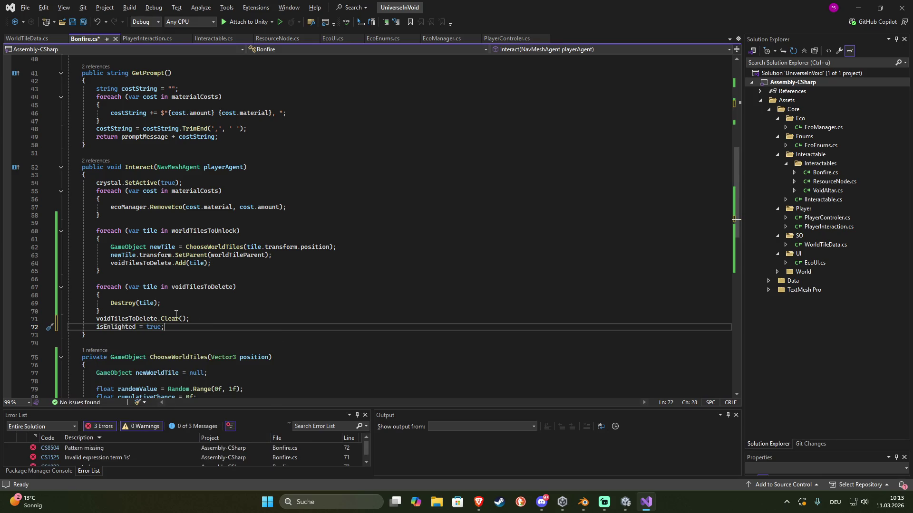
{"action": "left_click", "coordinate": [111, 175]}
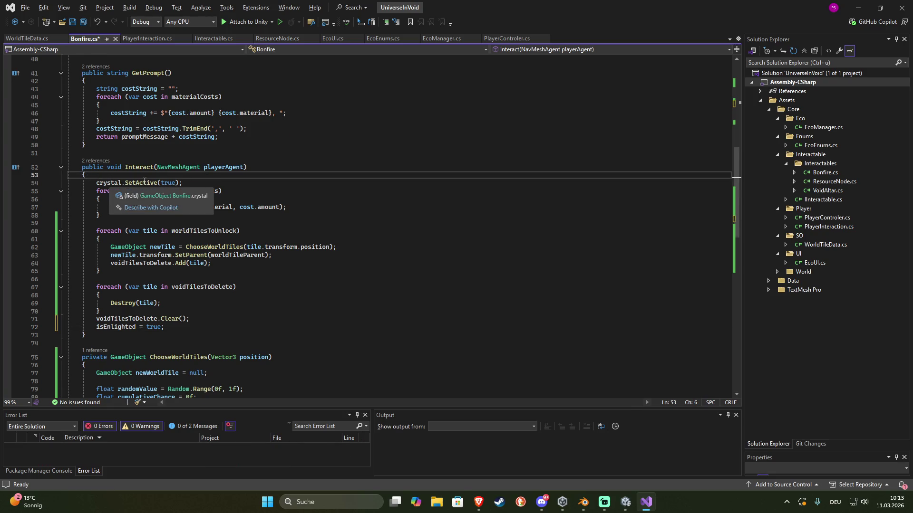
{"action": "scroll", "coordinate": [144, 184], "scroll_direction": "up", "scroll_amount": 8}
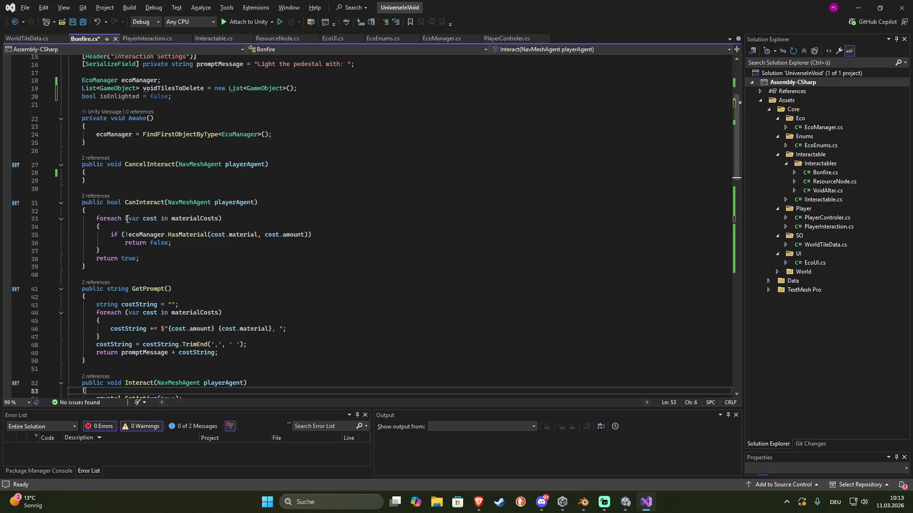
{"action": "left_click", "coordinate": [103, 212]}
Add 'if(isEnlighted) return false;' at the top of CanInteract and save
{"action": "key", "text": "Return"}
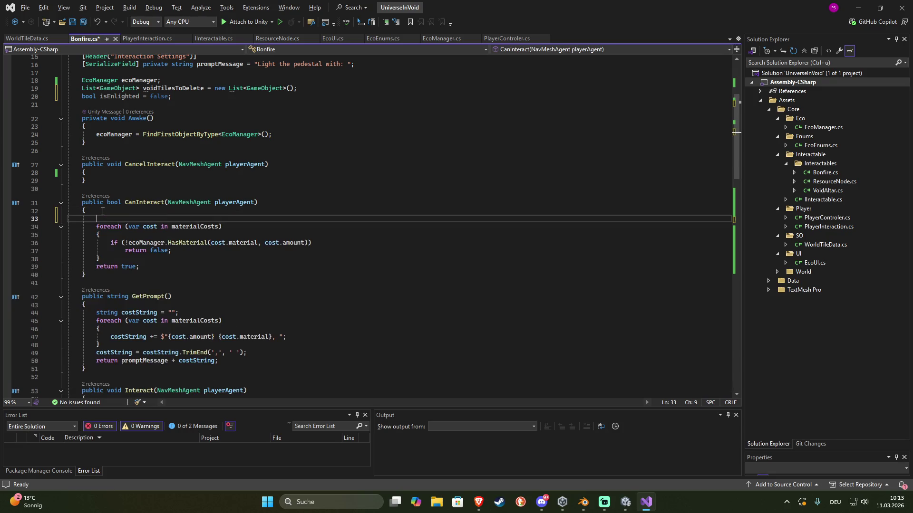
{"action": "type", "text": "if("}
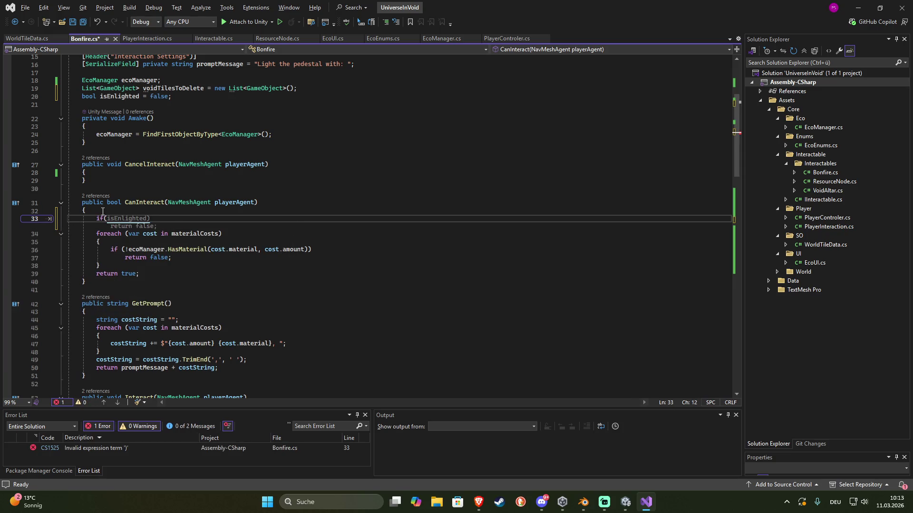
{"action": "key", "text": "Tab"}
{"action": "key", "text": "Return"}
{"action": "key", "text": "ctrl+s"}
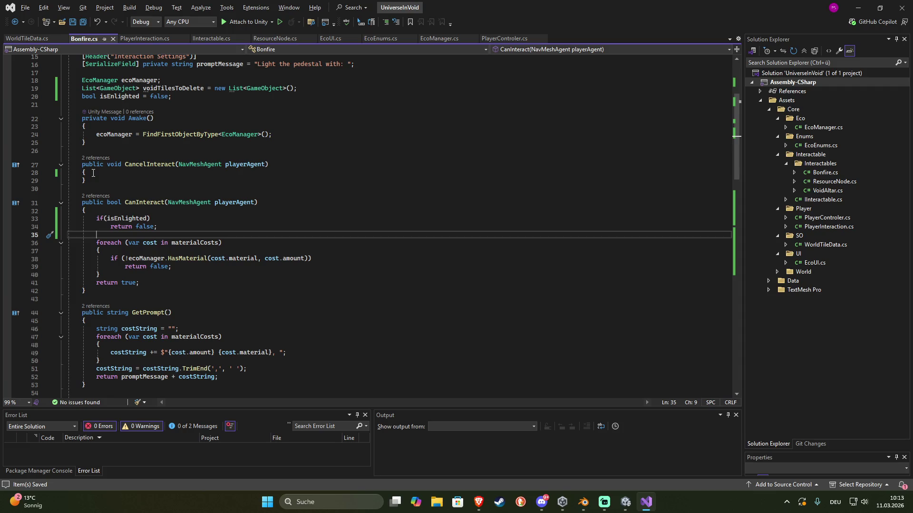
Make GetPrompt return "The pedestal is already lit." when isEnlighted is true, and save
{"action": "scroll", "coordinate": [134, 292], "scroll_direction": "down", "scroll_amount": 4}
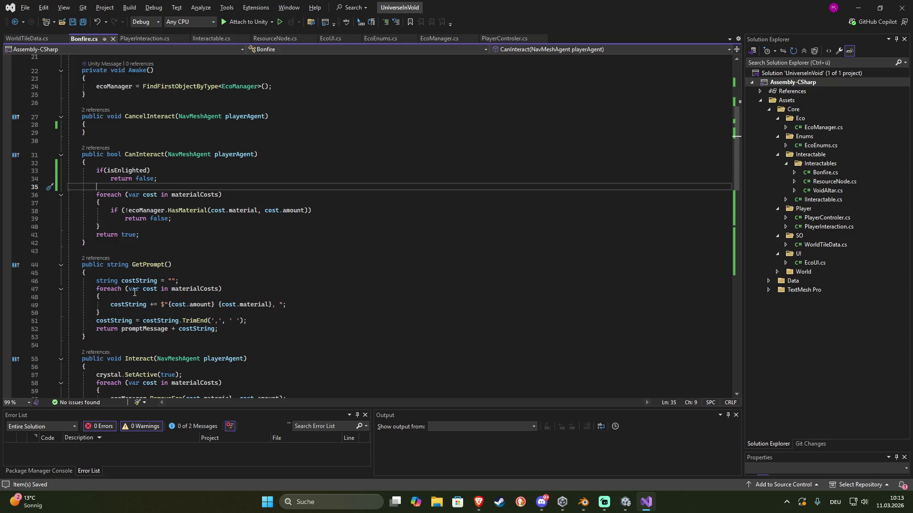
{"action": "scroll", "coordinate": [134, 293], "scroll_direction": "down", "scroll_amount": 2}
{"action": "scroll", "coordinate": [135, 292], "scroll_direction": "down", "scroll_amount": 2}
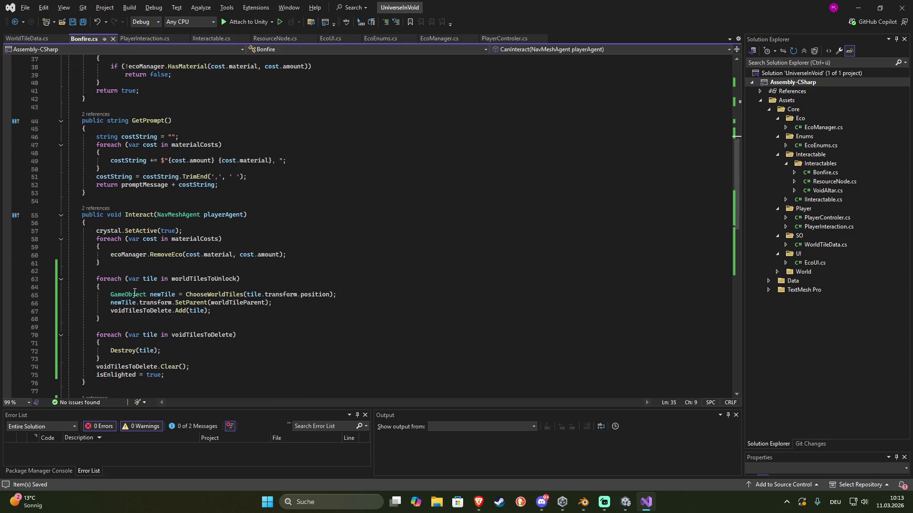
{"action": "scroll", "coordinate": [134, 292], "scroll_direction": "up", "scroll_amount": 3}
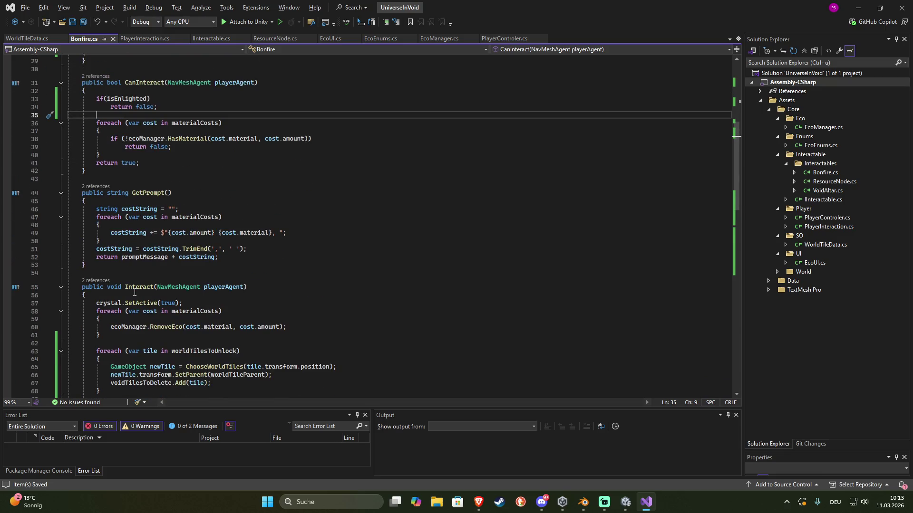
{"action": "scroll", "coordinate": [134, 293], "scroll_direction": "down", "scroll_amount": 8}
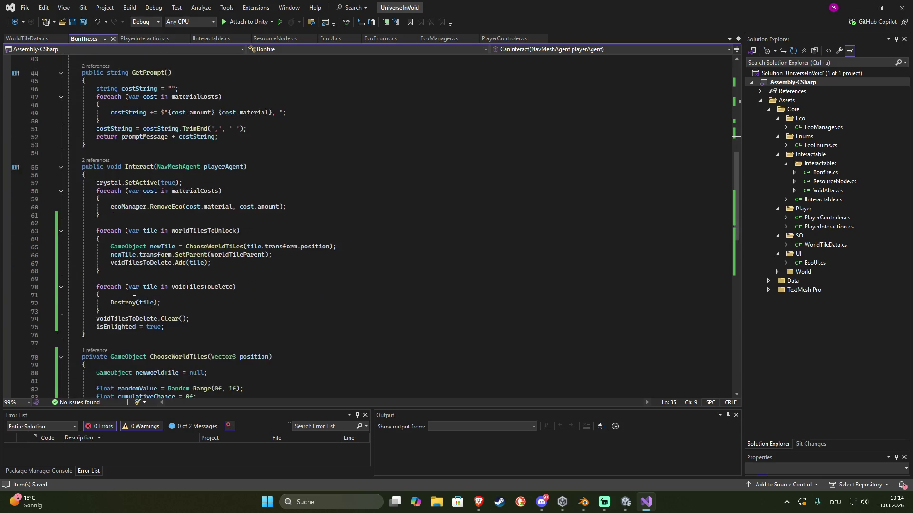
{"action": "scroll", "coordinate": [135, 293], "scroll_direction": "up", "scroll_amount": 6}
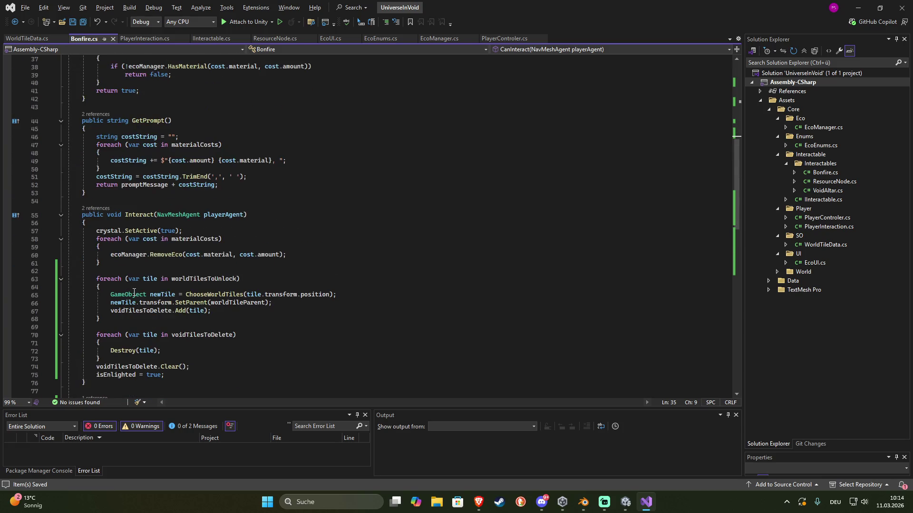
{"action": "left_click", "coordinate": [102, 130]}
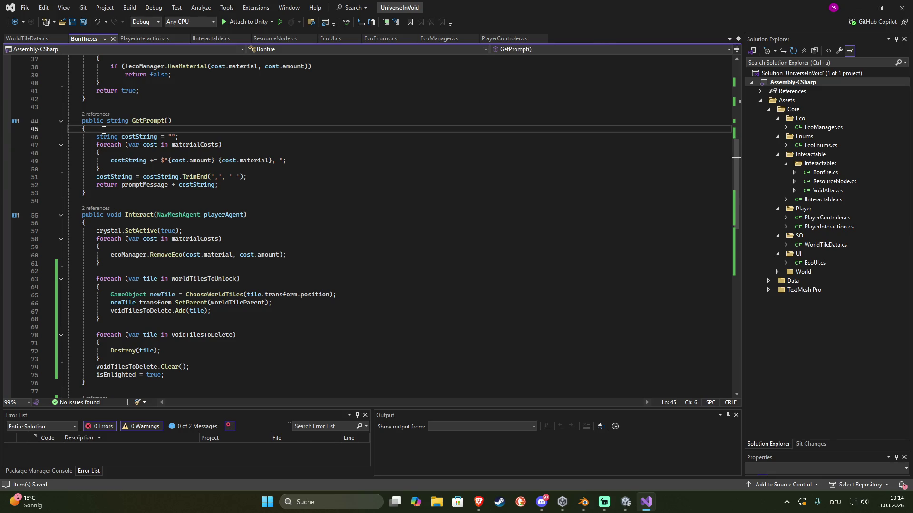
{"action": "key", "text": "Return"}
{"action": "type", "text": "if"}
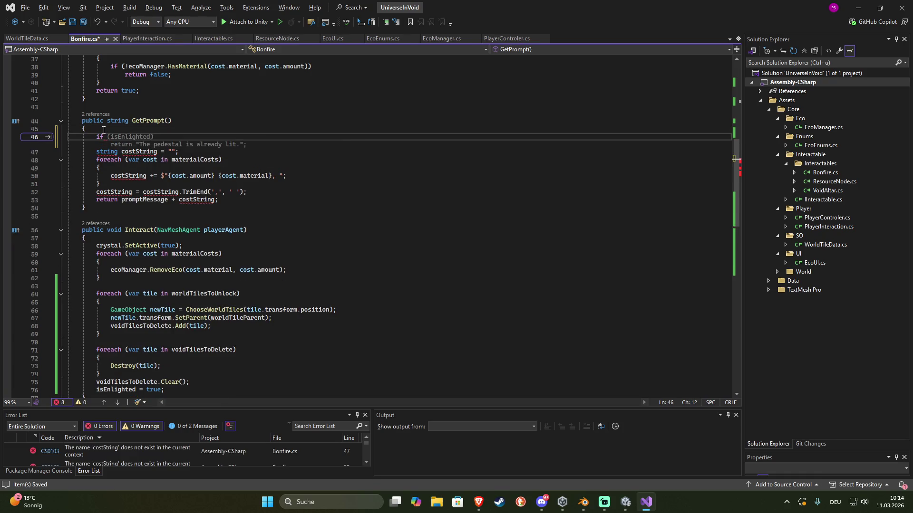
{"action": "key", "text": "Tab"}
{"action": "key", "text": "Return"}
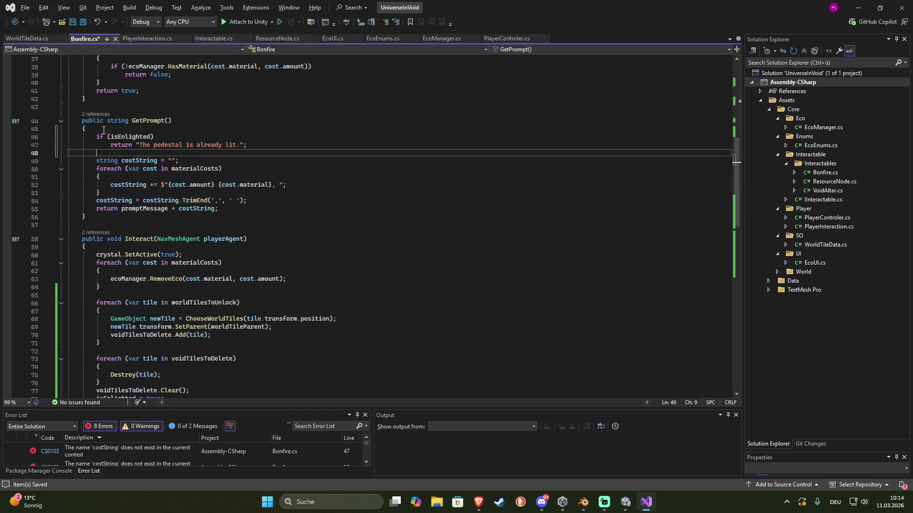
{"action": "key", "text": "ctrl+s"}
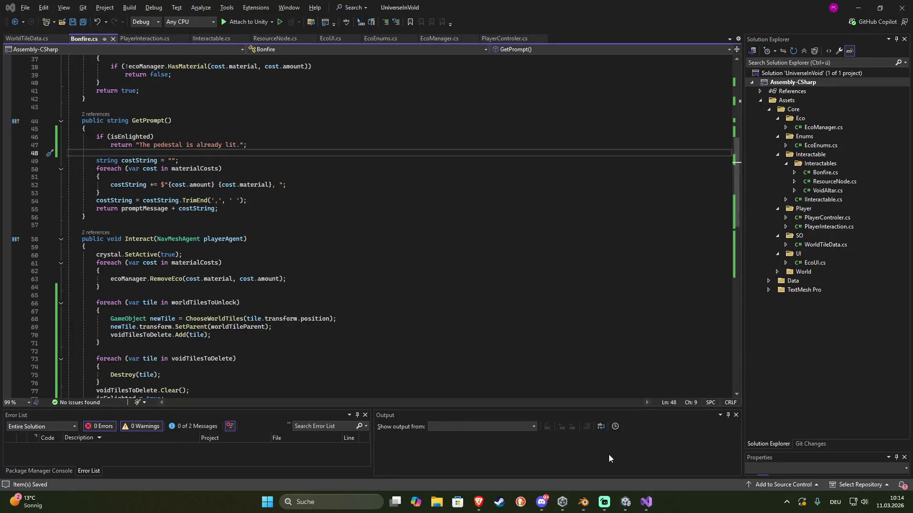
{"action": "key", "text": "alt+Tab"}
Play-test by walking to the pedestal, lighting it, and checking the new tiles in Scene view
{"action": "left_click", "coordinate": [448, 28]}
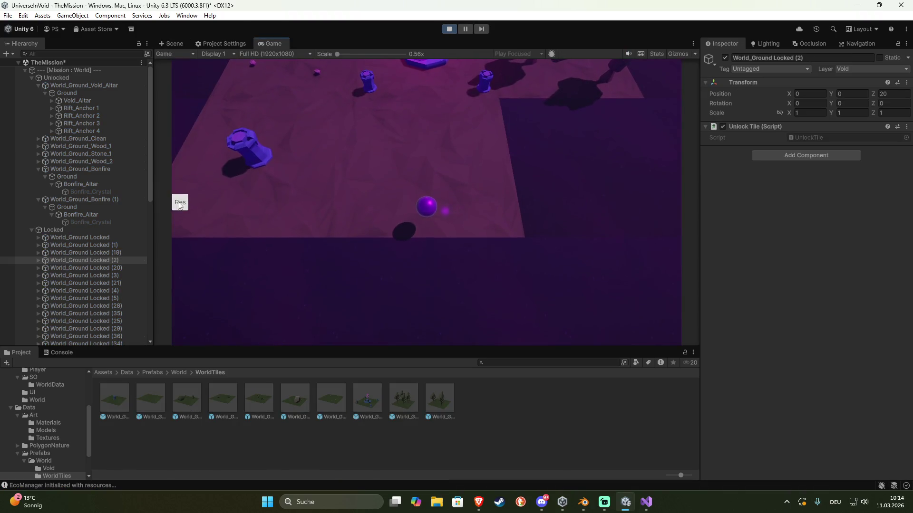
{"action": "left_click", "coordinate": [362, 181]}
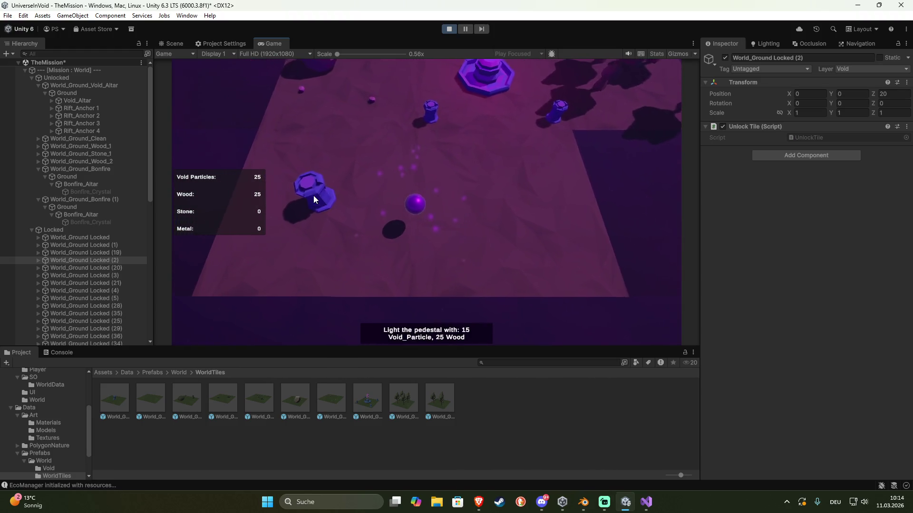
{"action": "left_click", "coordinate": [323, 197]}
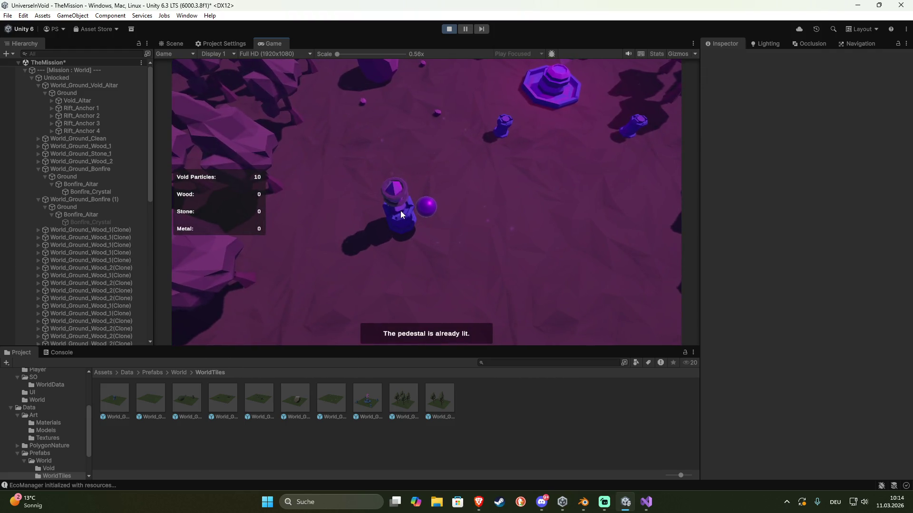
{"action": "left_click", "coordinate": [422, 251]}
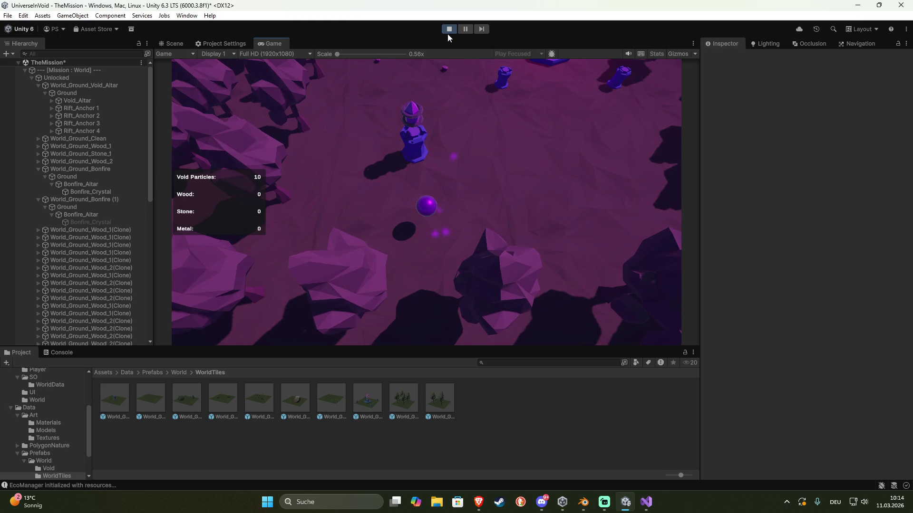
{"action": "left_click", "coordinate": [173, 43]}
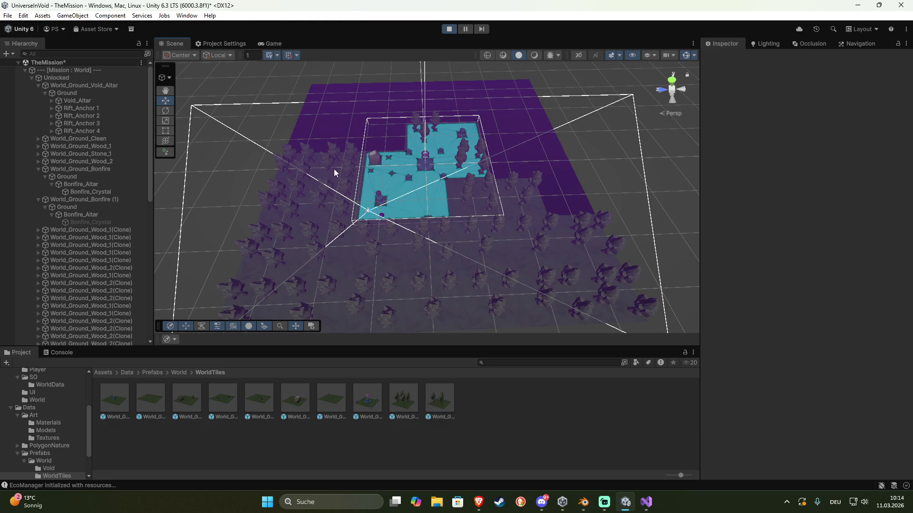
{"action": "left_click", "coordinate": [449, 29]}
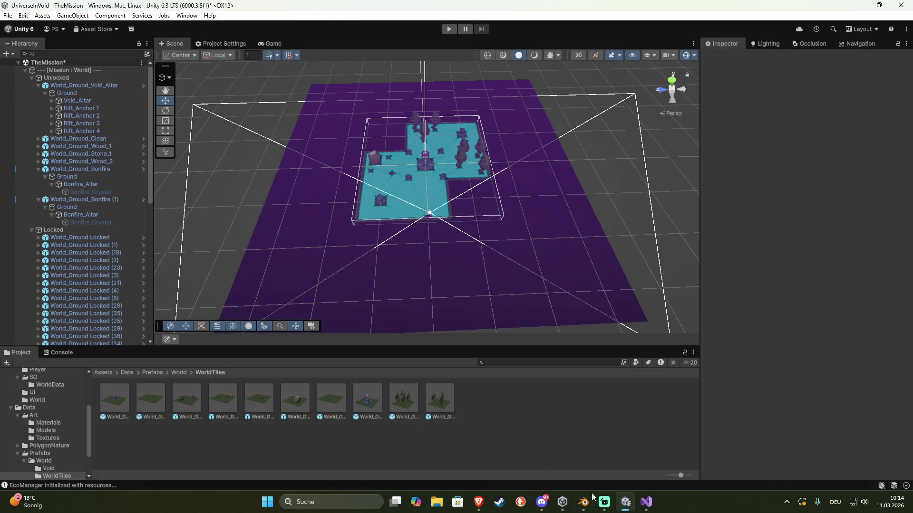
{"action": "left_click", "coordinate": [646, 502]}
Add a private void RebakeNavMesh() method after ChooseWorldTiles with the suggested NavMesh rebuild code
{"action": "scroll", "coordinate": [211, 277], "scroll_direction": "down", "scroll_amount": 13}
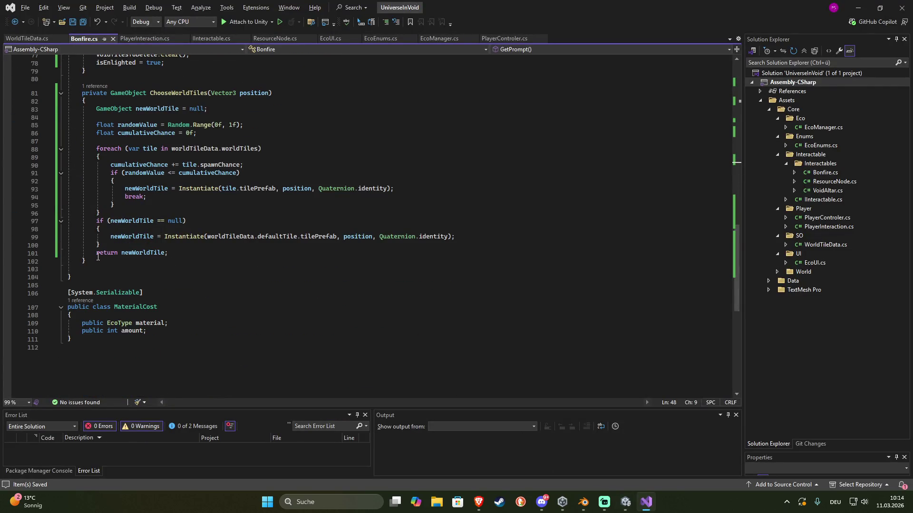
{"action": "left_click", "coordinate": [96, 260]}
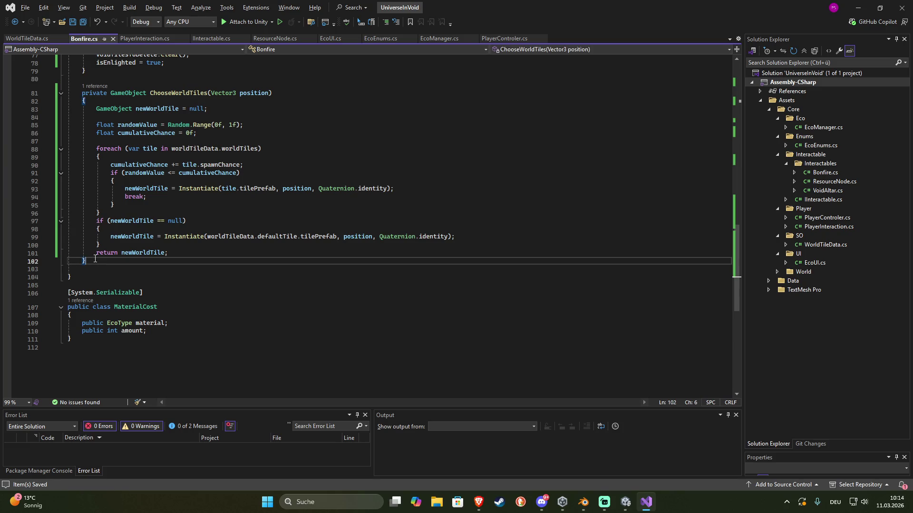
{"action": "key", "text": "Return"}
{"action": "key", "text": "Return"}
{"action": "type", "text": "pr"}
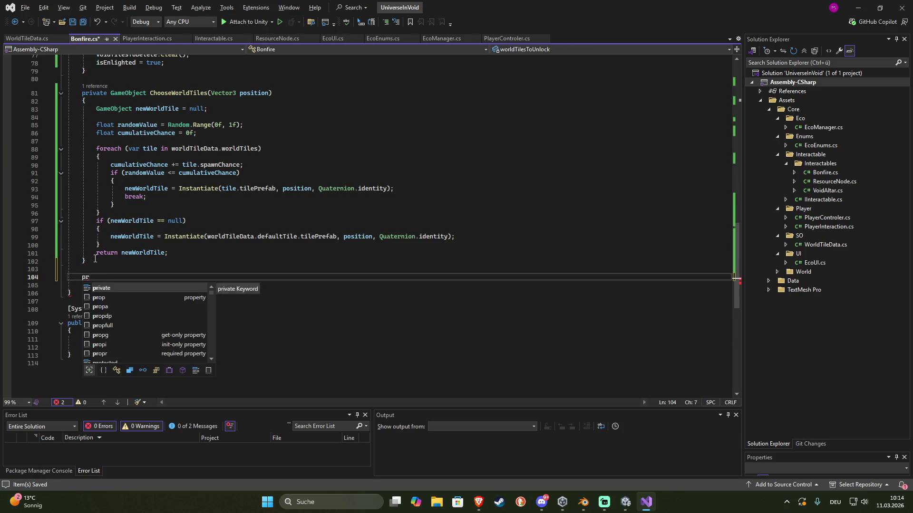
{"action": "key", "text": "Tab"}
{"action": "type", "text": "void Rebake"}
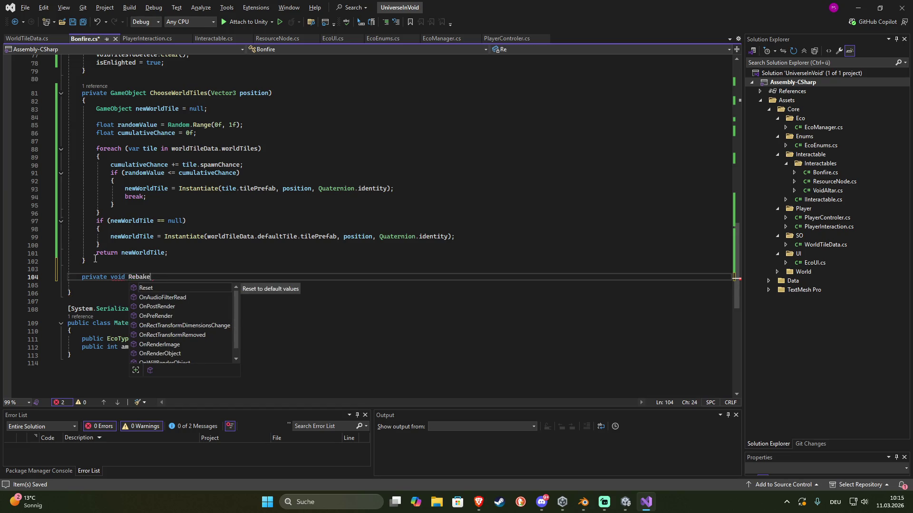
{"action": "type", "text": "NavMesh"}
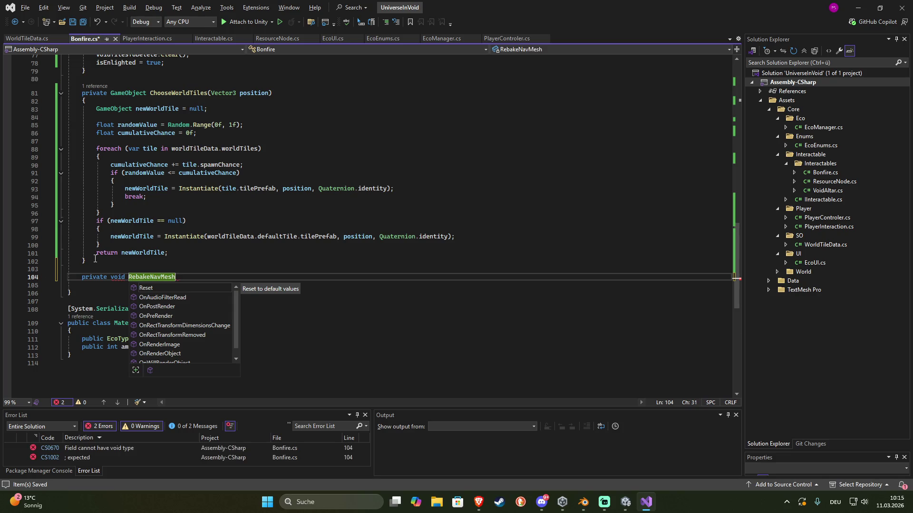
{"action": "type", "text": "()"}
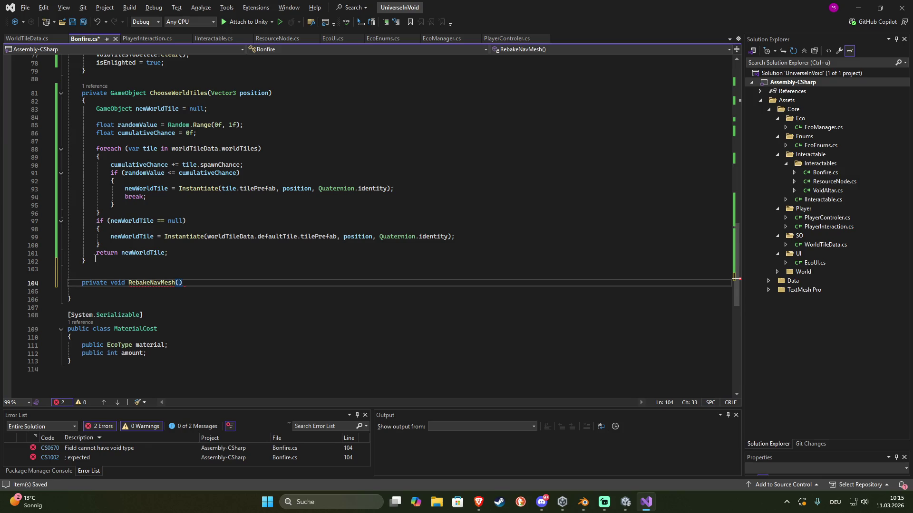
{"action": "key", "text": "Return"}
{"action": "type", "text": "{"}
{"action": "key", "text": "Return"}
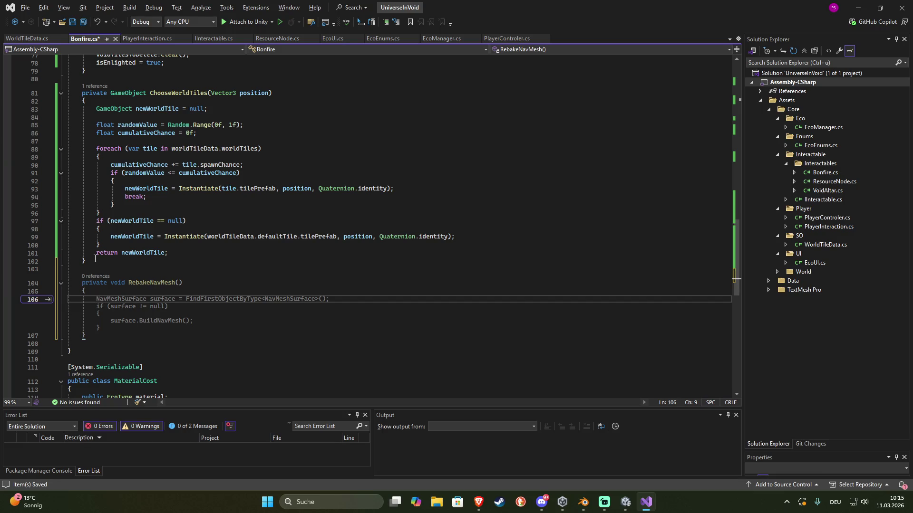
{"action": "key", "text": "Tab"}
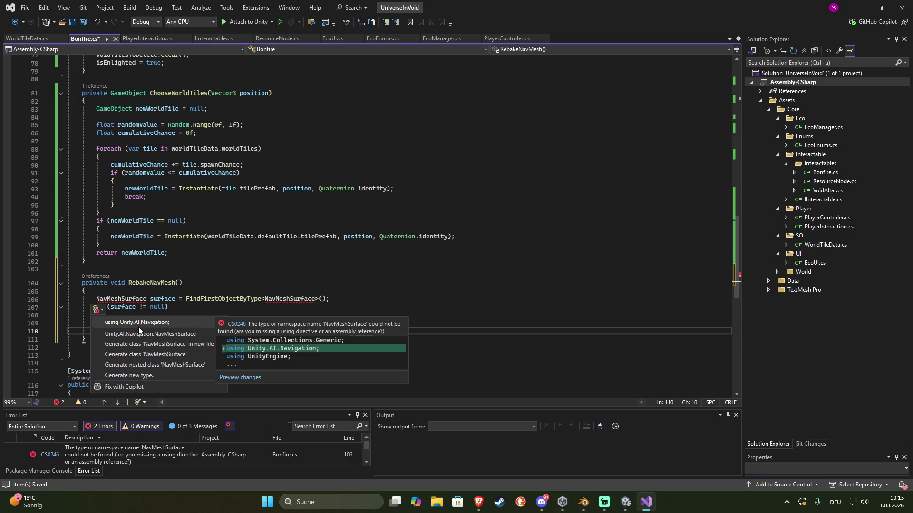
Import Unity.AI.Navigation and get the surface via worldTileParent.GetComponent<NavMeshSurface>() instead of FindFirstObjectByType
{"action": "left_click", "coordinate": [138, 326]}
{"action": "left_click_drag", "start_coordinate": [190, 299], "coordinate": [326, 301]}
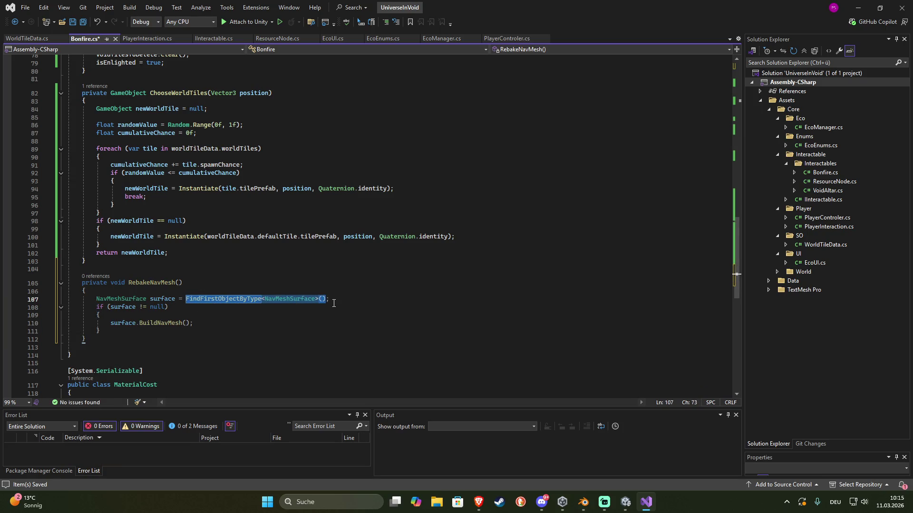
{"action": "key", "text": "Delete"}
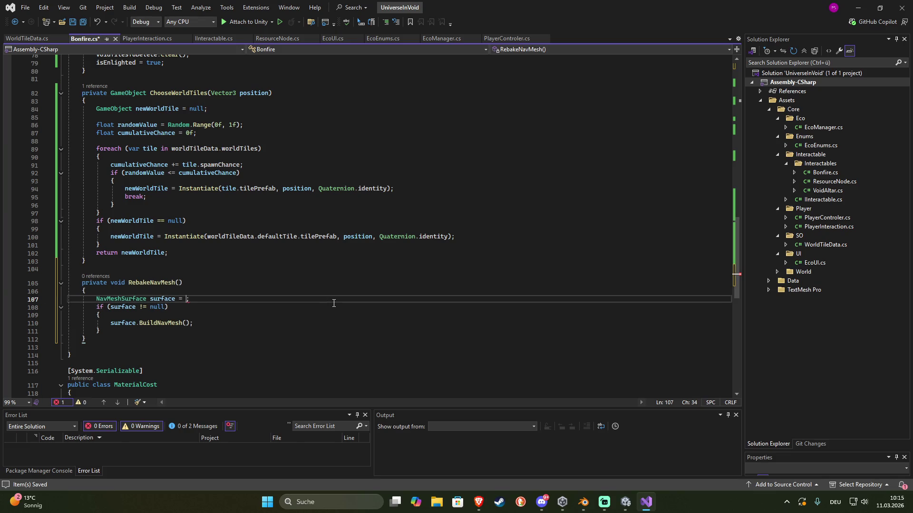
{"action": "type", "text": "worldTileParent"}
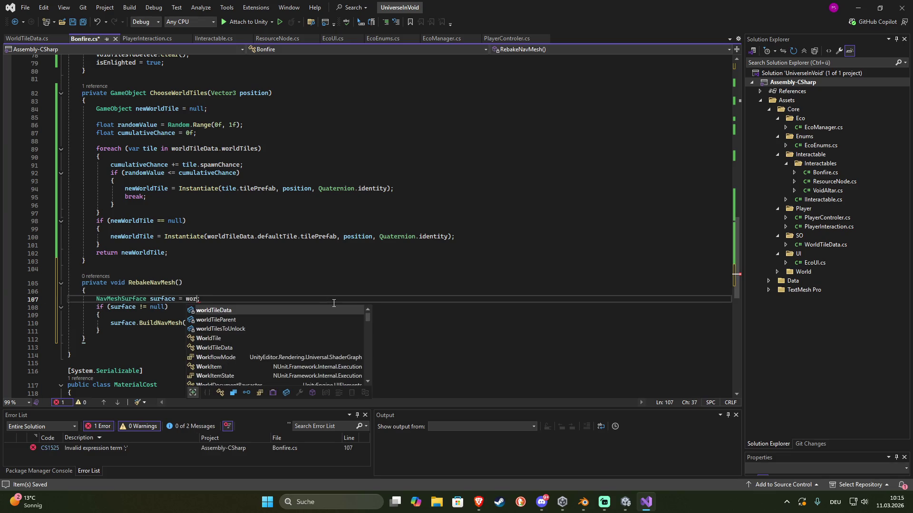
{"action": "type", "text": ".g"}
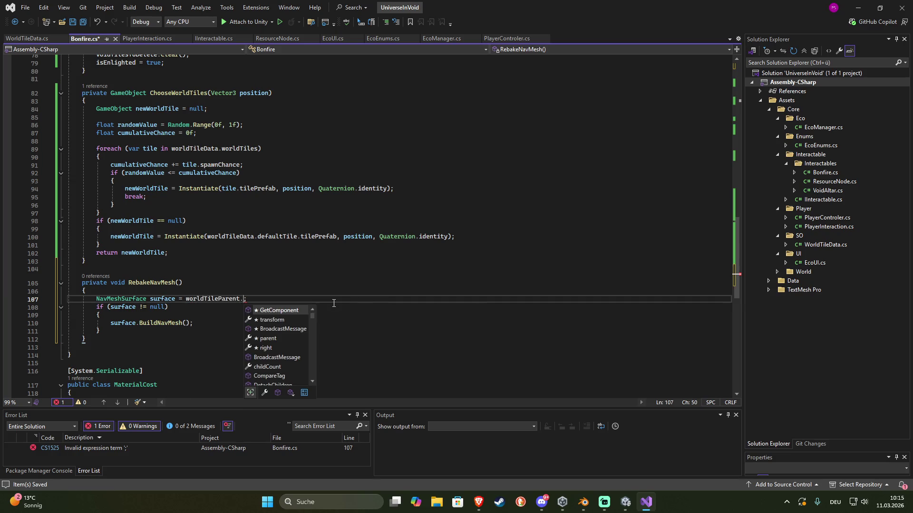
{"action": "type", "text": "etC"}
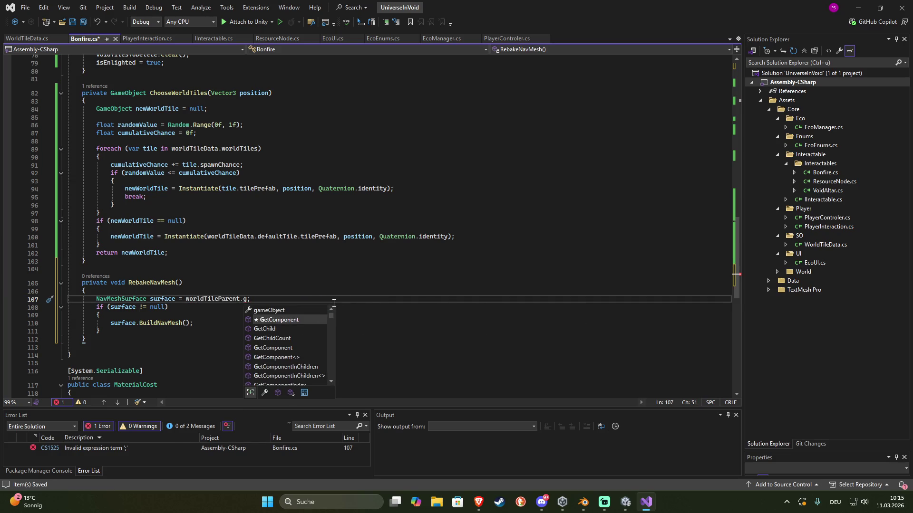
{"action": "key", "text": "Tab"}
{"action": "type", "text": "<"}
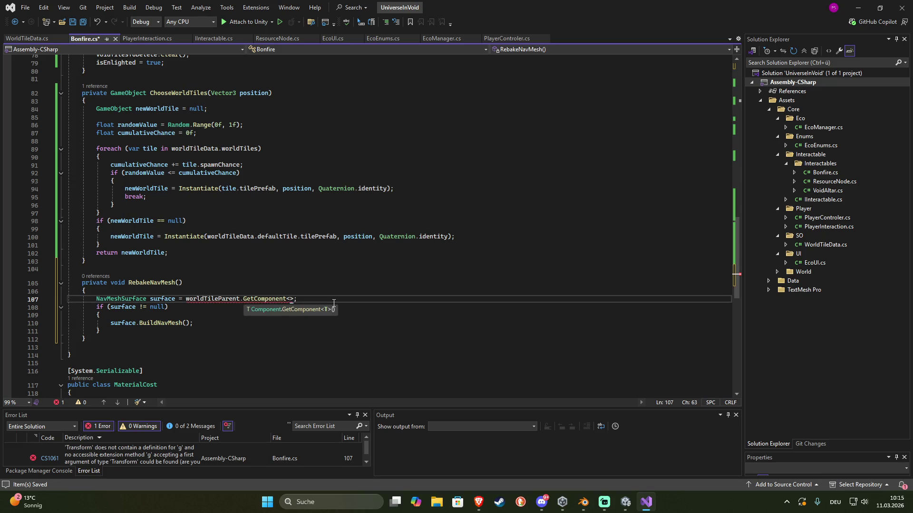
{"action": "type", "text": "Na"}
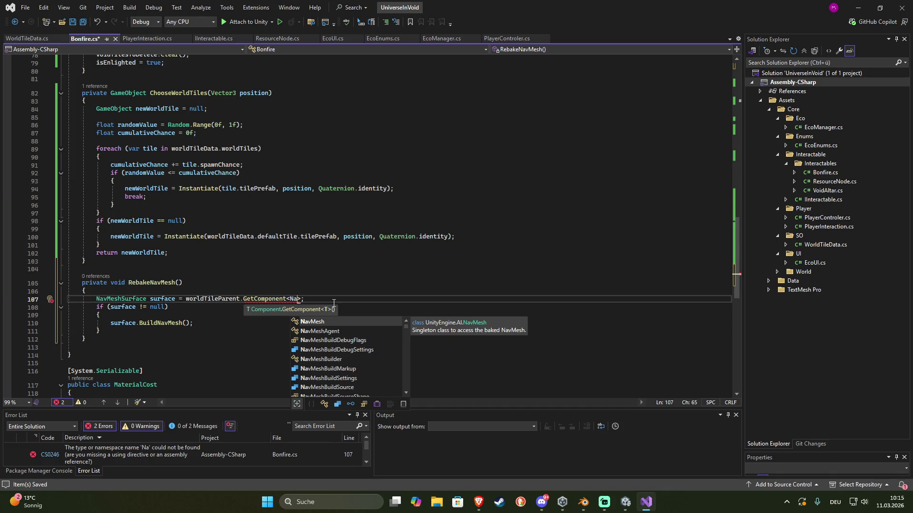
{"action": "type", "text": "vMesh"}
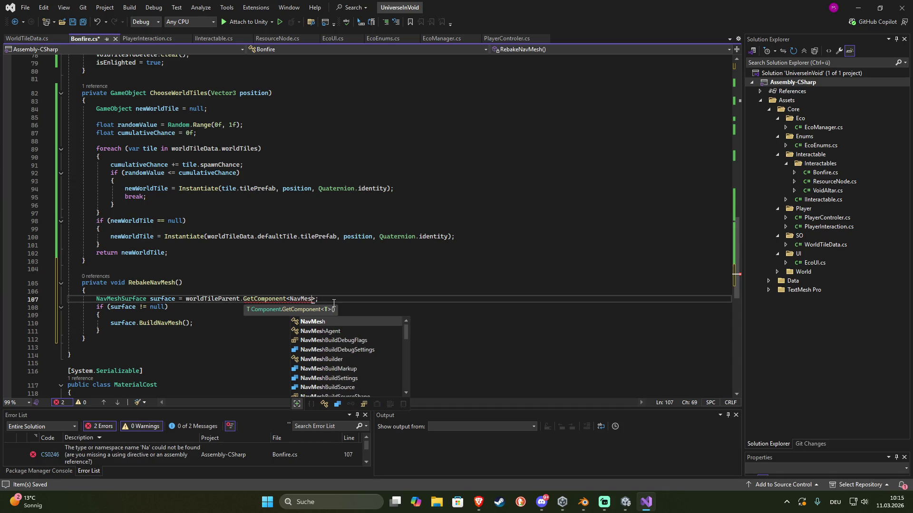
{"action": "type", "text": "Surface"}
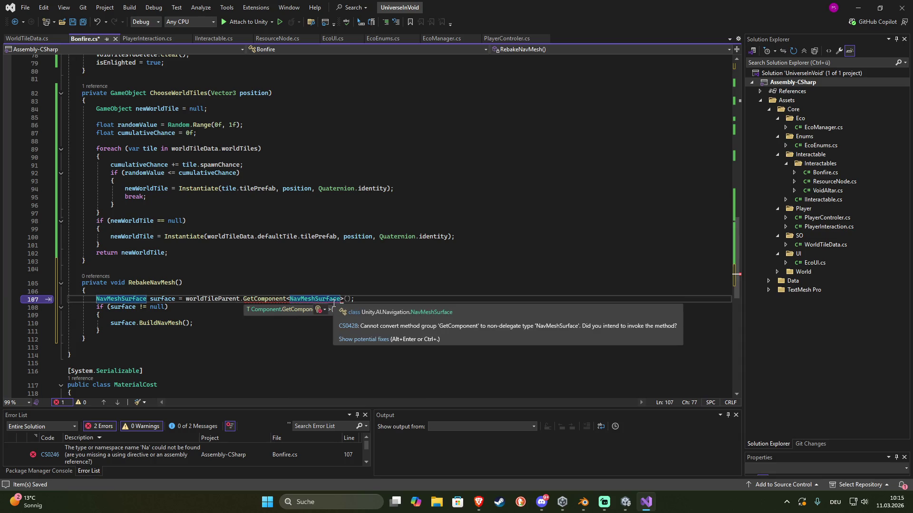
{"action": "type", "text": ">()"}
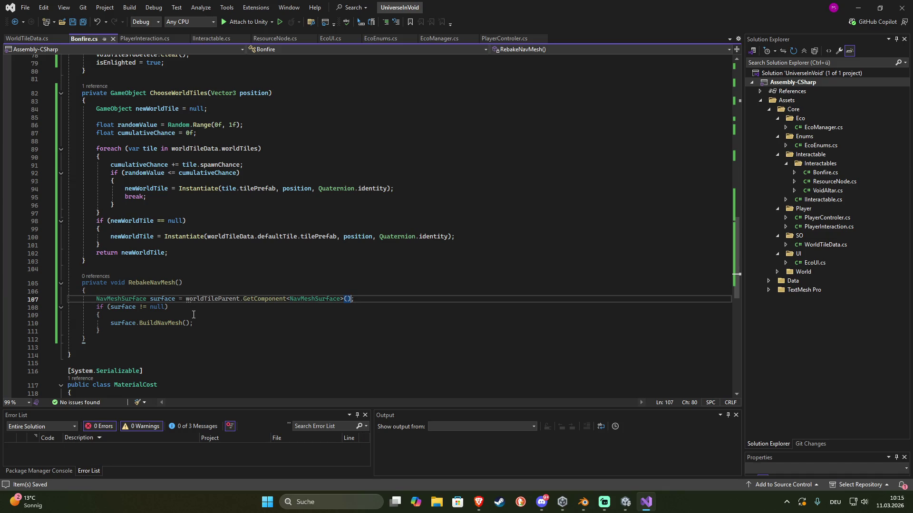
Call RebakeNavMesh() after voidTilesToDelete.Clear() in Interact and save Bonfire.cs
{"action": "scroll", "coordinate": [193, 315], "scroll_direction": "up", "scroll_amount": 3}
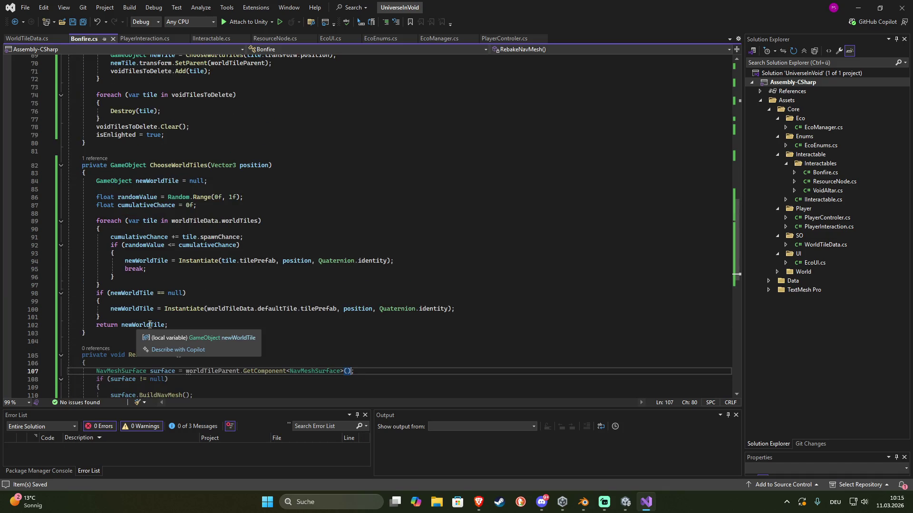
{"action": "scroll", "coordinate": [147, 316], "scroll_direction": "up", "scroll_amount": 3}
{"action": "left_click", "coordinate": [205, 196]}
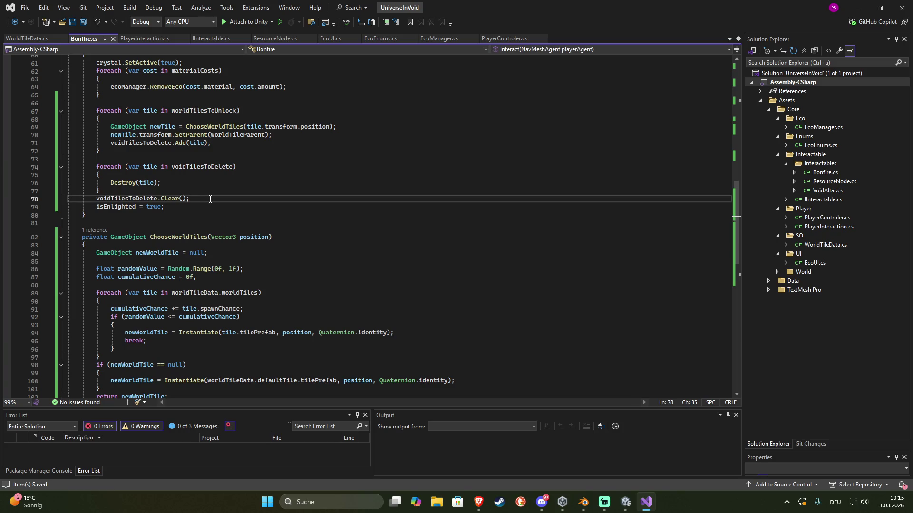
{"action": "key", "text": "Return"}
{"action": "key", "text": "Tab"}
{"action": "key", "text": "ctrl+s"}
{"action": "mouse_move", "coordinate": [625, 503]}
{"action": "left_click", "coordinate": [605, 450]}
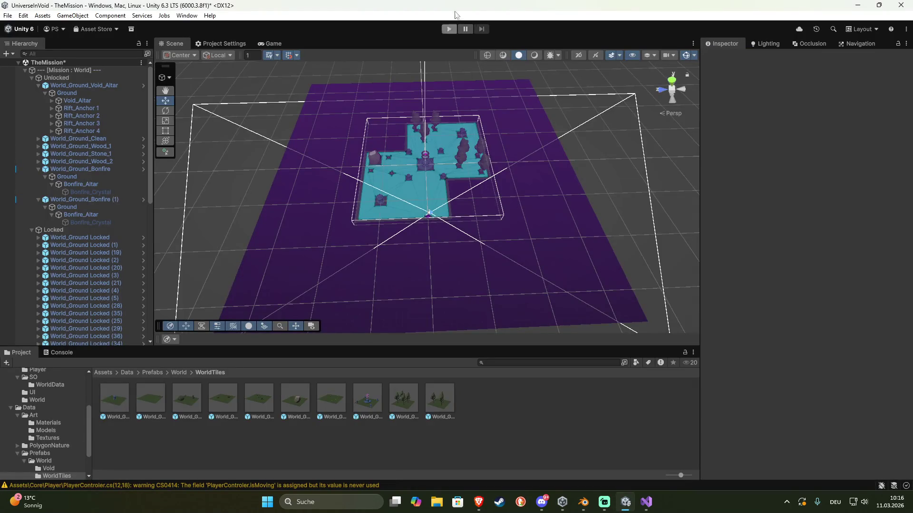
{"action": "left_click", "coordinate": [449, 29]}
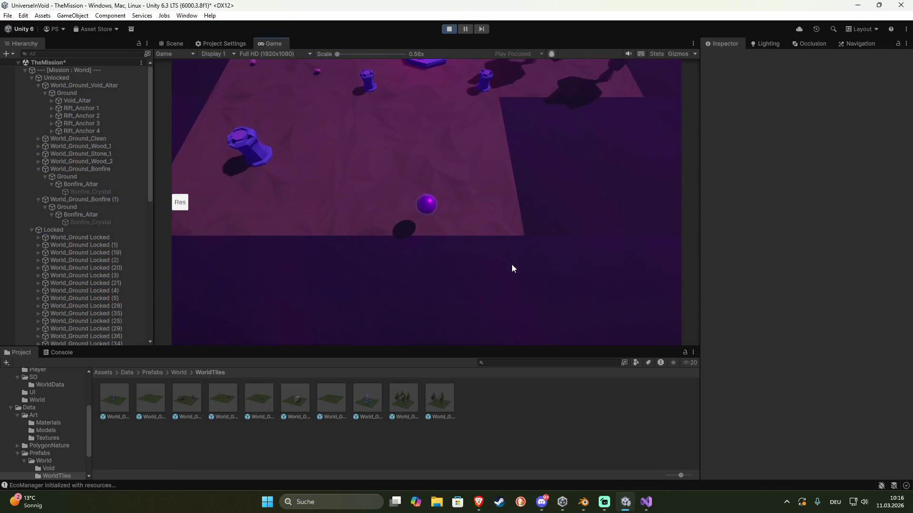
{"action": "left_click", "coordinate": [318, 158]}
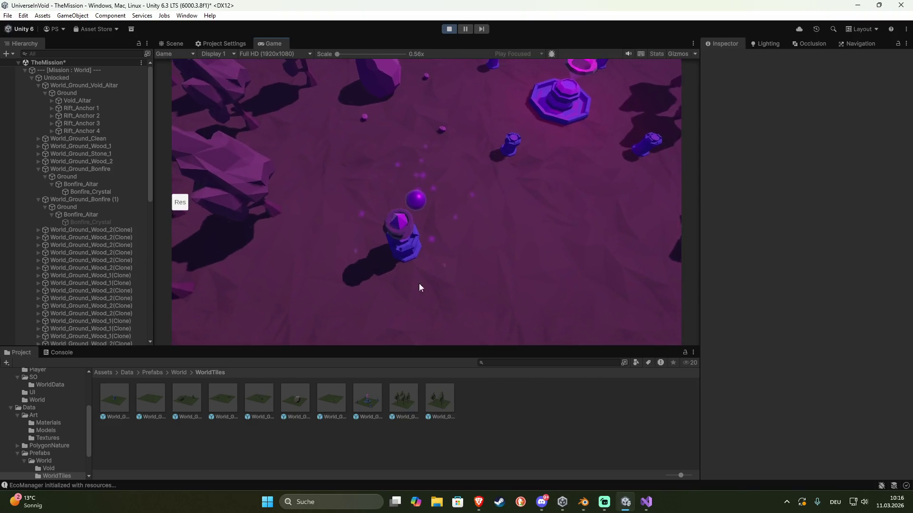
{"action": "left_click", "coordinate": [327, 281]}
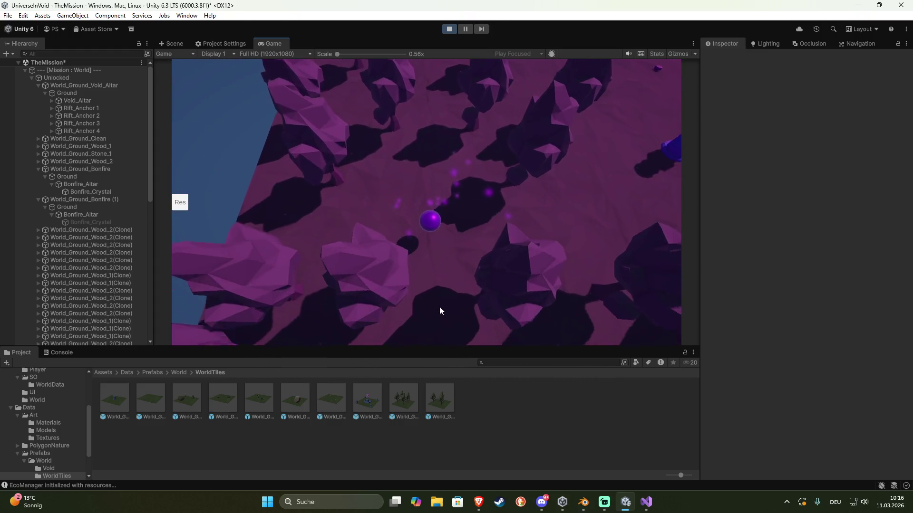
{"action": "left_click", "coordinate": [436, 307]}
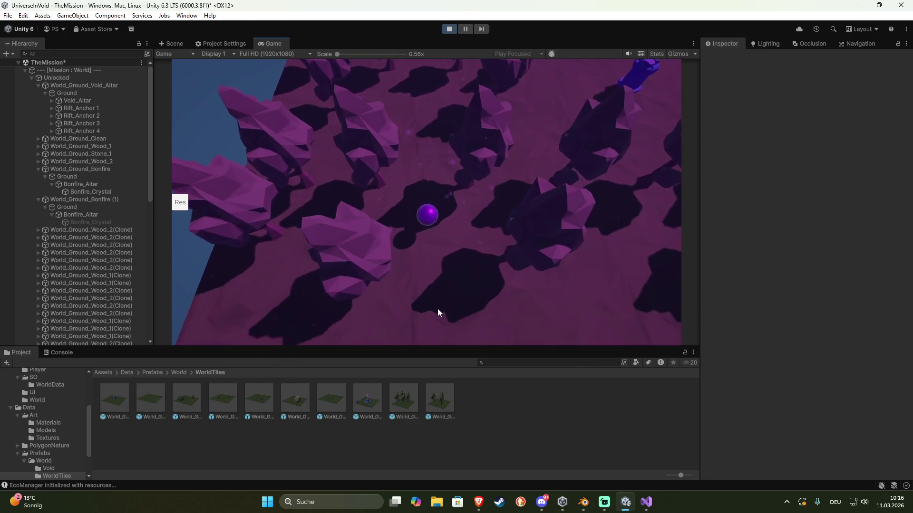
{"action": "left_click", "coordinate": [575, 262]}
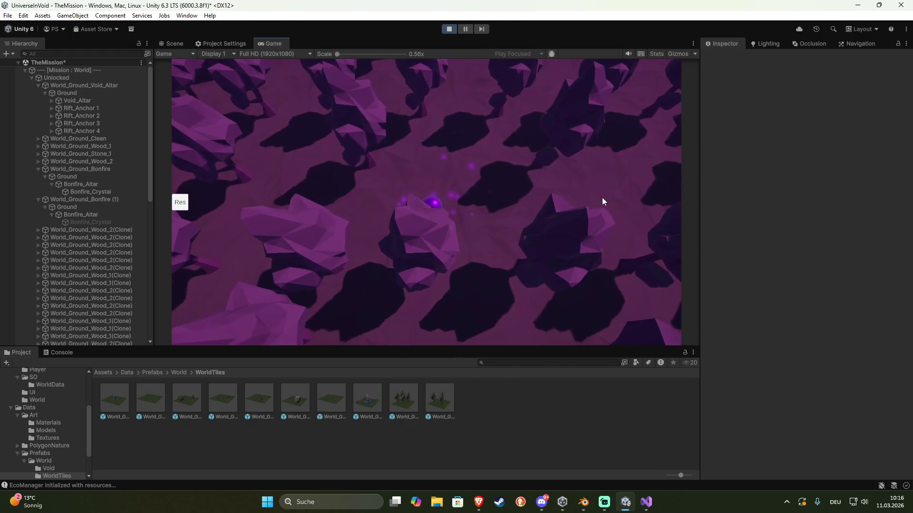
{"action": "left_click", "coordinate": [602, 197]}
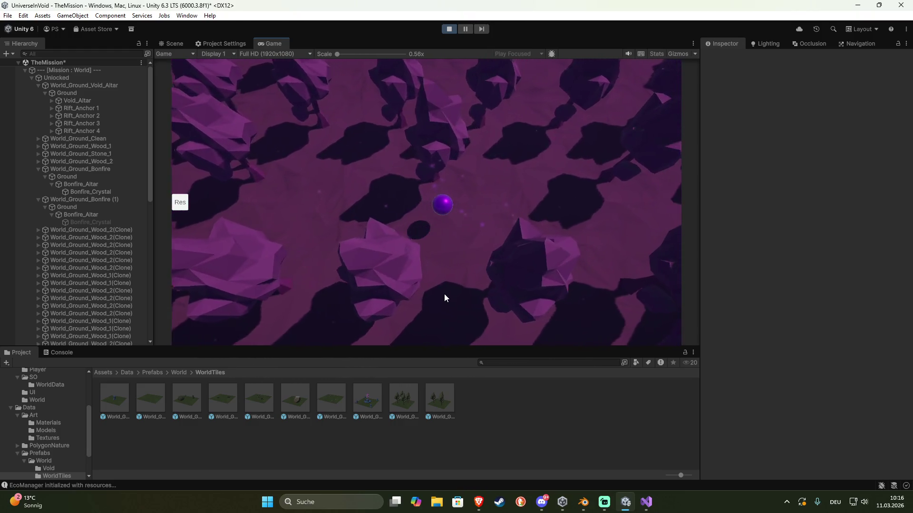
{"action": "left_click", "coordinate": [171, 43]}
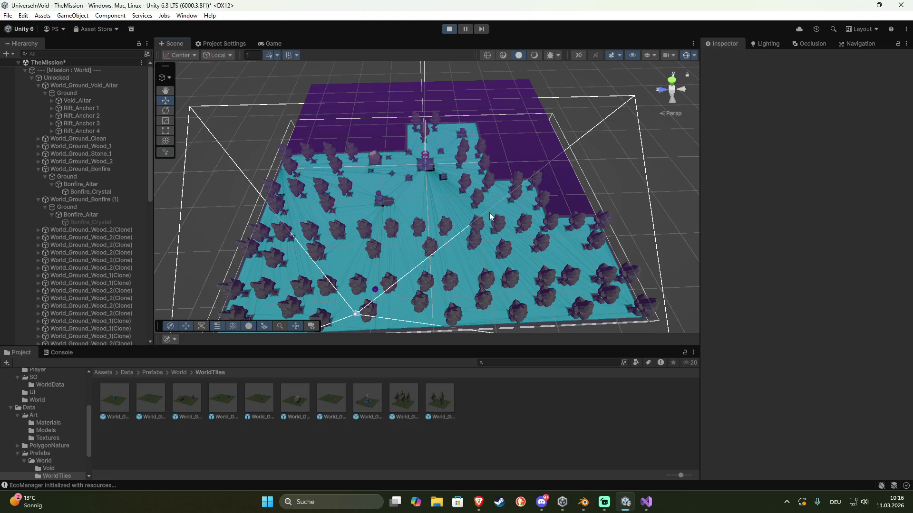
{"action": "left_click", "coordinate": [450, 29]}
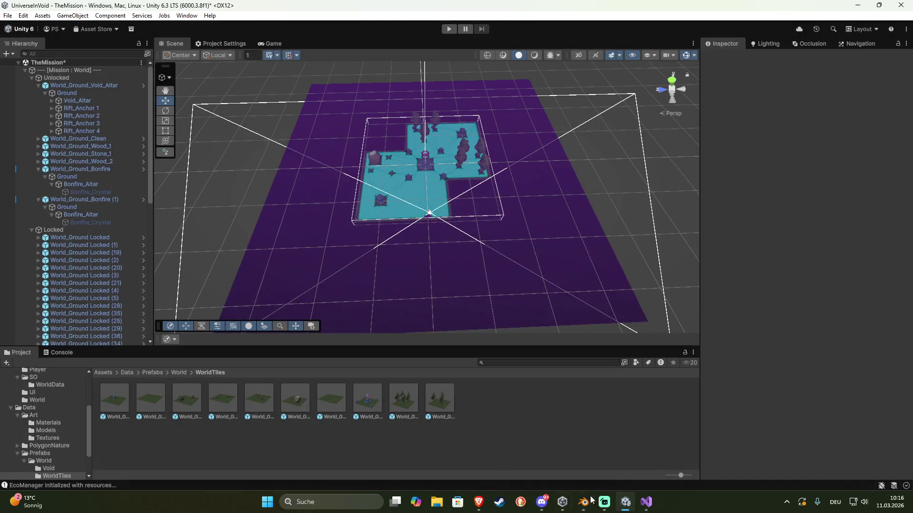
{"action": "key", "text": "alt+Tab"}
Add a Debug.Log of the random value before the foreach loop in ChooseWorldTiles
{"action": "scroll", "coordinate": [366, 384], "scroll_direction": "down", "scroll_amount": 6}
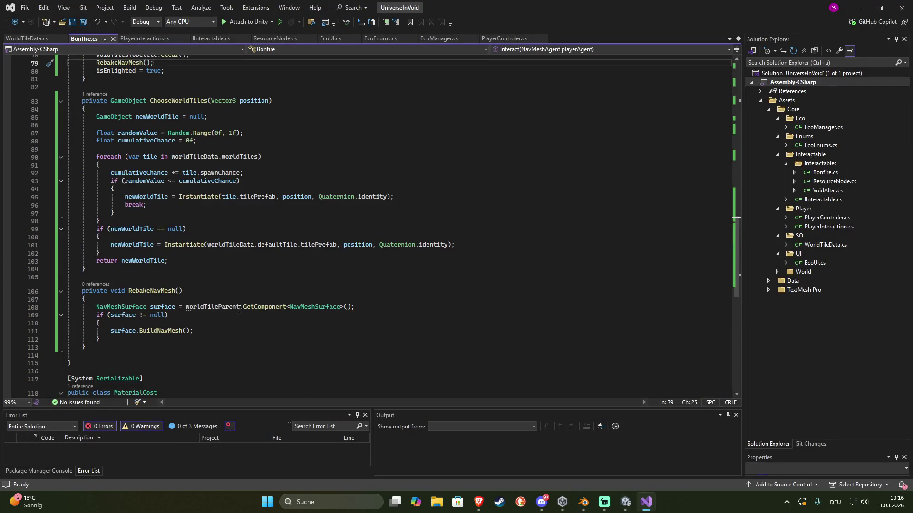
{"action": "scroll", "coordinate": [239, 310], "scroll_direction": "up", "scroll_amount": 2}
{"action": "left_click", "coordinate": [164, 199]}
{"action": "key", "text": "Return"}
{"action": "key", "text": "Return"}
{"action": "key", "text": "Up"}
{"action": "type", "text": "Debug"}
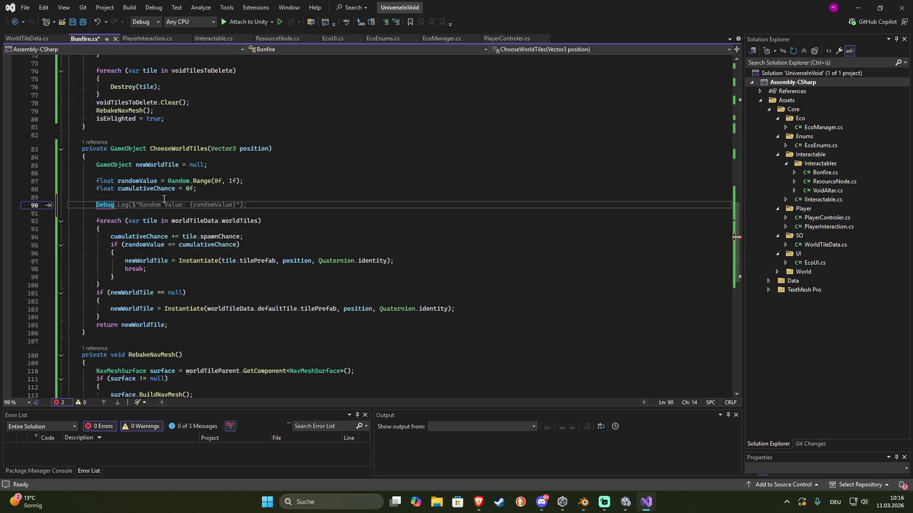
{"action": "key", "text": "Tab"}
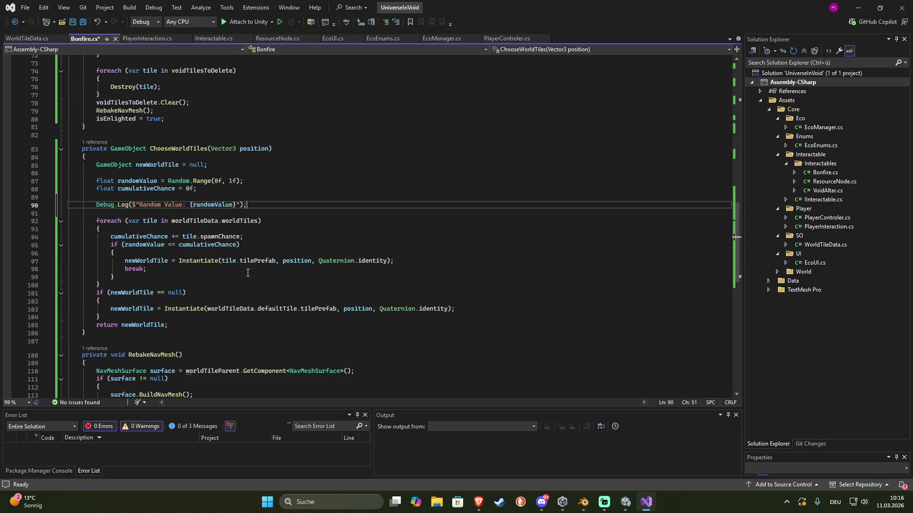
Log each checked tile's name and cumulative chance inside the loop, then save
{"action": "scroll", "coordinate": [246, 273], "scroll_direction": "down", "scroll_amount": 1}
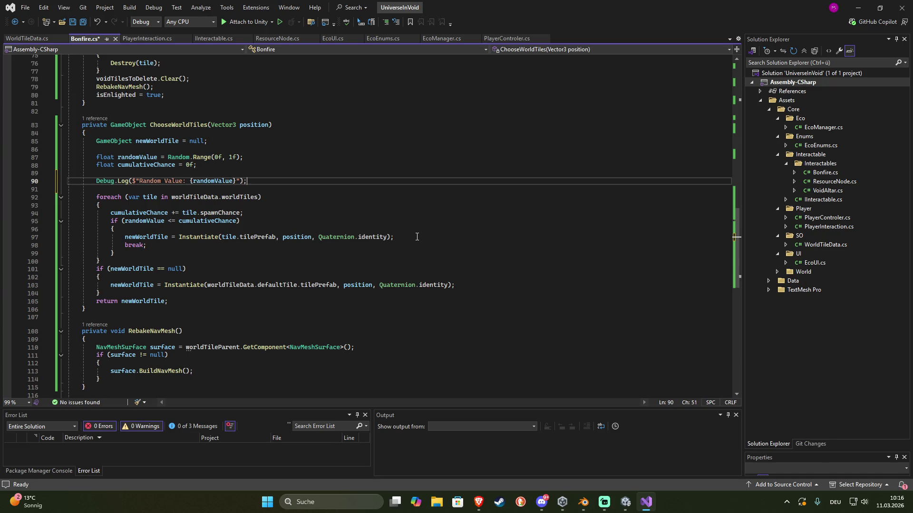
{"action": "left_click", "coordinate": [265, 215]}
{"action": "key", "text": "Return"}
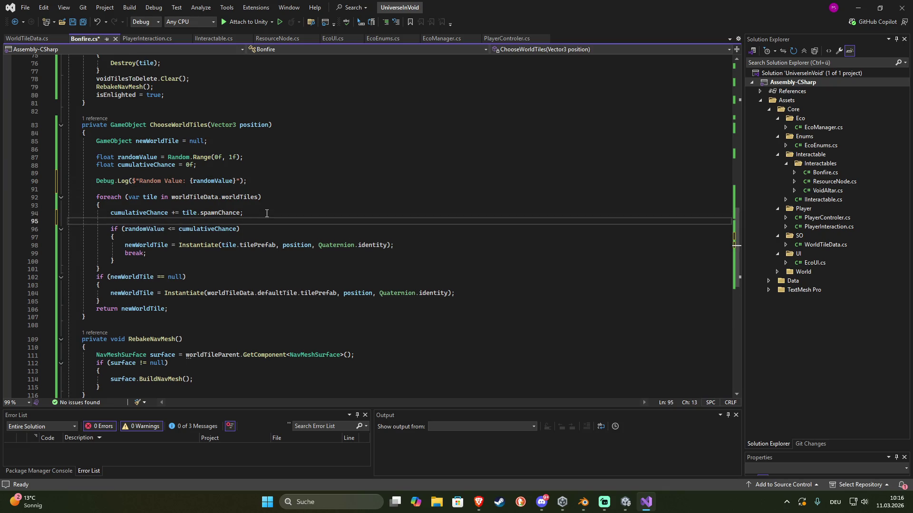
{"action": "type", "text": "Debug"}
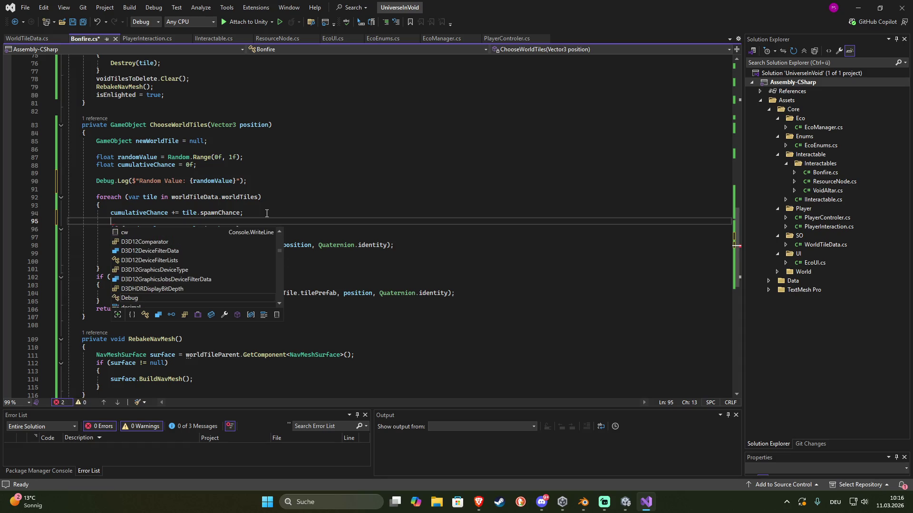
{"action": "type", "text": "-"}
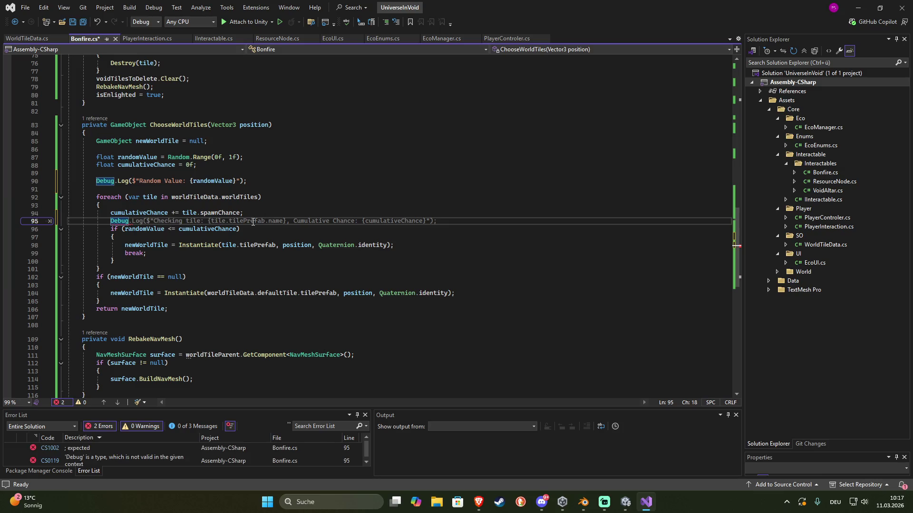
{"action": "key", "text": "Tab"}
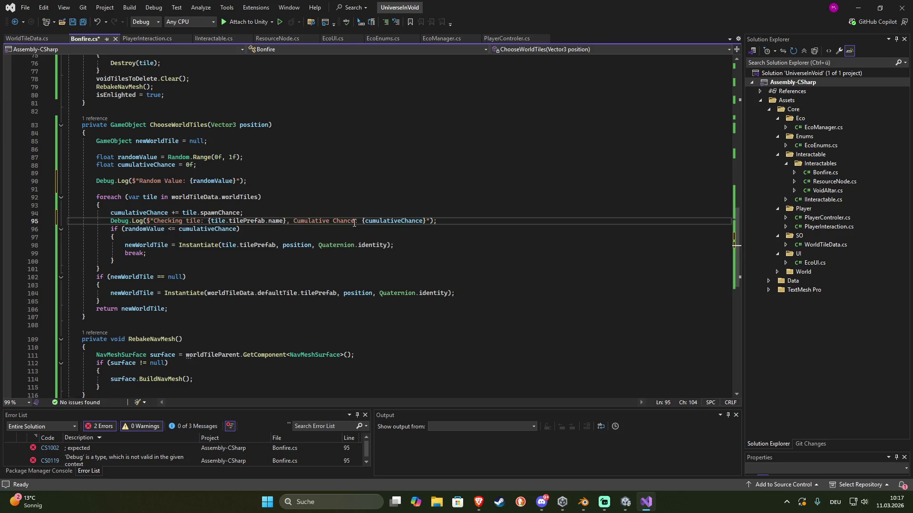
{"action": "key", "text": "ctrl+s"}
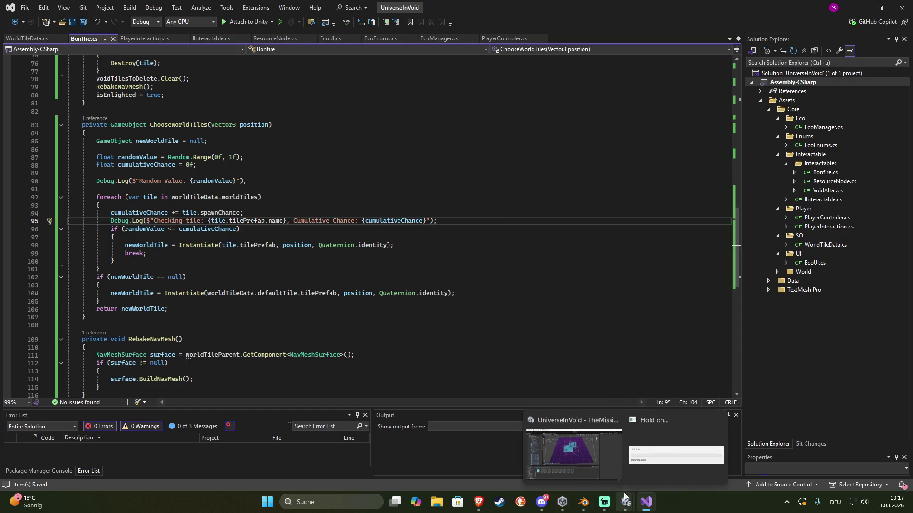
{"action": "key", "text": "alt+Tab"}
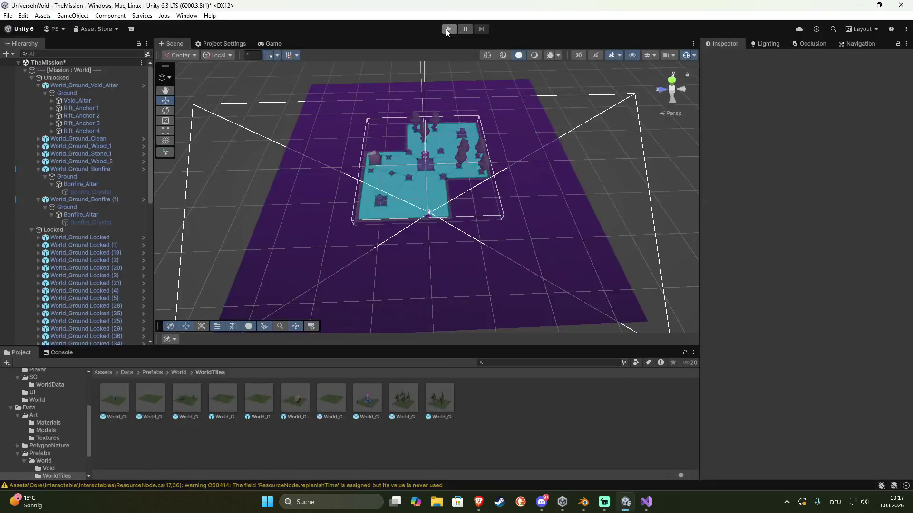
Start play mode, show the Console, and light the bonfire pedestal to review the logs
{"action": "left_click", "coordinate": [449, 28]}
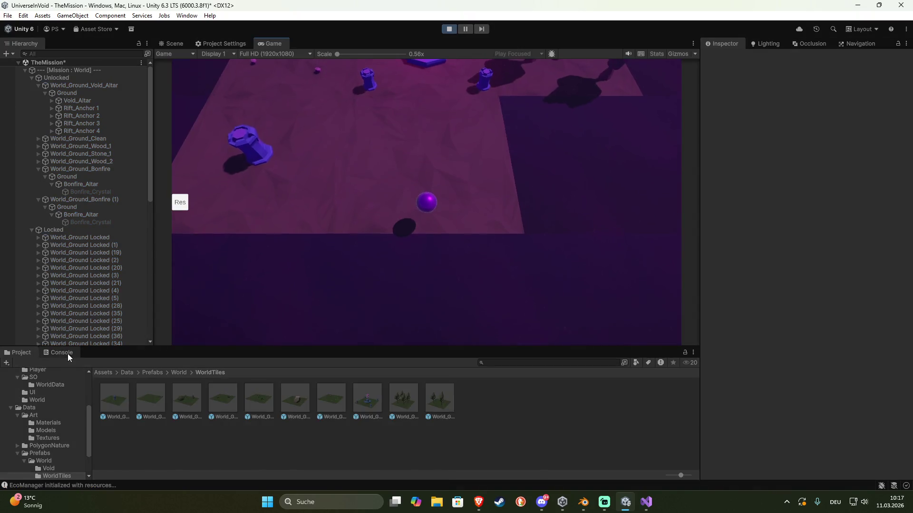
{"action": "left_click", "coordinate": [67, 353]}
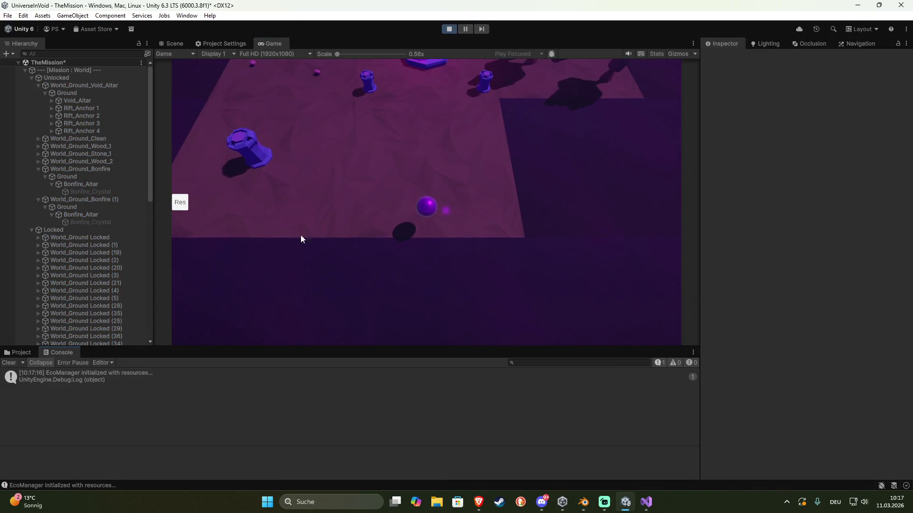
{"action": "left_click", "coordinate": [305, 189]}
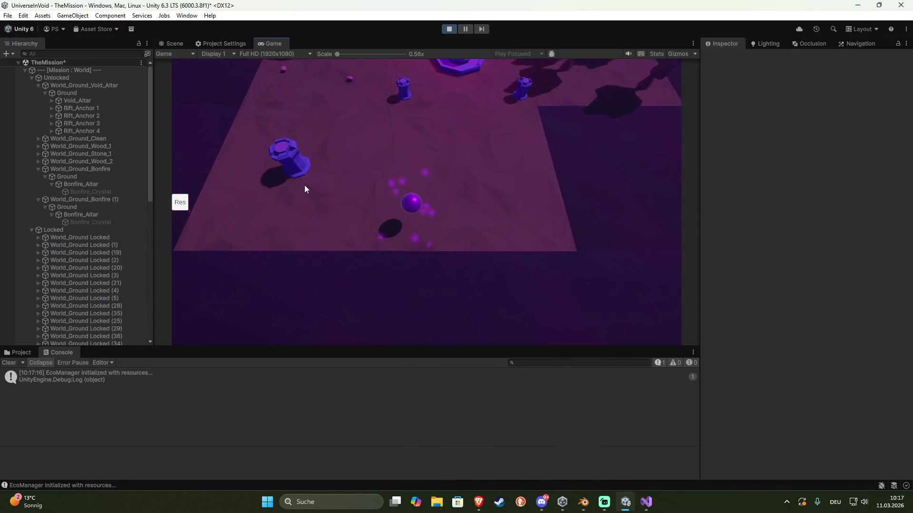
{"action": "left_click", "coordinate": [378, 184]}
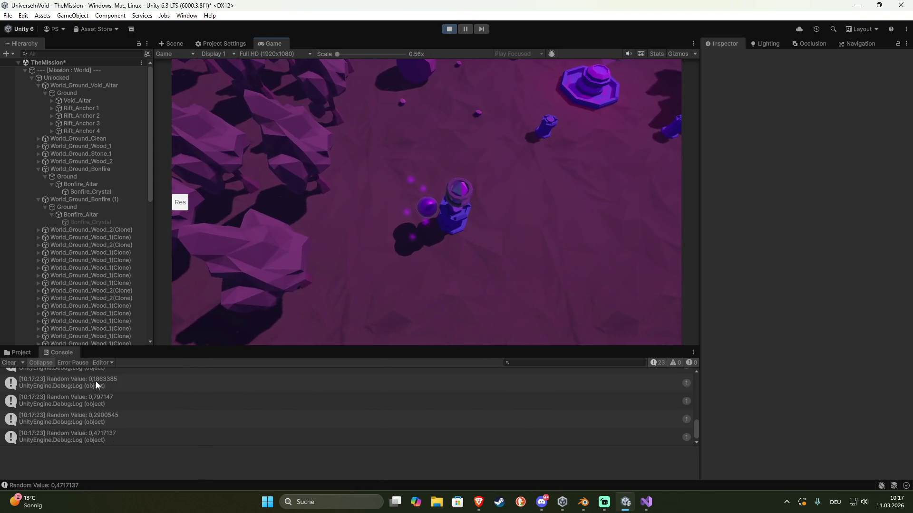
{"action": "scroll", "coordinate": [103, 427], "scroll_direction": "up", "scroll_amount": 3}
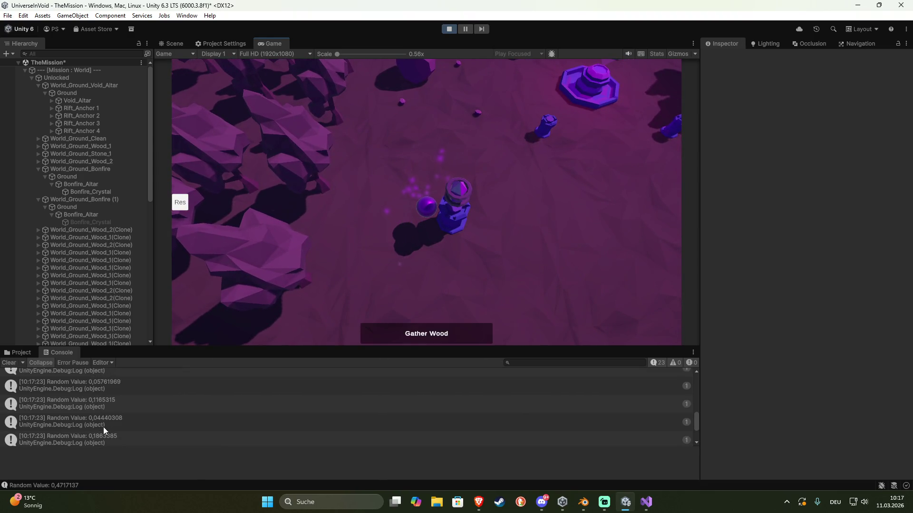
{"action": "scroll", "coordinate": [103, 427], "scroll_direction": "up", "scroll_amount": 3}
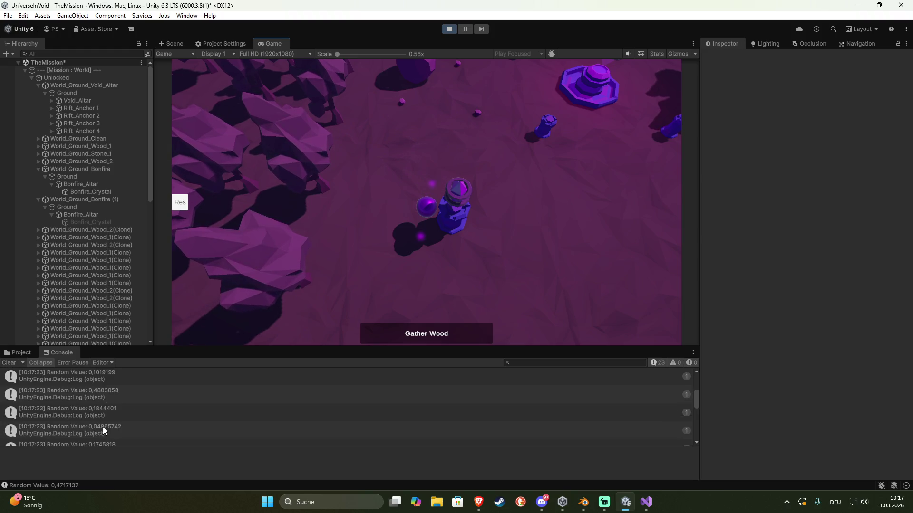
{"action": "scroll", "coordinate": [103, 427], "scroll_direction": "up", "scroll_amount": 3}
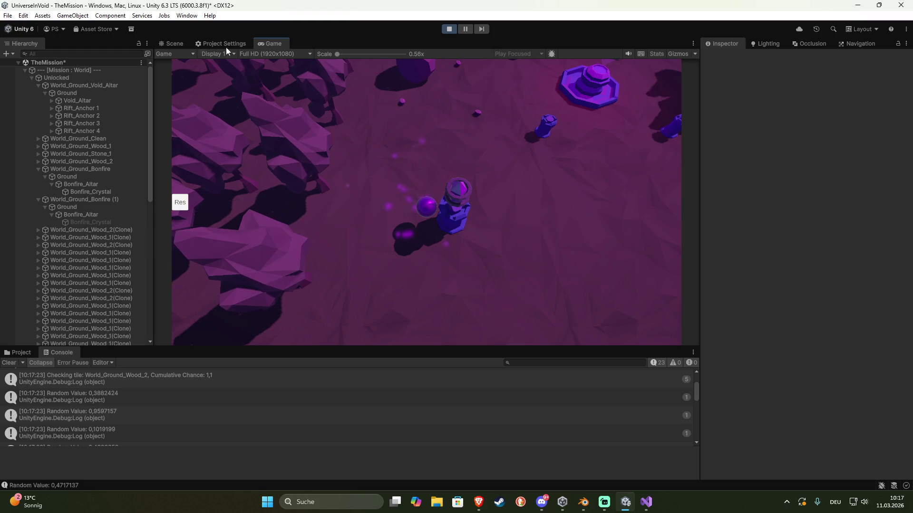
Inspect a spawned wood tile clone in Scene view, stop play, and select Bonfire_Altar
{"action": "left_click", "coordinate": [178, 43]}
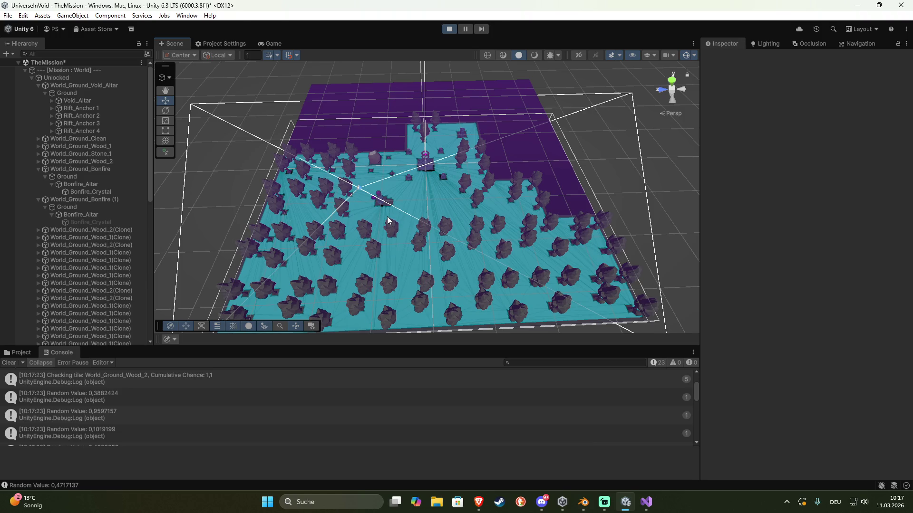
{"action": "left_click", "coordinate": [88, 230]}
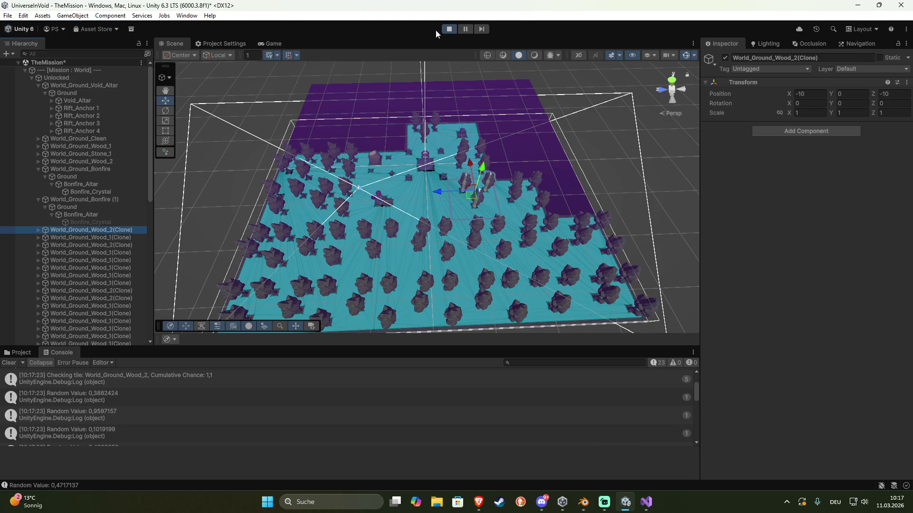
{"action": "left_click", "coordinate": [449, 29]}
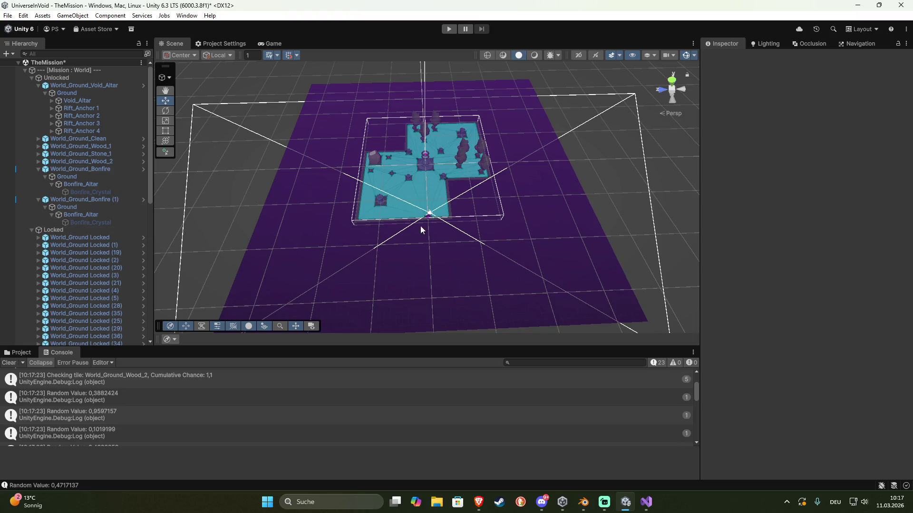
{"action": "left_click", "coordinate": [381, 201]}
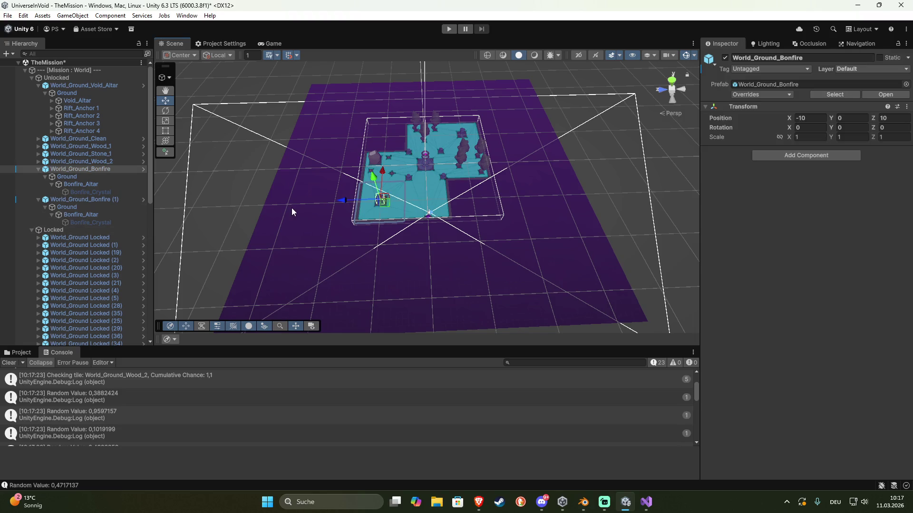
{"action": "left_click", "coordinate": [81, 184]}
{"action": "scroll", "coordinate": [814, 321], "scroll_direction": "down", "scroll_amount": 5}
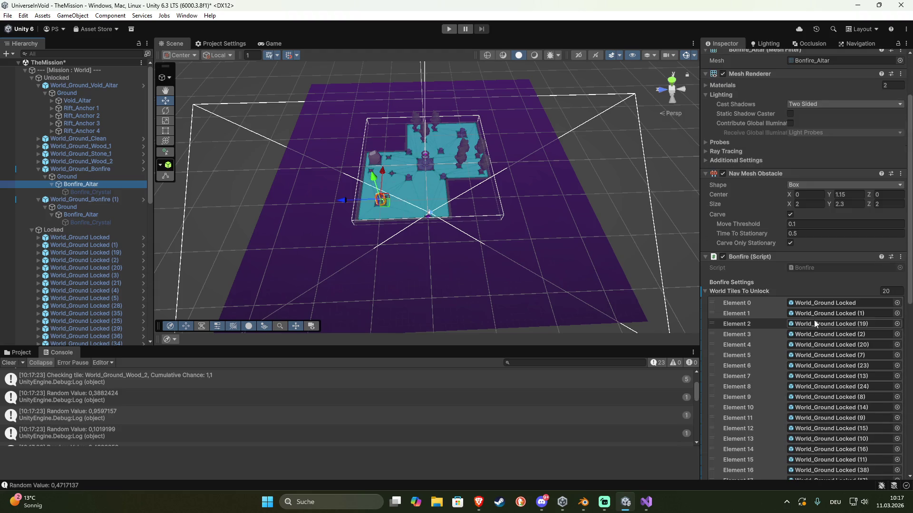
Locate DefaultData from Bonfire_Altar's World Tile Data field and expand its World Tiles list
{"action": "left_click", "coordinate": [705, 290]}
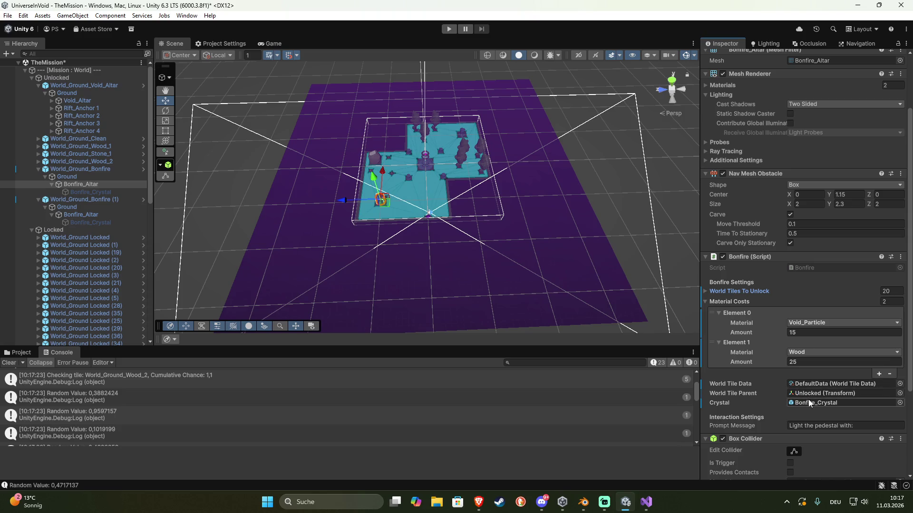
{"action": "left_click", "coordinate": [818, 382]}
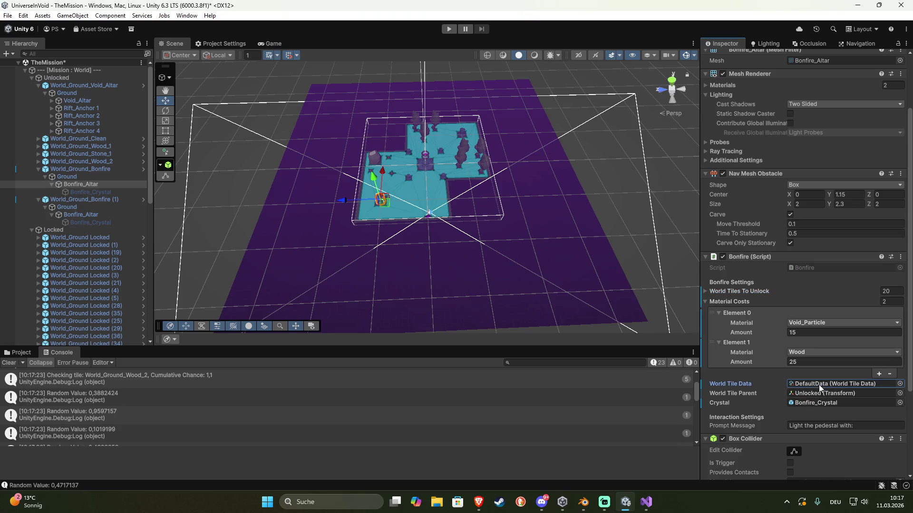
{"action": "left_click", "coordinate": [22, 354]}
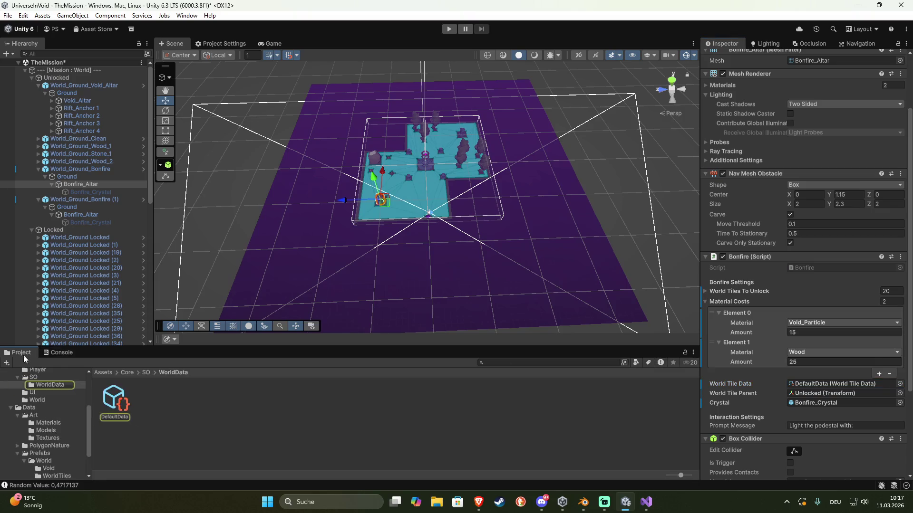
{"action": "left_click", "coordinate": [114, 396]}
{"action": "left_click", "coordinate": [706, 100]}
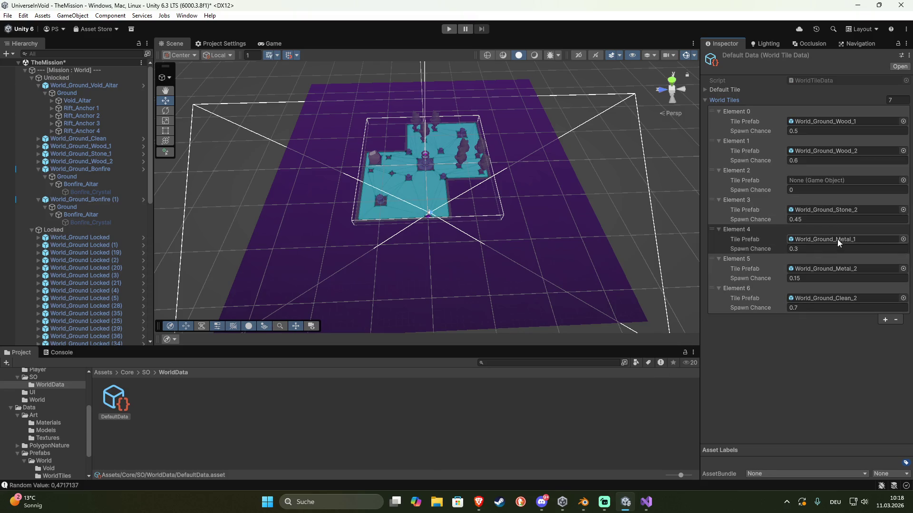
Assign World_Ground_Stone_1 to Element 2 with spawn chance 0.4, then review the Console logs
{"action": "left_click", "coordinate": [905, 180]}
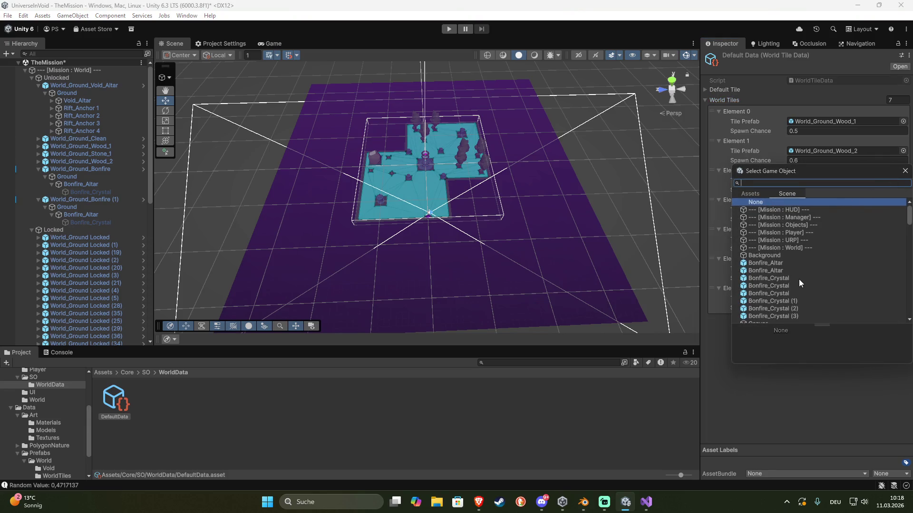
{"action": "scroll", "coordinate": [799, 280], "scroll_direction": "down", "scroll_amount": 4}
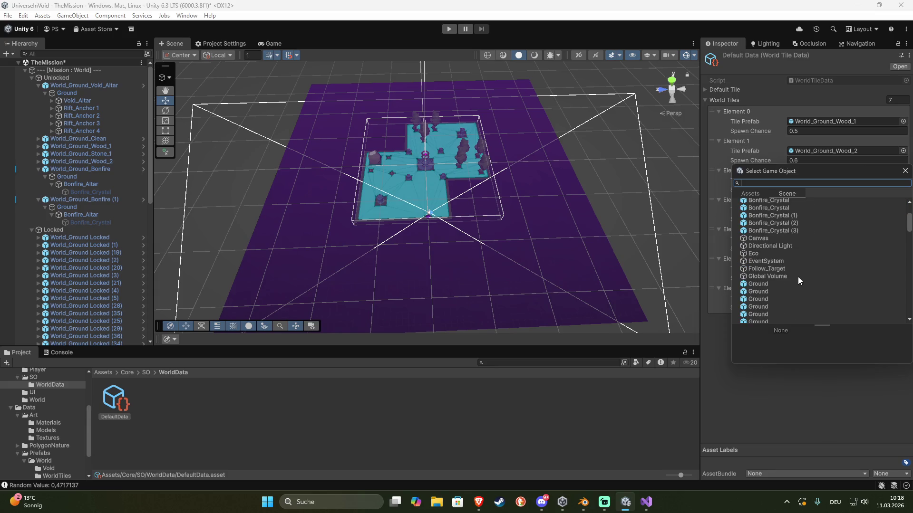
{"action": "left_click", "coordinate": [751, 194]}
{"action": "left_click", "coordinate": [775, 184]}
{"action": "type", "text": "stone"}
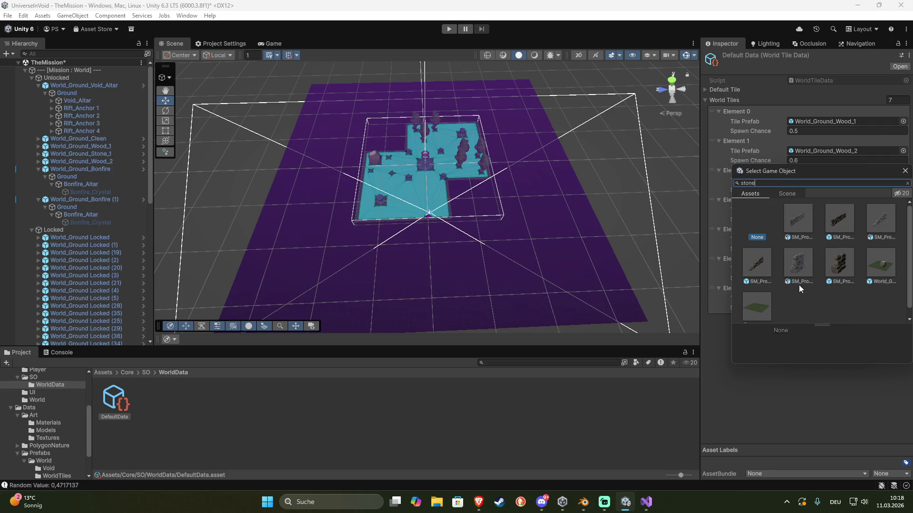
{"action": "double_click", "coordinate": [892, 266]}
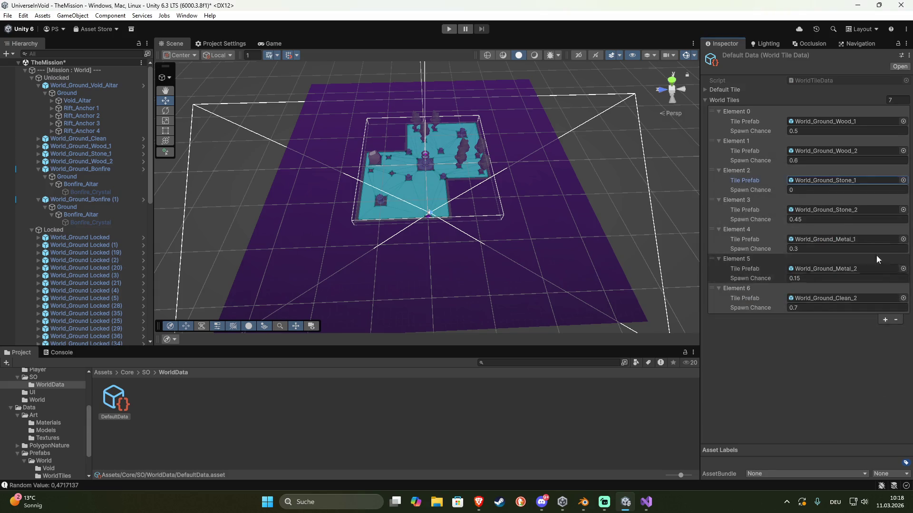
{"action": "left_click", "coordinate": [808, 190]}
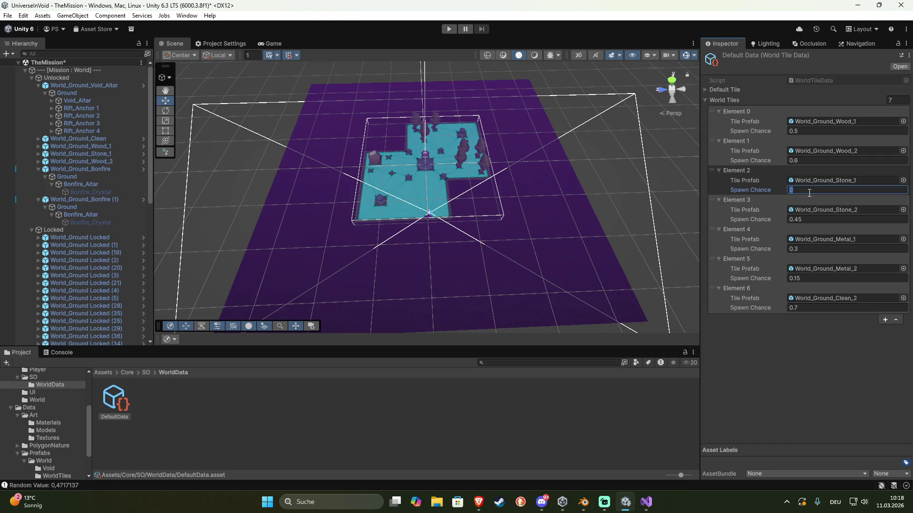
{"action": "type", "text": "0.4"}
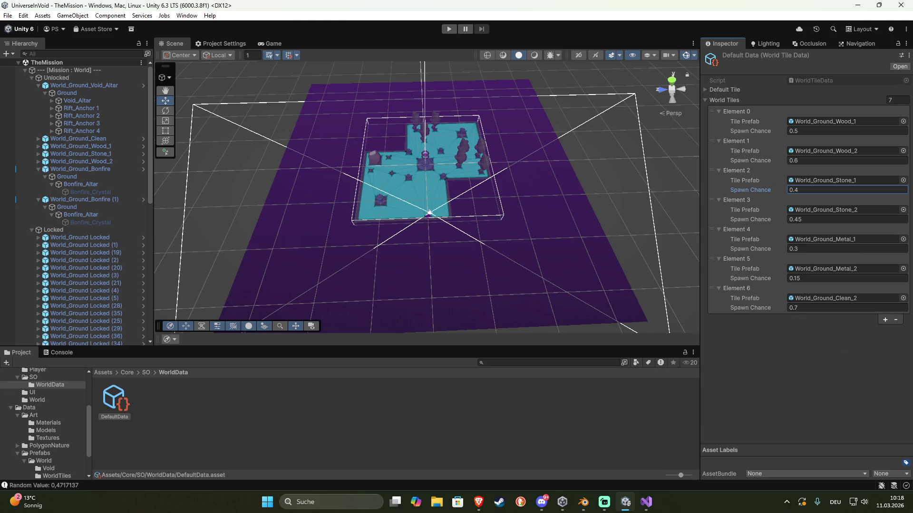
{"action": "key", "text": "alt+Tab"}
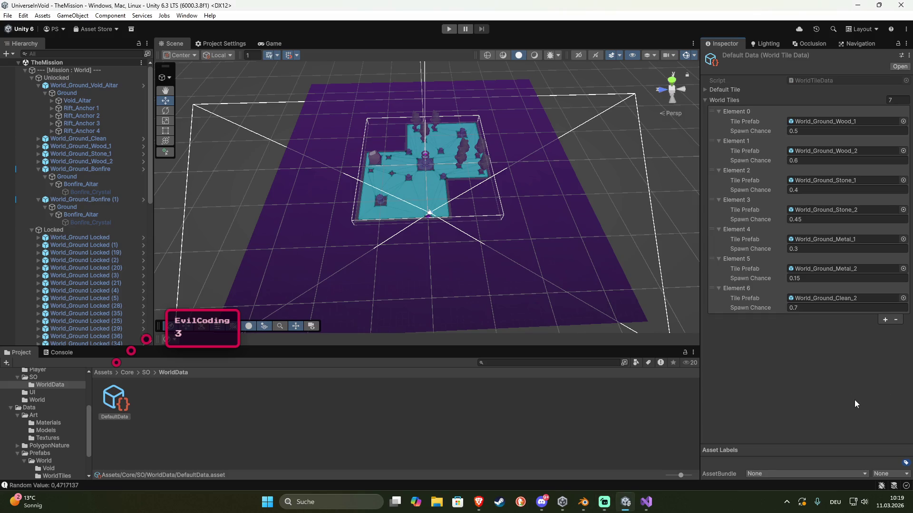
{"action": "left_click_drag", "start_coordinate": [629, 287], "coordinate": [506, 287]}
{"action": "scroll", "coordinate": [552, 285], "scroll_direction": "up", "scroll_amount": 5}
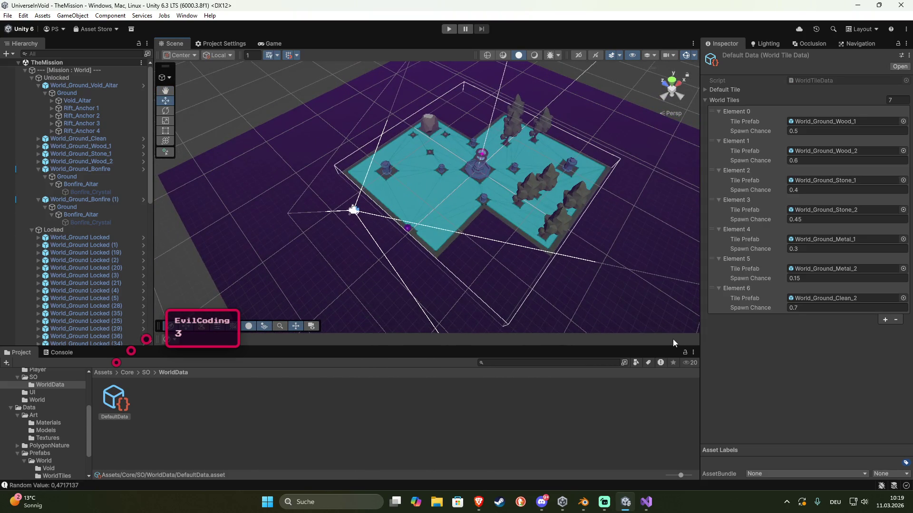
{"action": "left_click", "coordinate": [64, 353]}
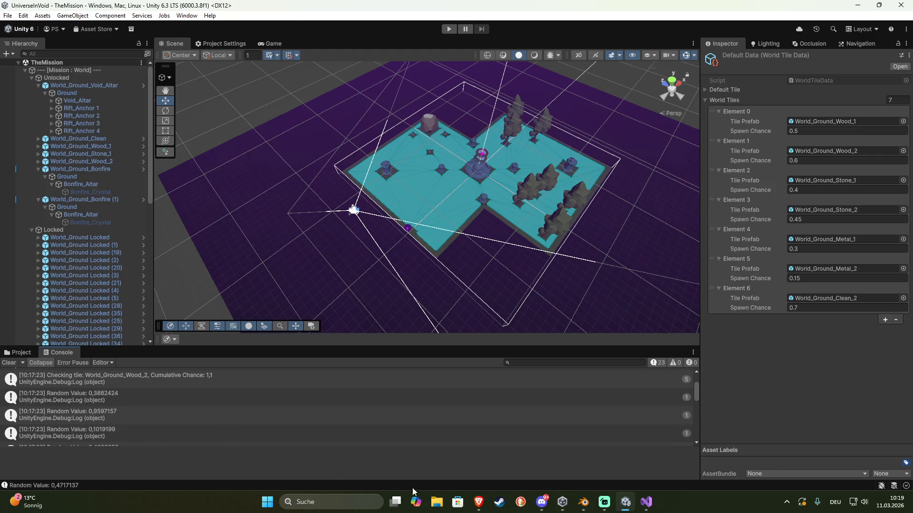
Review ChooseWorldTiles, where each tile's spawnChance accumulates before comparison with the random value
{"action": "left_click", "coordinate": [646, 502]}
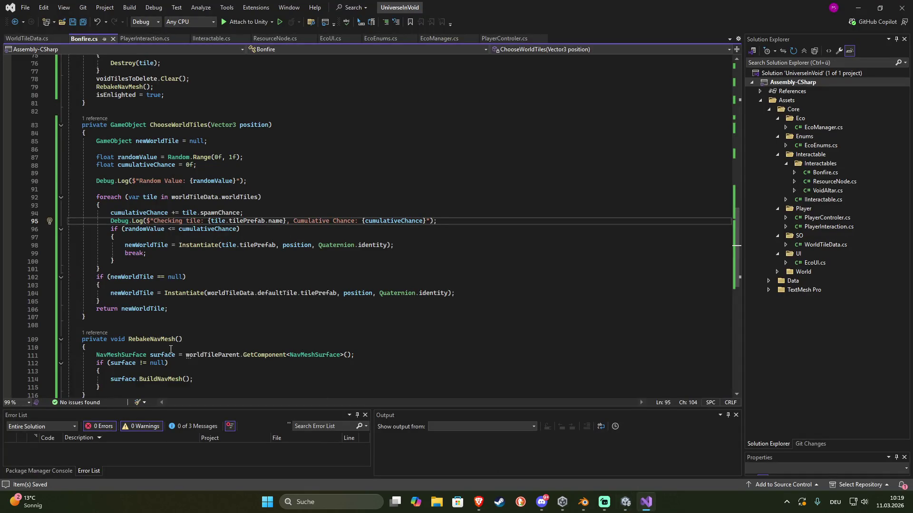
{"action": "scroll", "coordinate": [171, 350], "scroll_direction": "down", "scroll_amount": 3}
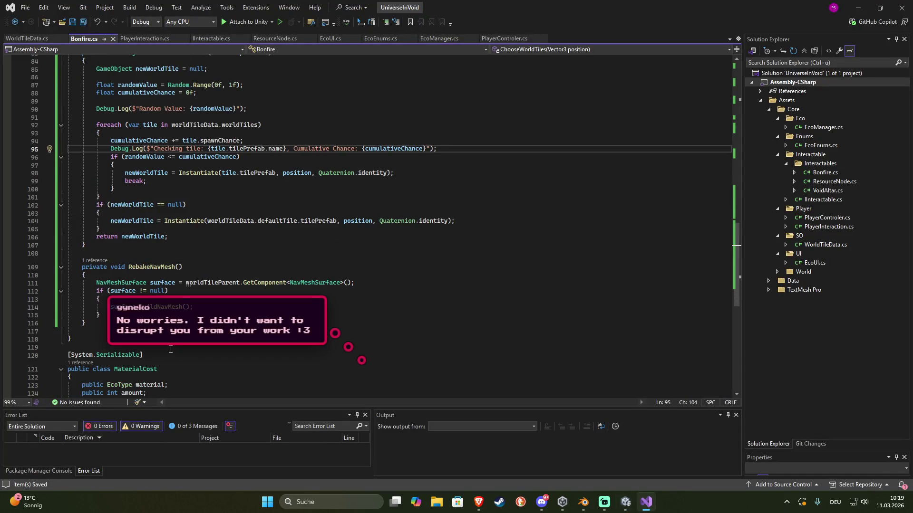
{"action": "scroll", "coordinate": [171, 350], "scroll_direction": "down", "scroll_amount": 1}
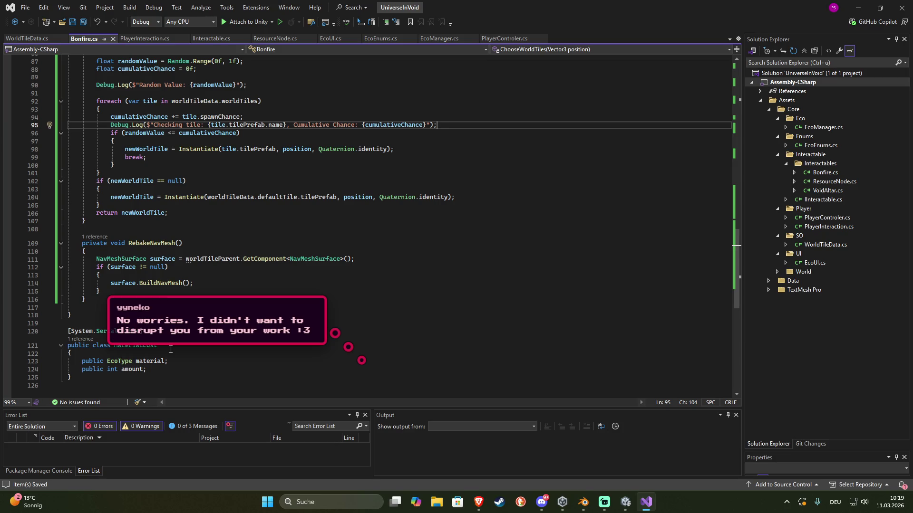
{"action": "scroll", "coordinate": [170, 350], "scroll_direction": "down", "scroll_amount": 1}
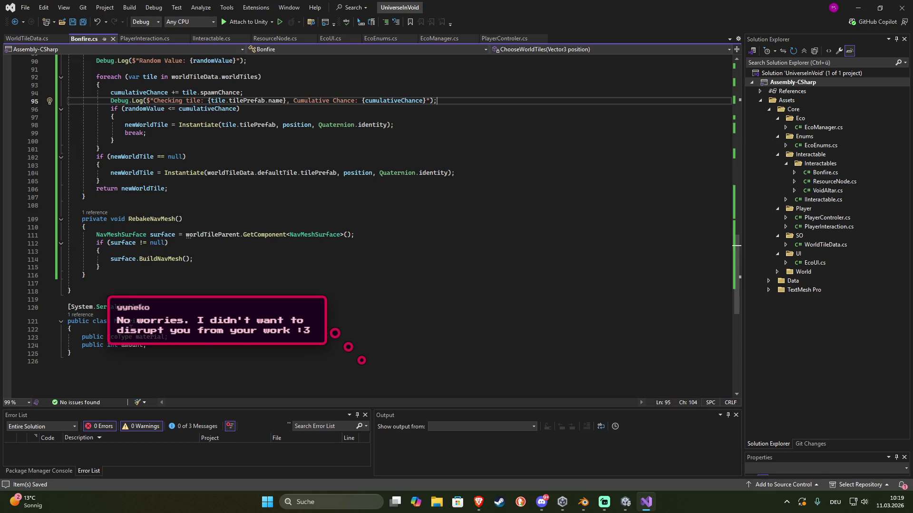
{"action": "mouse_move", "coordinate": [131, 338]}
{"action": "scroll", "coordinate": [125, 349], "scroll_direction": "up", "scroll_amount": 3}
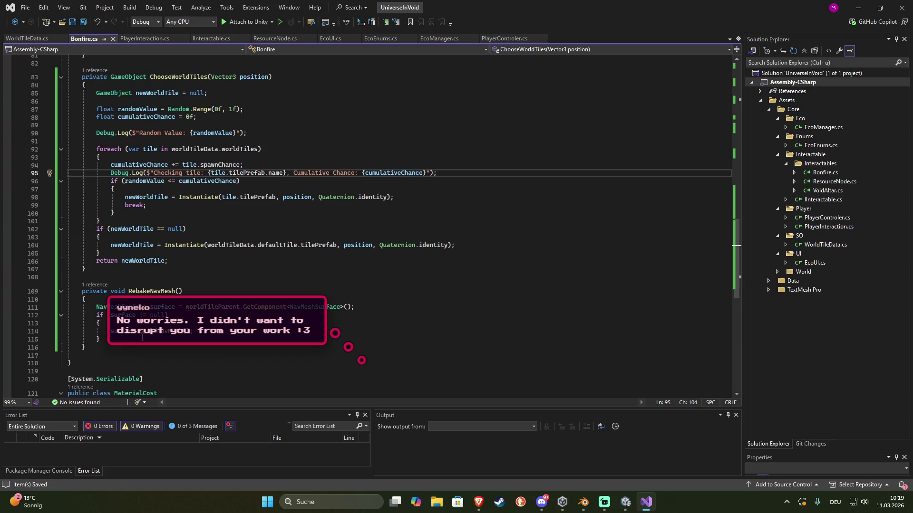
{"action": "scroll", "coordinate": [177, 312], "scroll_direction": "up", "scroll_amount": 3}
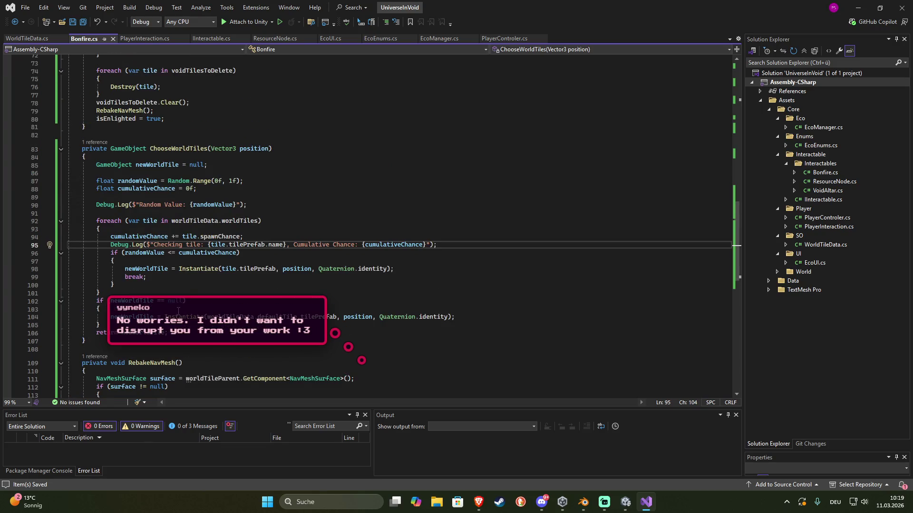
{"action": "mouse_move", "coordinate": [190, 245]}
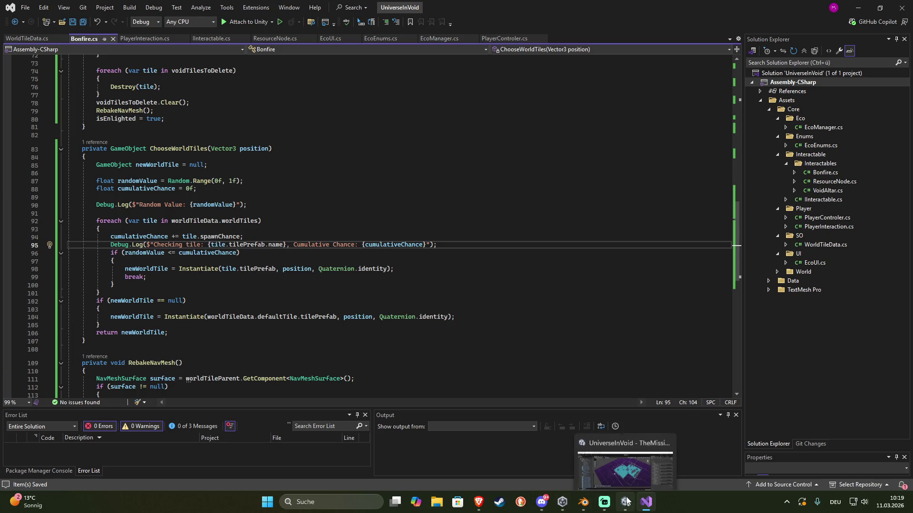
Reorder World Tiles as Metal_2, Metal_1, Stone_1, Stone_2 before the wood tiles, then Play
{"action": "left_click", "coordinate": [626, 503]}
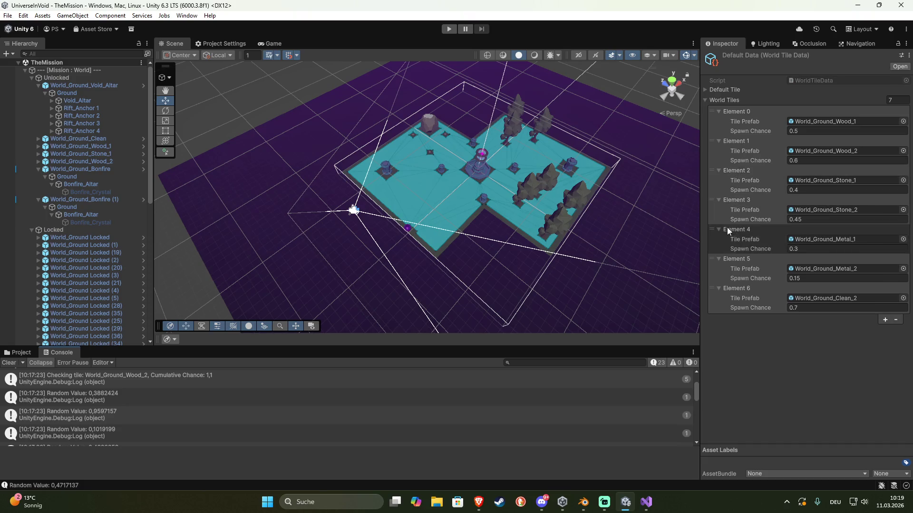
{"action": "left_click_drag", "start_coordinate": [713, 259], "coordinate": [717, 116]}
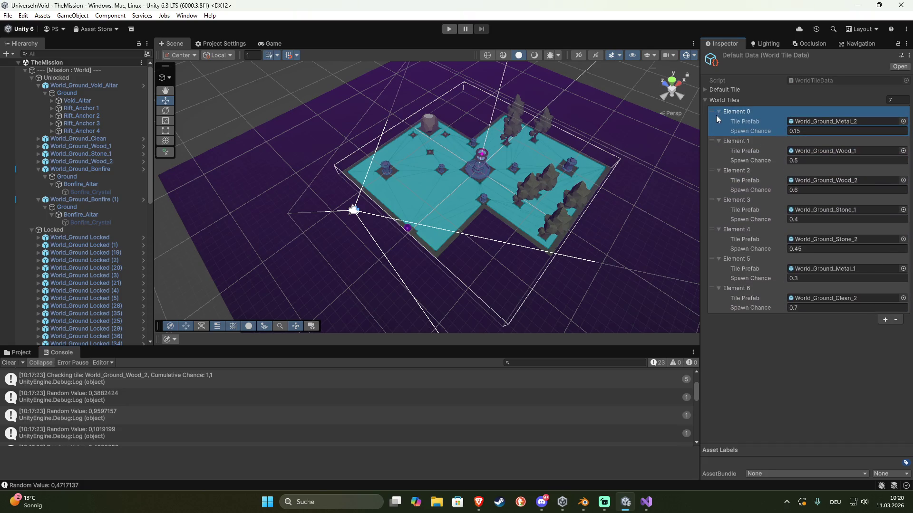
{"action": "left_click_drag", "start_coordinate": [713, 259], "coordinate": [720, 152]}
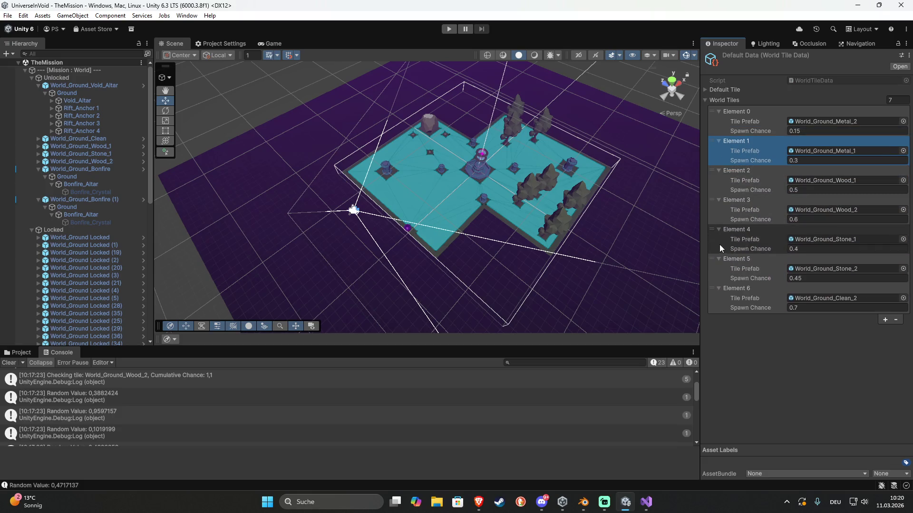
{"action": "left_click_drag", "start_coordinate": [712, 231], "coordinate": [717, 177]}
{"action": "mouse_move", "coordinate": [713, 259]}
{"action": "left_mouse_down"}
{"action": "mouse_move", "coordinate": [714, 209]}
{"action": "mouse_move", "coordinate": [716, 221]}
{"action": "left_mouse_up"}
{"action": "left_click", "coordinate": [788, 373]}
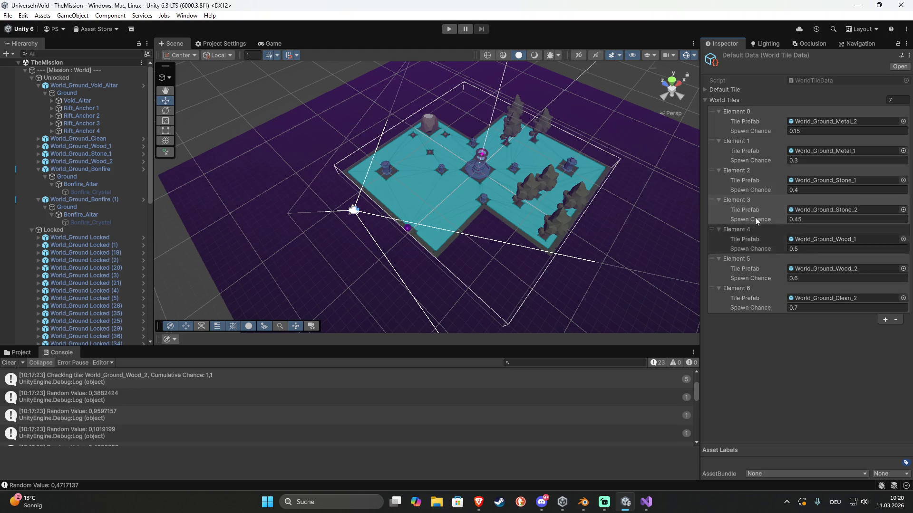
{"action": "left_click", "coordinate": [447, 31]}
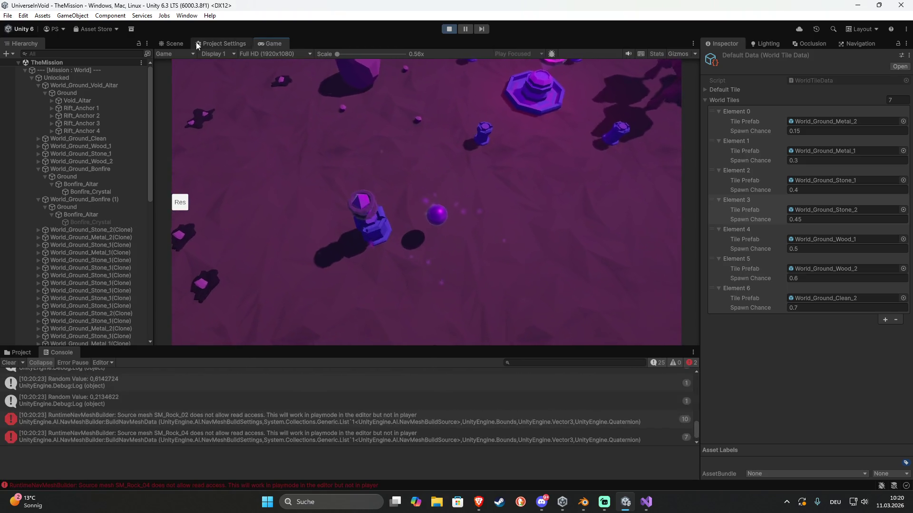
During play, pan the Scene view over the new stone and metal tiles and inspect a Void Metal node
{"action": "left_click", "coordinate": [173, 43]}
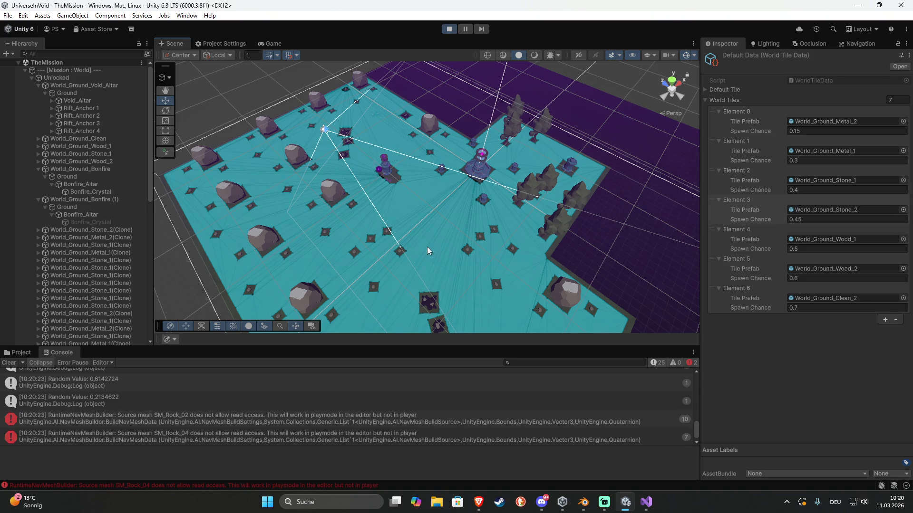
{"action": "mouse_move", "coordinate": [426, 250]}
{"action": "left_mouse_down"}
{"action": "mouse_move", "coordinate": [472, 173]}
{"action": "mouse_move", "coordinate": [455, 175]}
{"action": "left_mouse_up"}
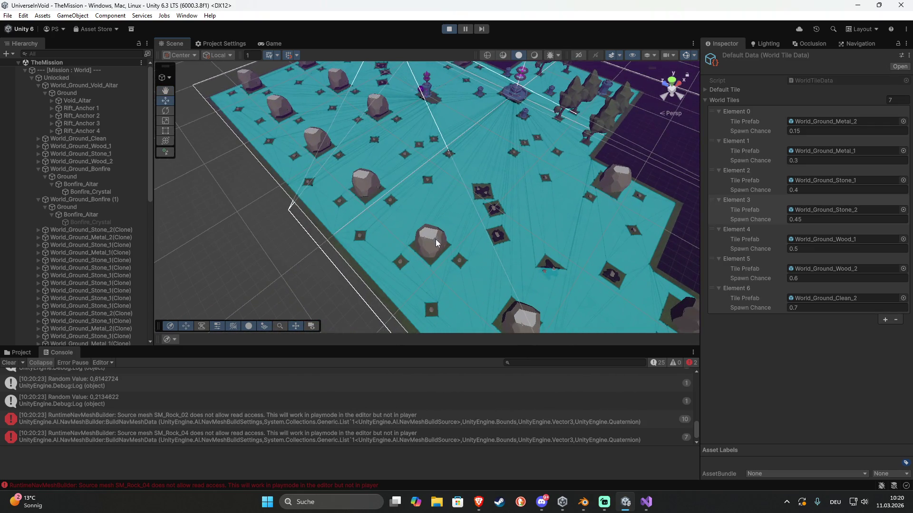
{"action": "mouse_move", "coordinate": [472, 261]}
{"action": "left_mouse_down"}
{"action": "mouse_move", "coordinate": [414, 169]}
{"action": "mouse_move", "coordinate": [359, 123]}
{"action": "mouse_move", "coordinate": [347, 128]}
{"action": "left_mouse_up"}
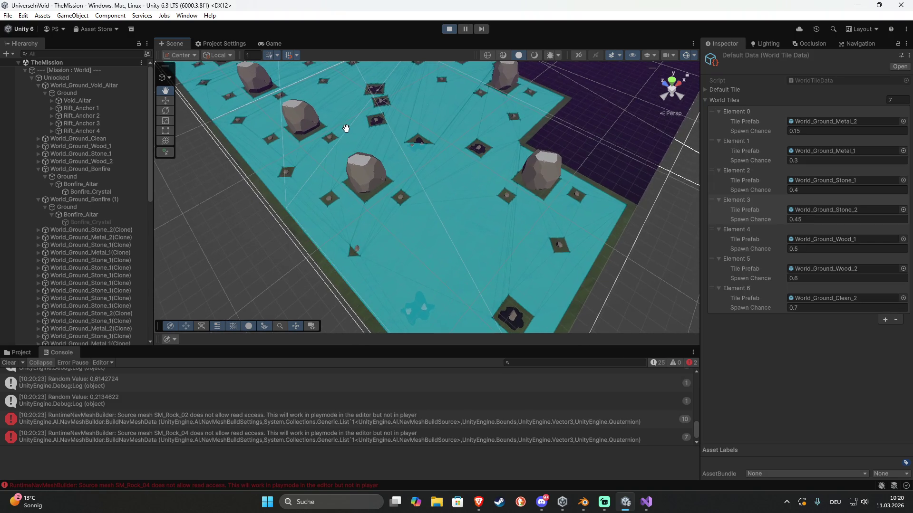
{"action": "left_click", "coordinate": [420, 316]}
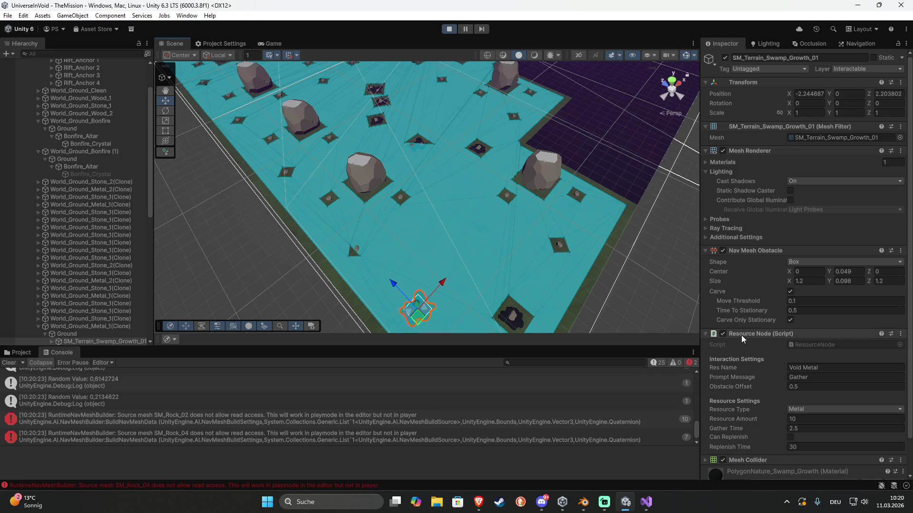
{"action": "mouse_move", "coordinate": [485, 304]}
{"action": "left_mouse_down"}
{"action": "mouse_move", "coordinate": [507, 230]}
{"action": "mouse_move", "coordinate": [536, 282]}
{"action": "mouse_move", "coordinate": [546, 330]}
{"action": "mouse_move", "coordinate": [401, 262]}
{"action": "mouse_move", "coordinate": [478, 238]}
{"action": "mouse_move", "coordinate": [468, 254]}
{"action": "left_mouse_up"}
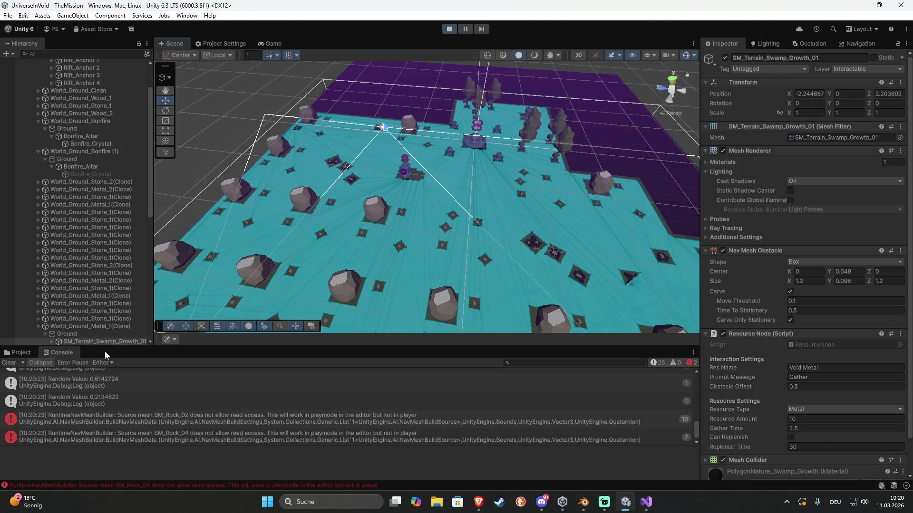
{"action": "mouse_move", "coordinate": [387, 297]}
{"action": "left_mouse_down"}
{"action": "mouse_move", "coordinate": [483, 259]}
{"action": "mouse_move", "coordinate": [540, 259]}
{"action": "mouse_move", "coordinate": [550, 246]}
{"action": "mouse_move", "coordinate": [573, 267]}
{"action": "mouse_move", "coordinate": [492, 259]}
{"action": "left_mouse_up"}
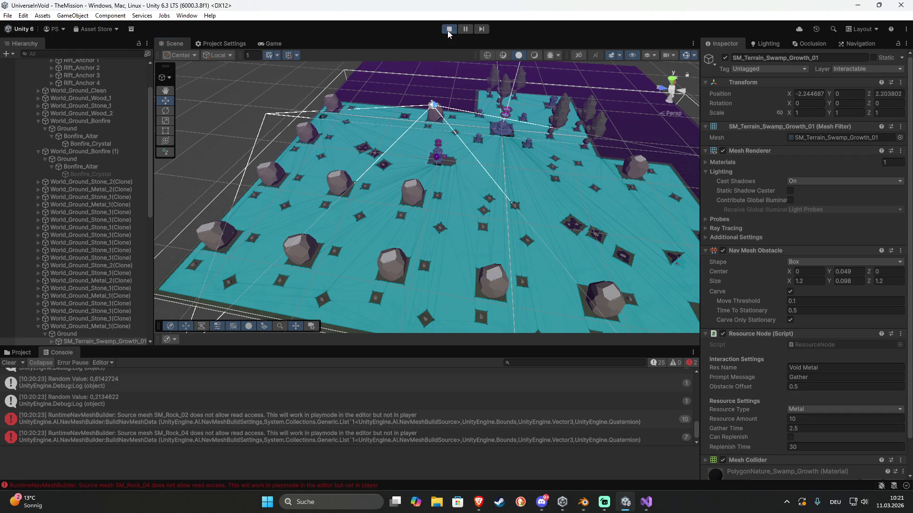
Stop the play test and clear the DefaultData asset selection
{"action": "left_click", "coordinate": [448, 30]}
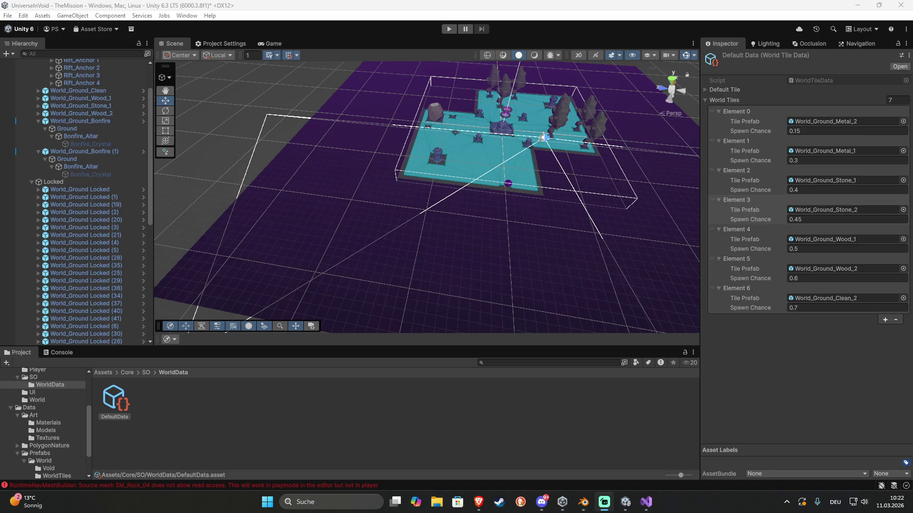
{"action": "left_click", "coordinate": [317, 432]}
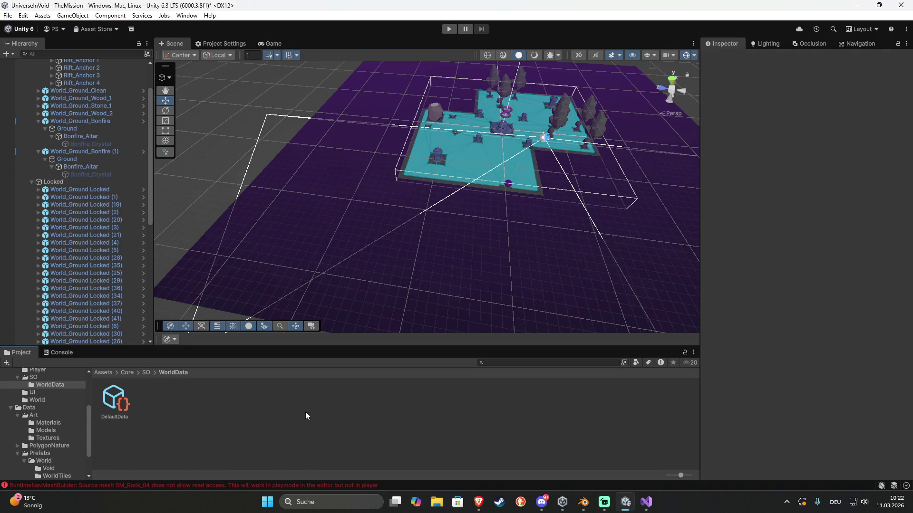
{"action": "mouse_move", "coordinate": [338, 229]}
{"action": "left_mouse_down"}
{"action": "mouse_move", "coordinate": [427, 190]}
{"action": "mouse_move", "coordinate": [333, 185]}
{"action": "mouse_move", "coordinate": [361, 181]}
{"action": "left_mouse_up"}
Select the SM_Rock_04 read-access error in the Console and locate its model in PolygonNature/Models
{"action": "left_click", "coordinate": [117, 484]}
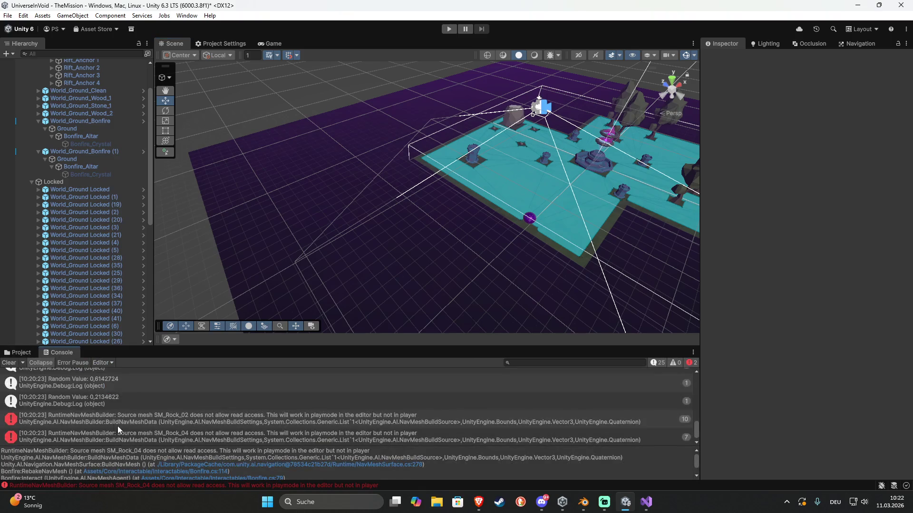
{"action": "left_click", "coordinate": [153, 432]}
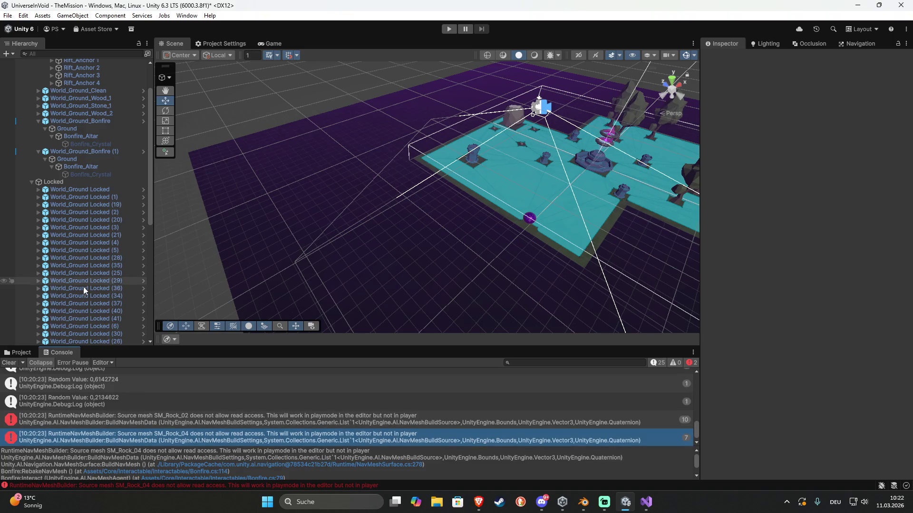
{"action": "left_click", "coordinate": [20, 354]}
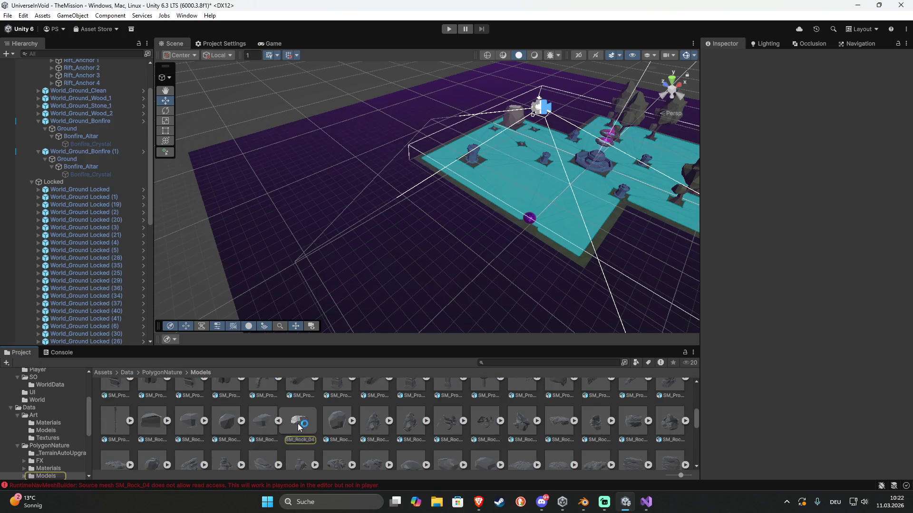
Check SM_Rock_03's import settings, then browse to Assets/Data/Prefabs/World/WorldTiles
{"action": "left_click", "coordinate": [224, 418]}
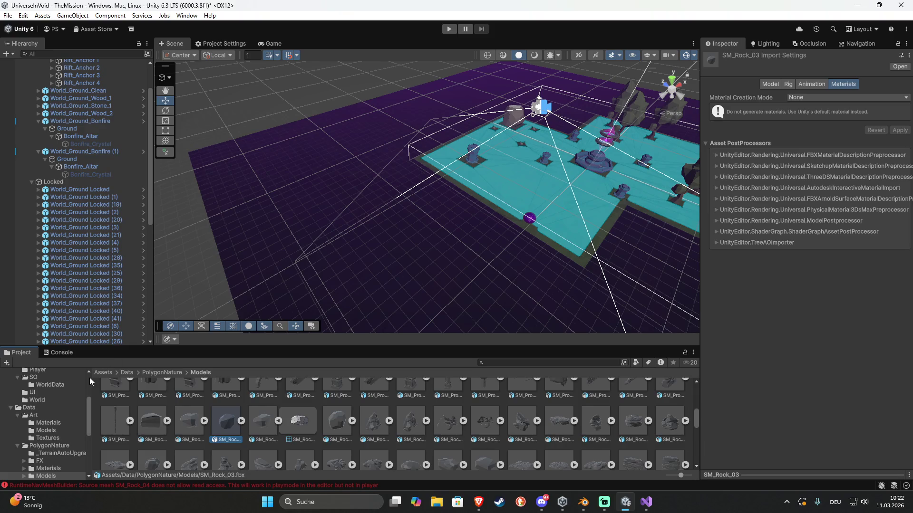
{"action": "left_click", "coordinate": [128, 373]}
{"action": "double_click", "coordinate": [186, 399]}
{"action": "double_click", "coordinate": [114, 399]}
{"action": "double_click", "coordinate": [151, 400]}
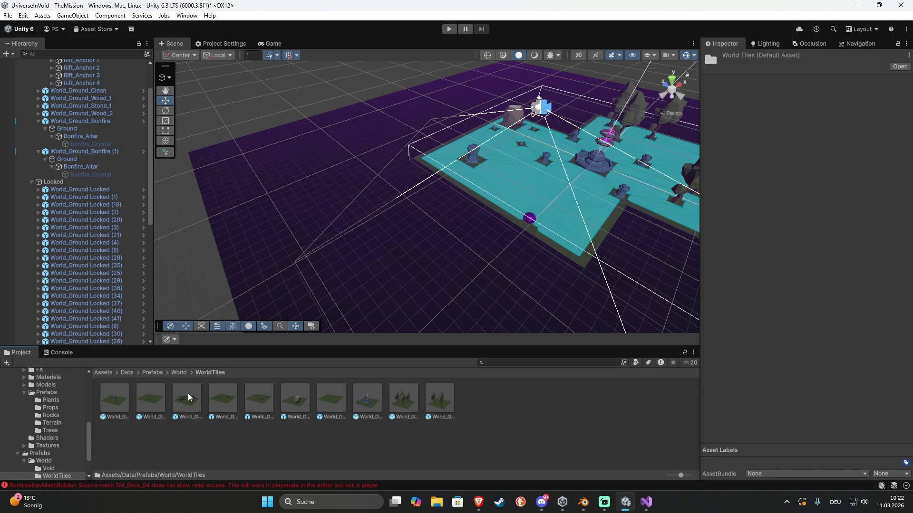
Fully unpack the four rock children of the World_Ground_Stone_1 prefab into plain objects
{"action": "double_click", "coordinate": [288, 397]}
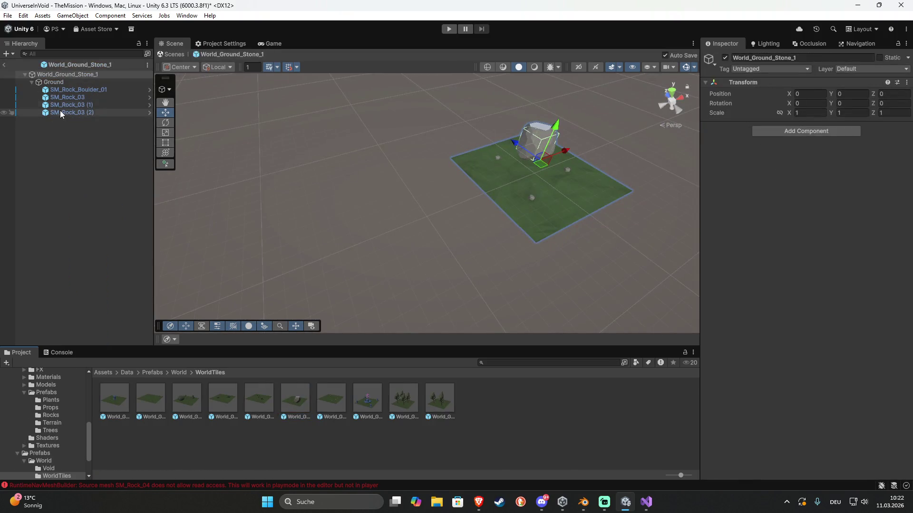
{"action": "left_click", "coordinate": [67, 90]}
{"action": "left_click", "coordinate": [78, 113], "text": "shift"}
{"action": "right_click", "coordinate": [78, 112]}
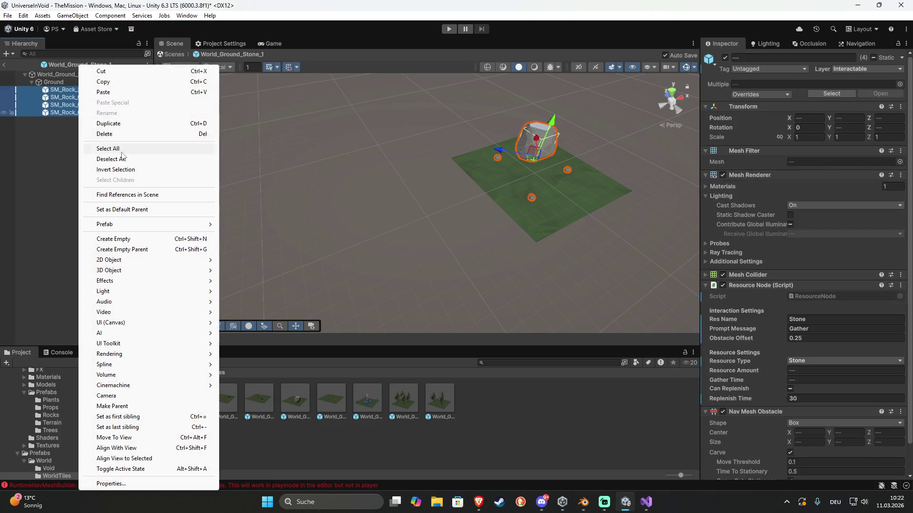
{"action": "mouse_move", "coordinate": [133, 228]}
{"action": "left_click", "coordinate": [256, 275]}
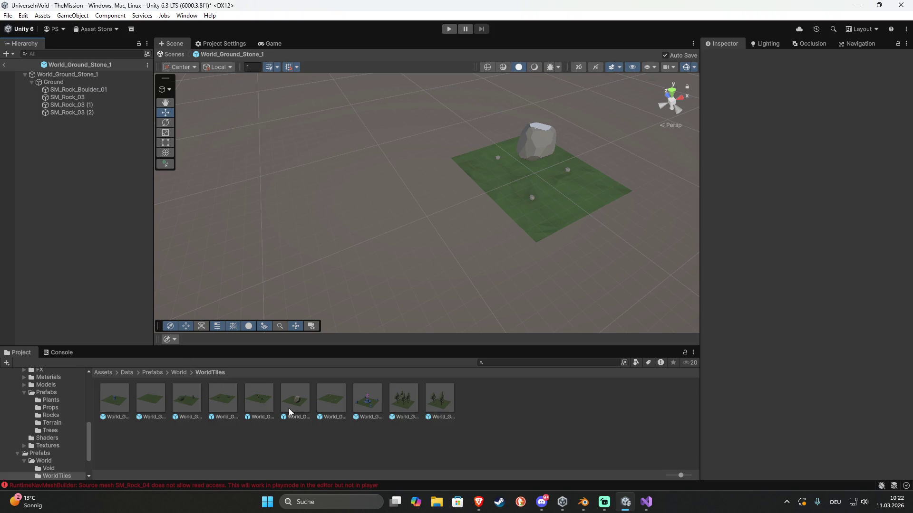
Open the World_Ground_Stone_2 tile prefab, then reopen World_Ground_Stone_1 to double-check it
{"action": "left_click", "coordinate": [332, 403]}
{"action": "double_click", "coordinate": [328, 396]}
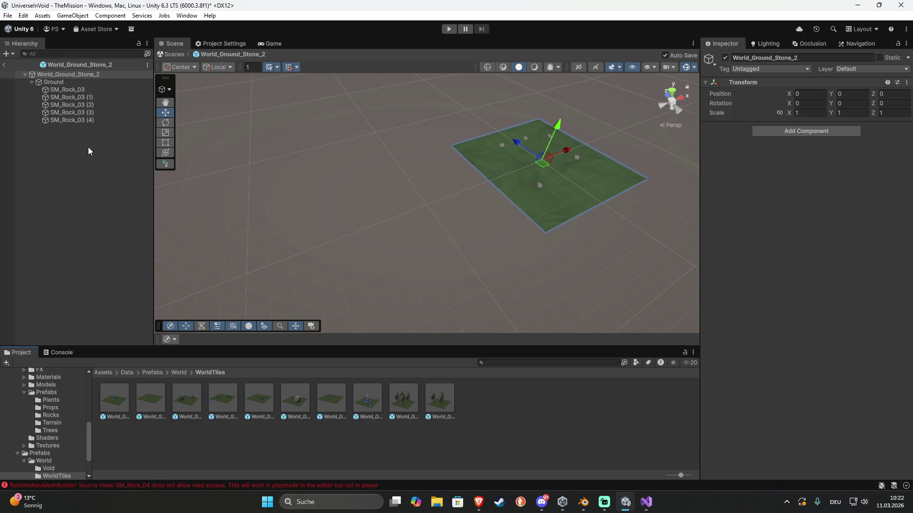
{"action": "double_click", "coordinate": [295, 397]}
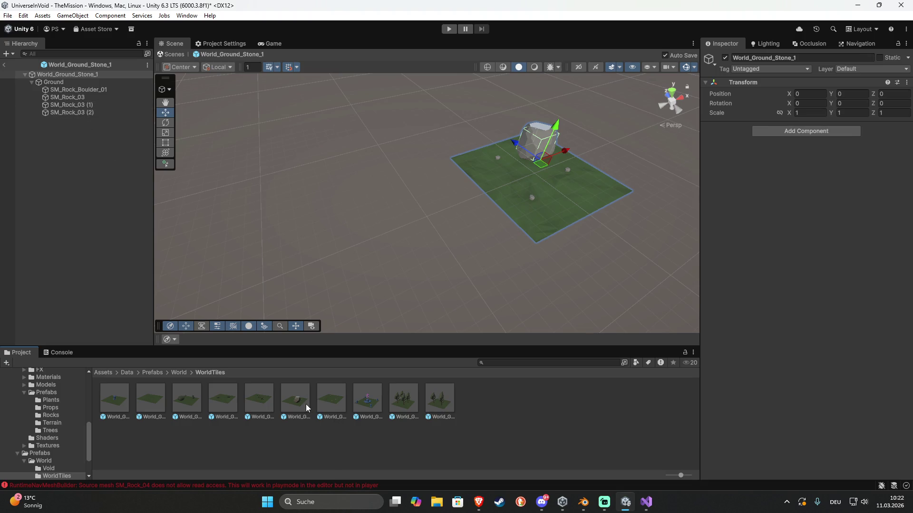
Fully unpack SM_Rock_04 in the World_Ground_Metal_2 prefab into a plain object
{"action": "double_click", "coordinate": [251, 397]}
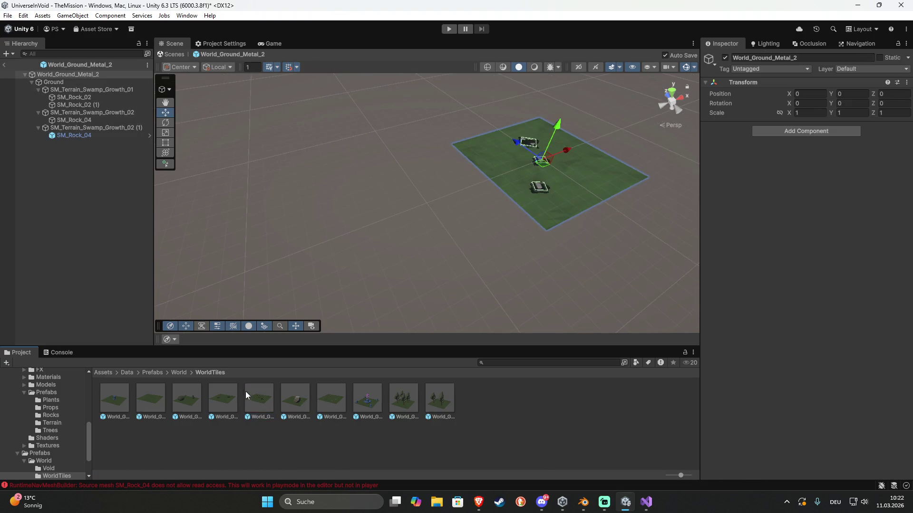
{"action": "left_click", "coordinate": [76, 135]}
{"action": "right_click", "coordinate": [76, 135]}
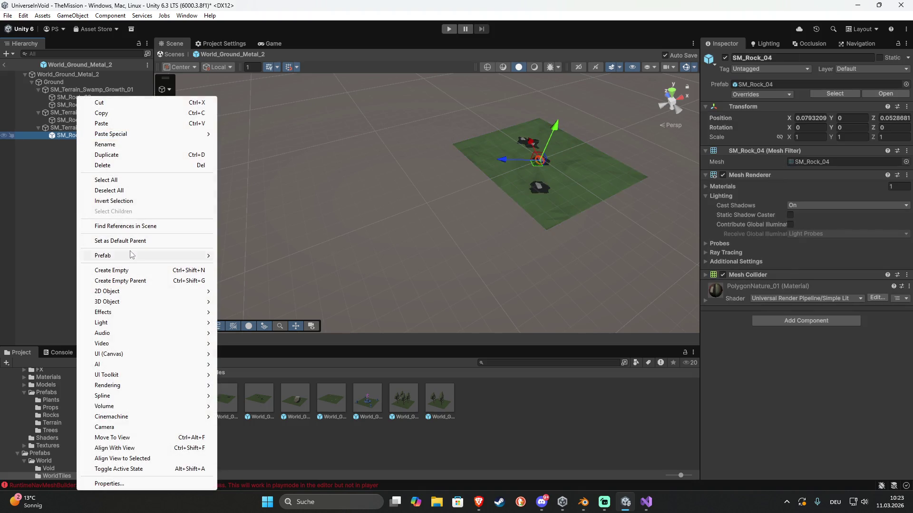
{"action": "mouse_move", "coordinate": [133, 255]}
{"action": "left_click", "coordinate": [257, 341]}
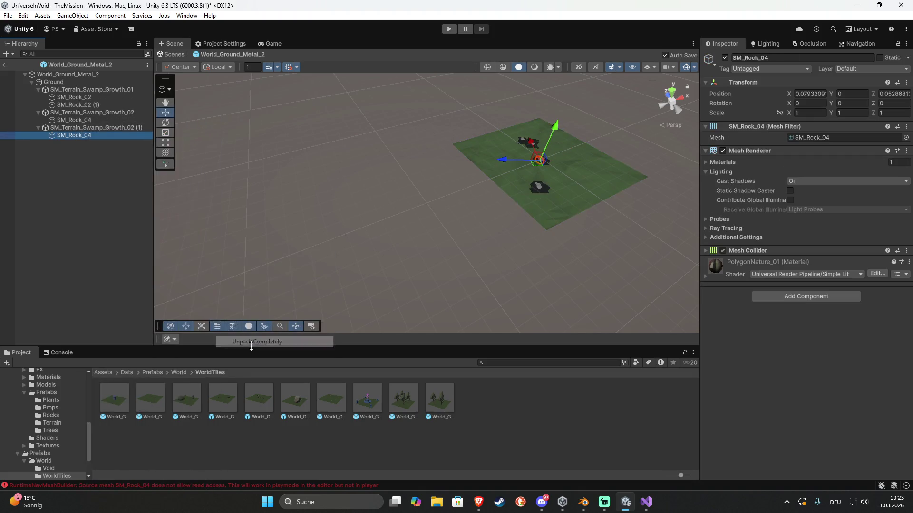
Fully unpack World_Ground_Metal_1's three rocks, then return to the main scene
{"action": "double_click", "coordinate": [223, 397]}
{"action": "left_click", "coordinate": [79, 98]}
{"action": "left_click", "coordinate": [82, 105], "text": "ctrl"}
{"action": "left_click", "coordinate": [86, 120], "text": "ctrl"}
{"action": "right_click", "coordinate": [90, 122]}
{"action": "mouse_move", "coordinate": [147, 236]}
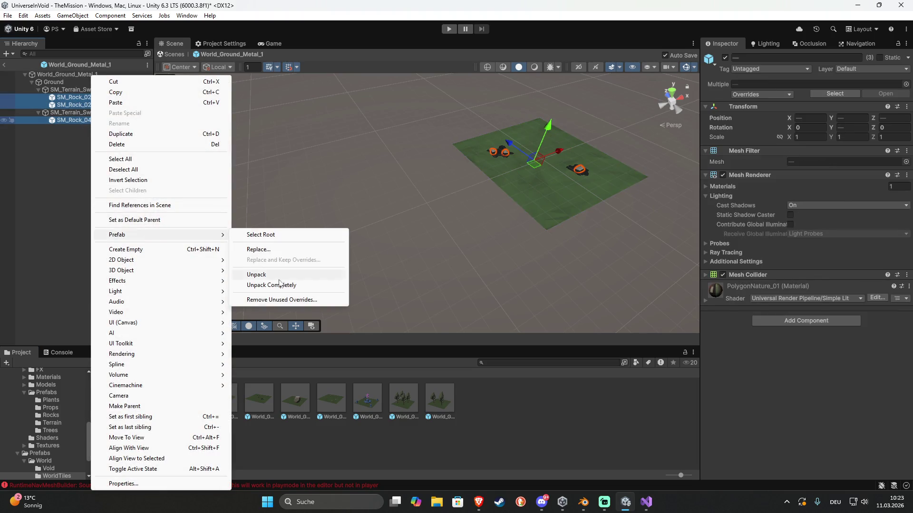
{"action": "left_click", "coordinate": [266, 284]}
{"action": "left_click", "coordinate": [42, 231]}
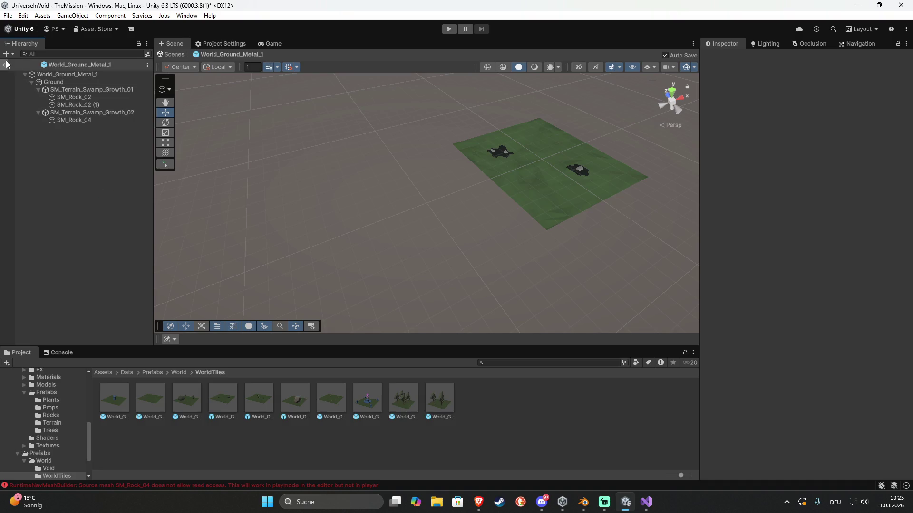
{"action": "left_click", "coordinate": [4, 65]}
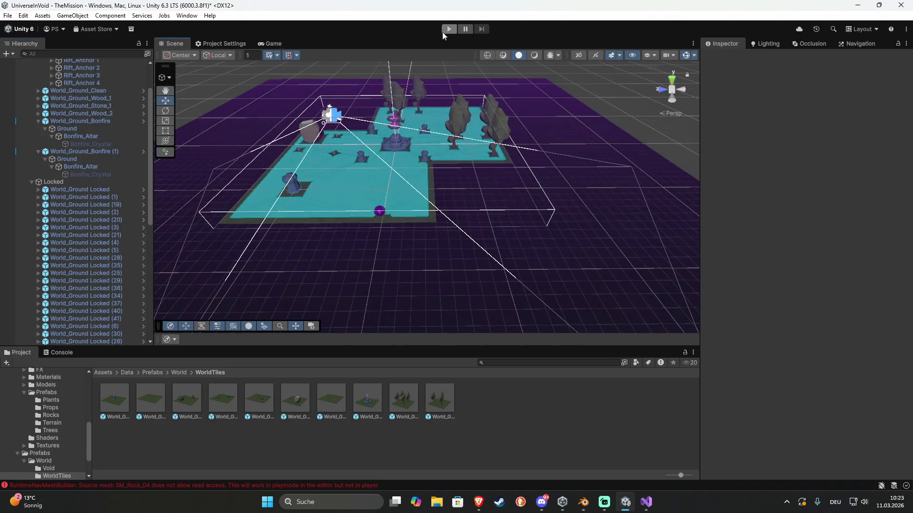
Start a play test, light the bonfire pedestal, and gather Void Metal from a rock
{"action": "left_click", "coordinate": [448, 29]}
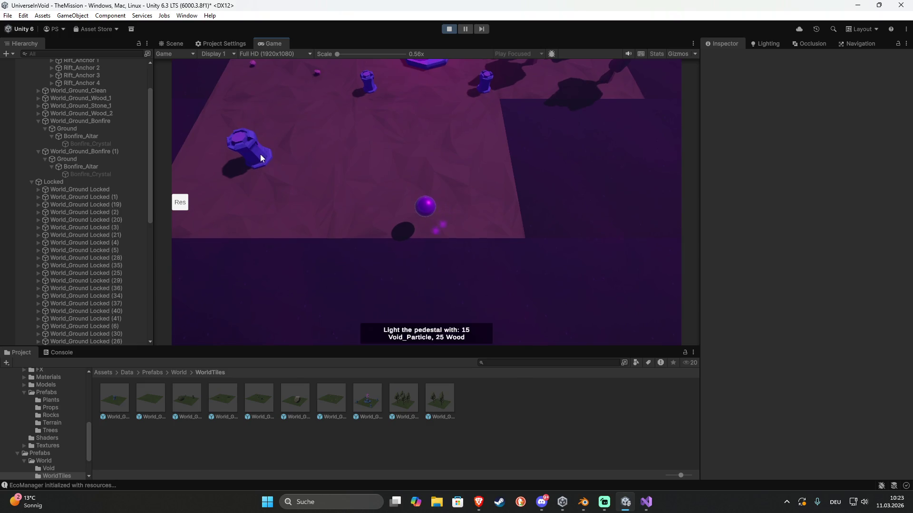
{"action": "left_click", "coordinate": [259, 152]}
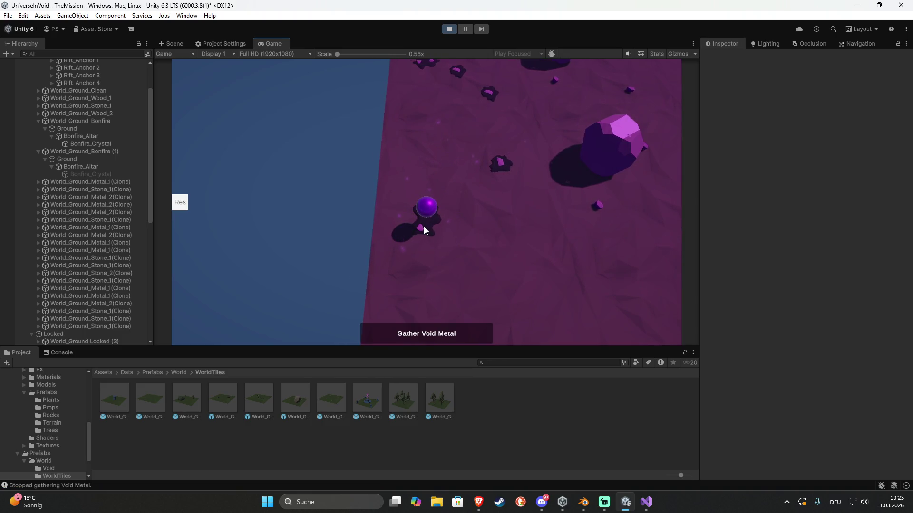
{"action": "key", "text": "e"}
Open the collected resources panel, walk toward the crystal rock, and show the Console log
{"action": "left_click", "coordinate": [177, 205]}
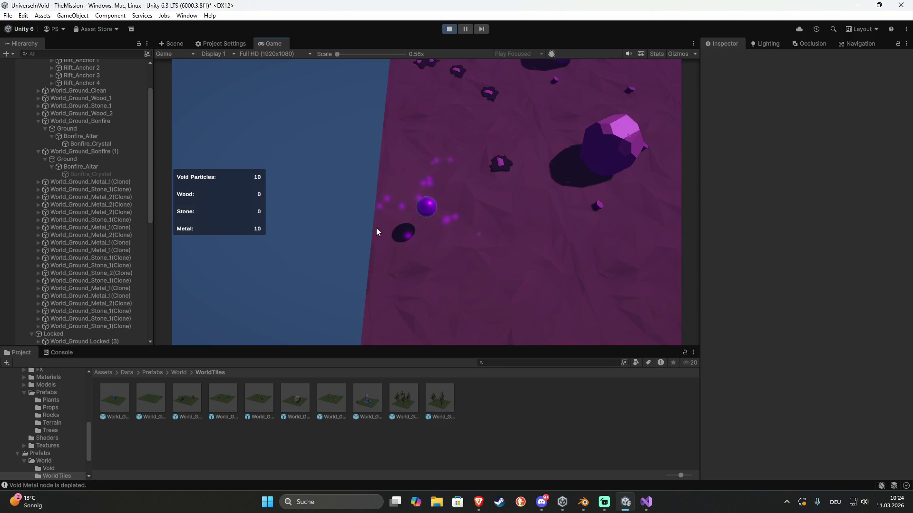
{"action": "left_click", "coordinate": [501, 173]}
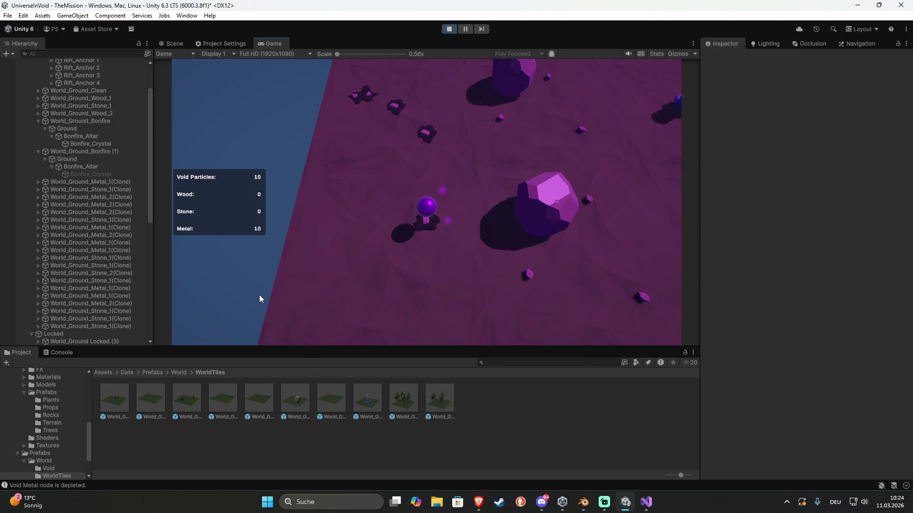
{"action": "left_click", "coordinate": [53, 353]}
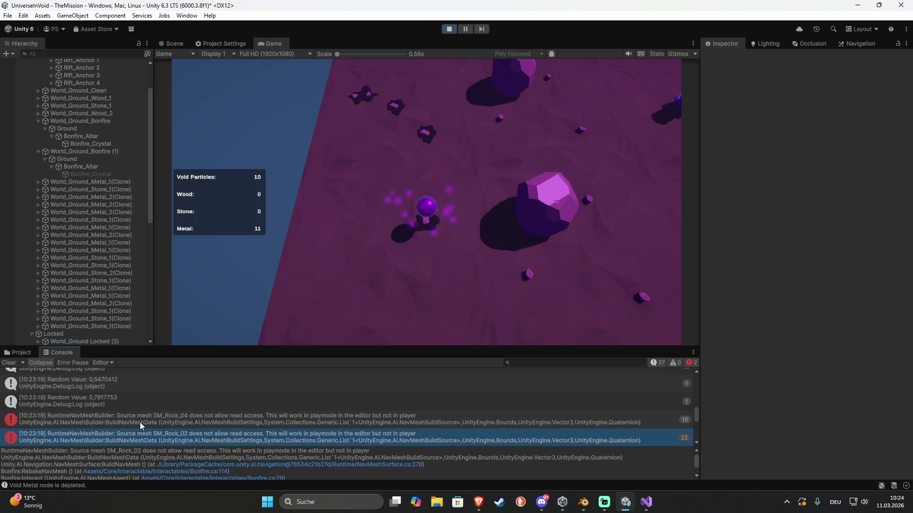
Review the Gathered Metal log entries and walk the player from the depleted node onto another metal node
{"action": "scroll", "coordinate": [139, 422], "scroll_direction": "up", "scroll_amount": 5}
{"action": "scroll", "coordinate": [139, 422], "scroll_direction": "down", "scroll_amount": 3}
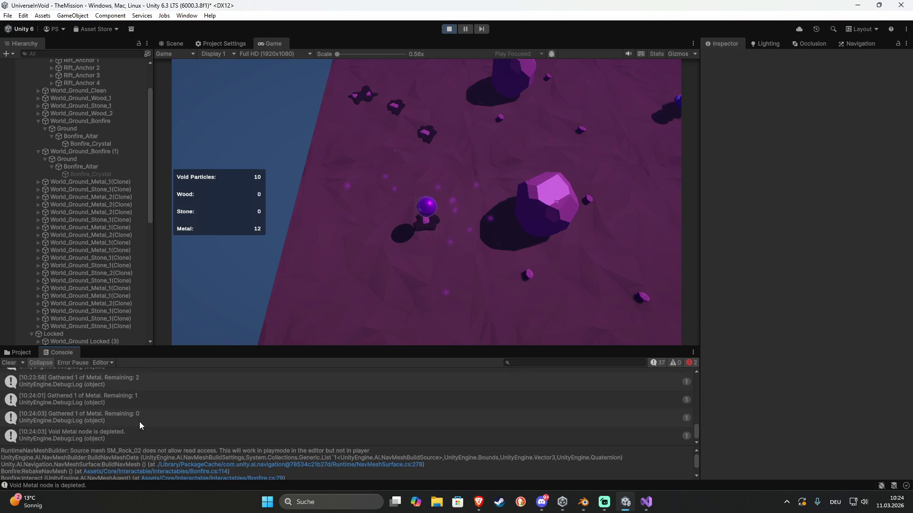
{"action": "scroll", "coordinate": [139, 421], "scroll_direction": "up", "scroll_amount": 2}
{"action": "scroll", "coordinate": [138, 421], "scroll_direction": "down", "scroll_amount": 2}
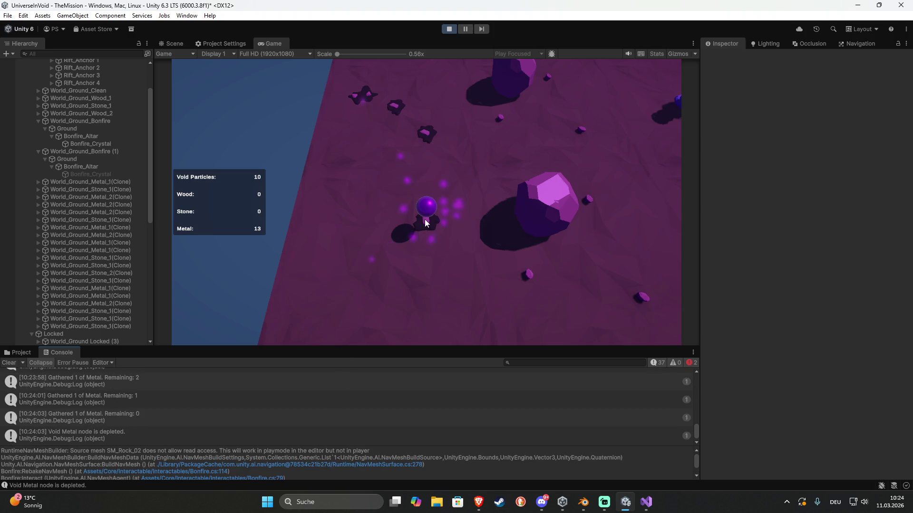
{"action": "mouse_move", "coordinate": [426, 223]}
{"action": "left_click", "coordinate": [372, 209]}
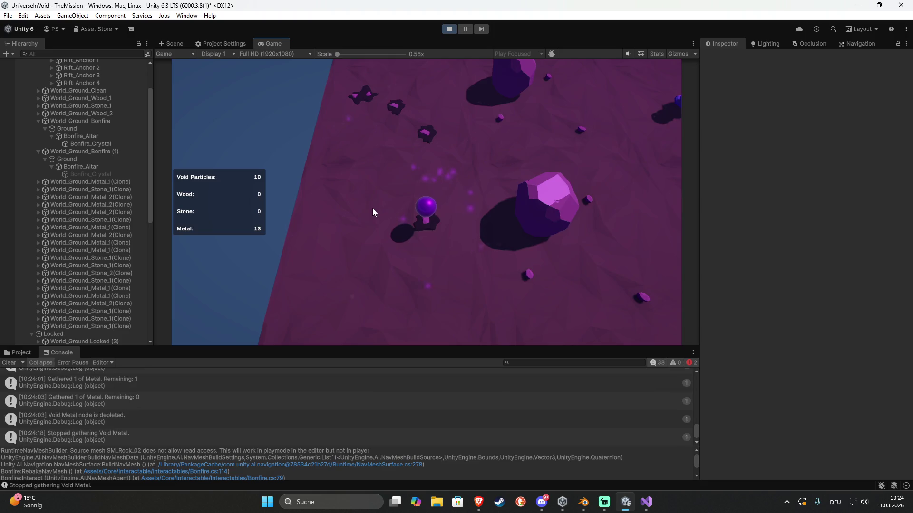
{"action": "left_click", "coordinate": [466, 225]}
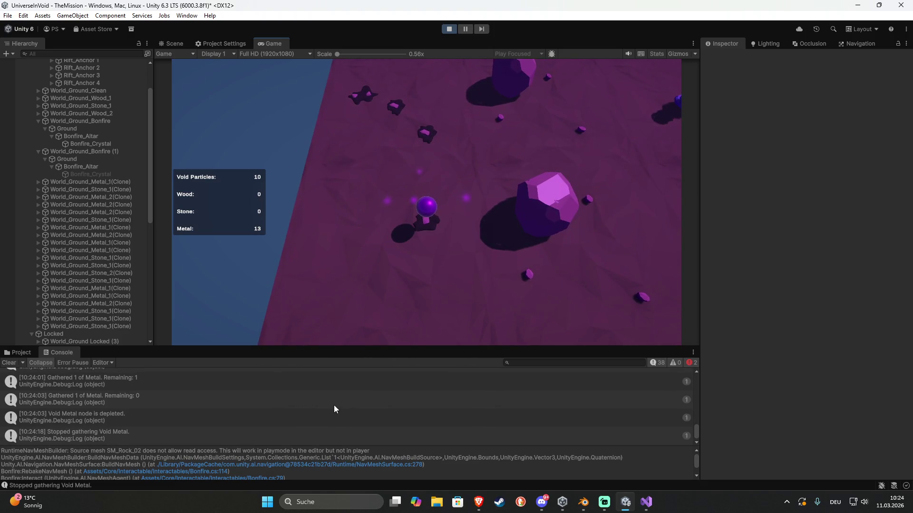
Check the log again, then move the player to the stone rock and target the small stone
{"action": "scroll", "coordinate": [333, 408], "scroll_direction": "up", "scroll_amount": 4}
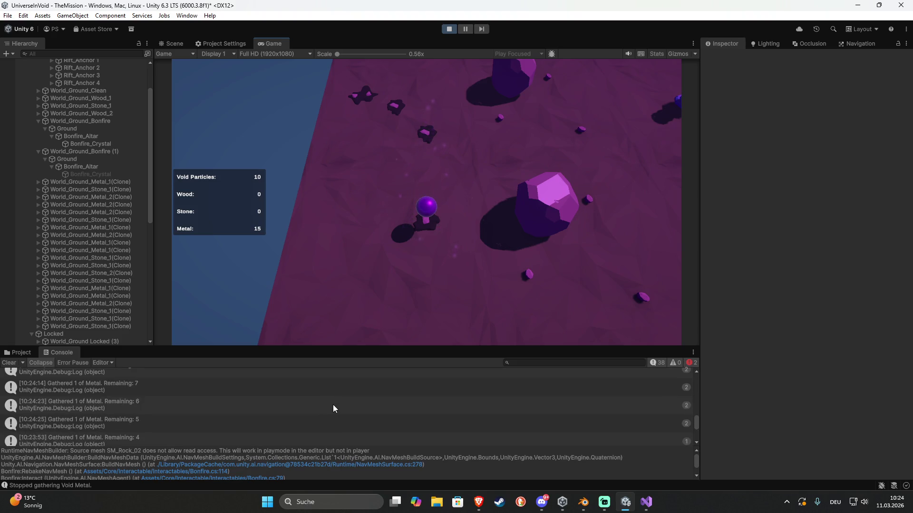
{"action": "scroll", "coordinate": [333, 404], "scroll_direction": "down", "scroll_amount": 1}
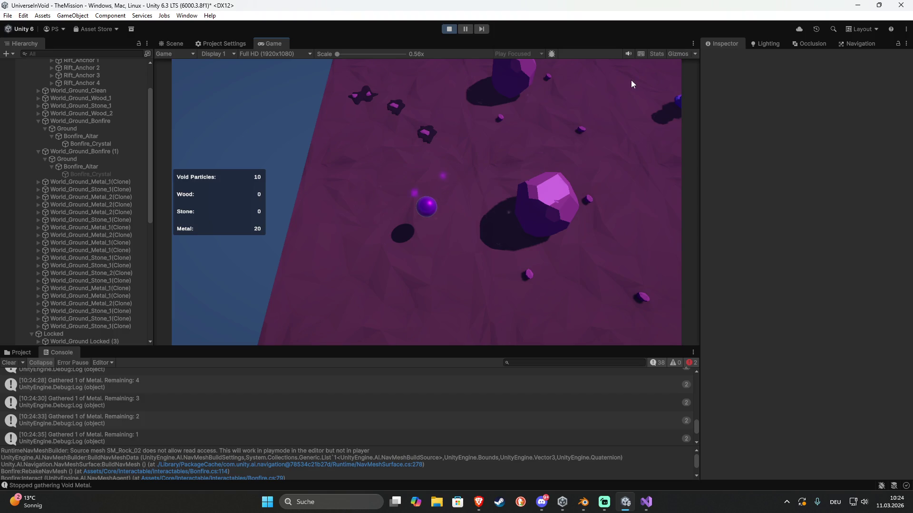
{"action": "left_click", "coordinate": [544, 214]}
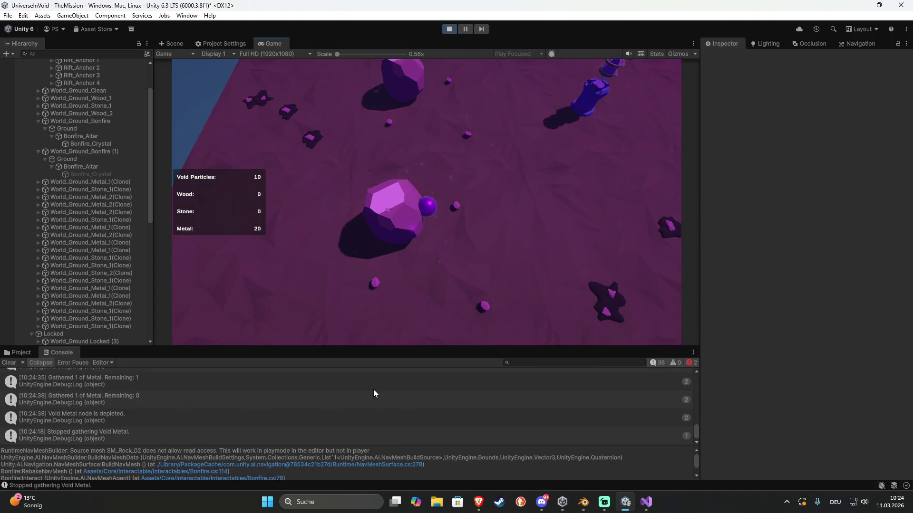
{"action": "left_click", "coordinate": [409, 227]}
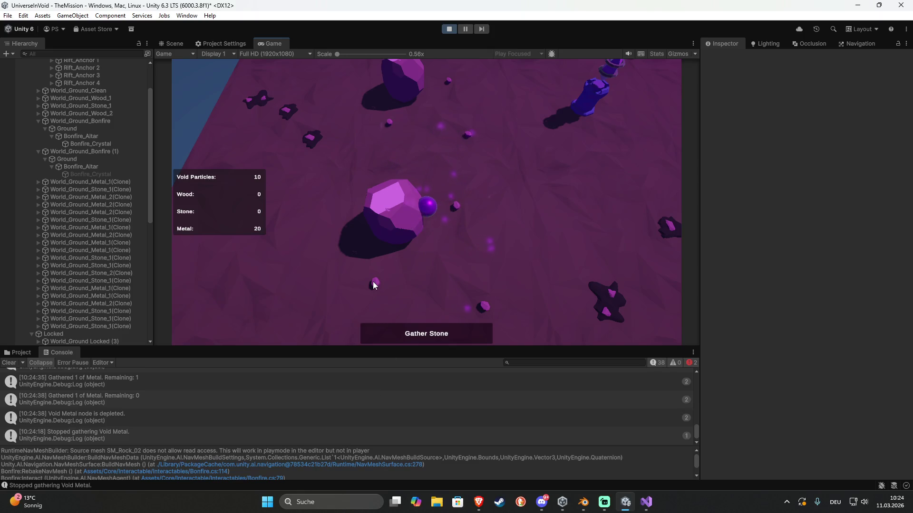
Gather stone and Void Metal until Stone reads 4 and Metal 30, then view the Scene
{"action": "left_click", "coordinate": [458, 333]}
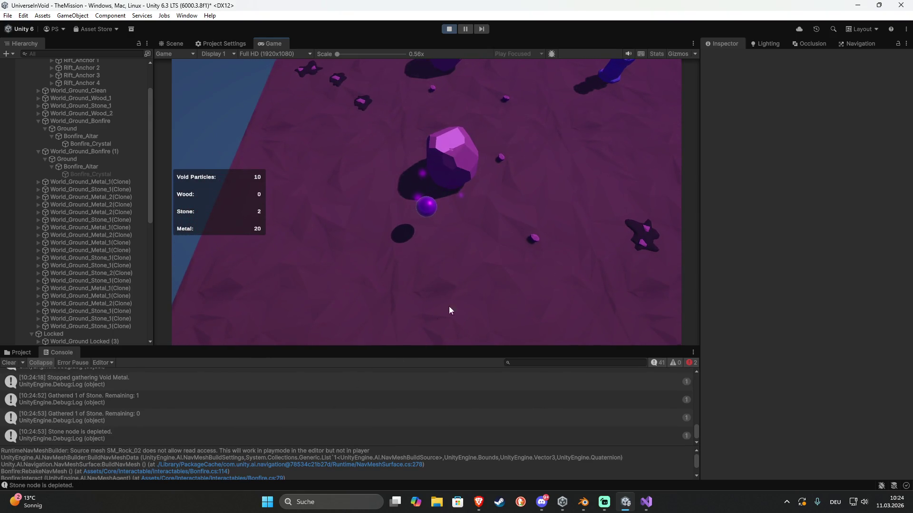
{"action": "left_click", "coordinate": [536, 238]}
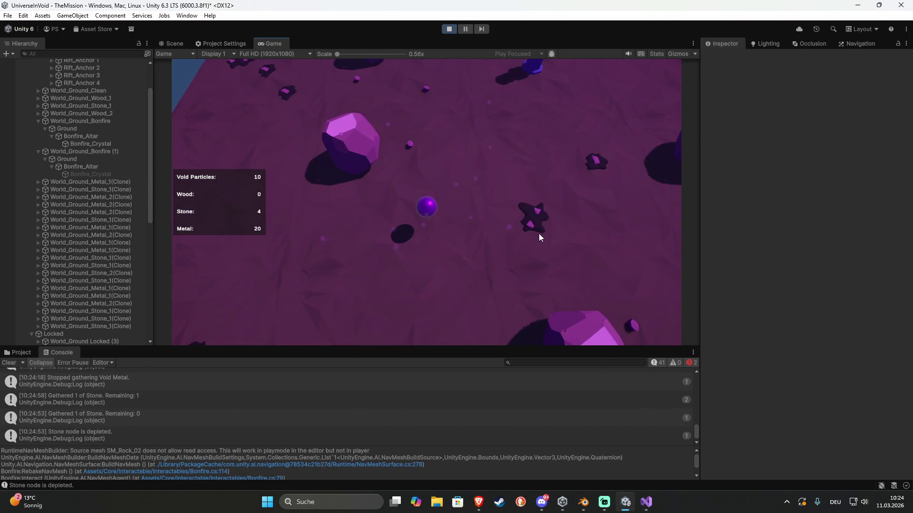
{"action": "left_click", "coordinate": [540, 220]}
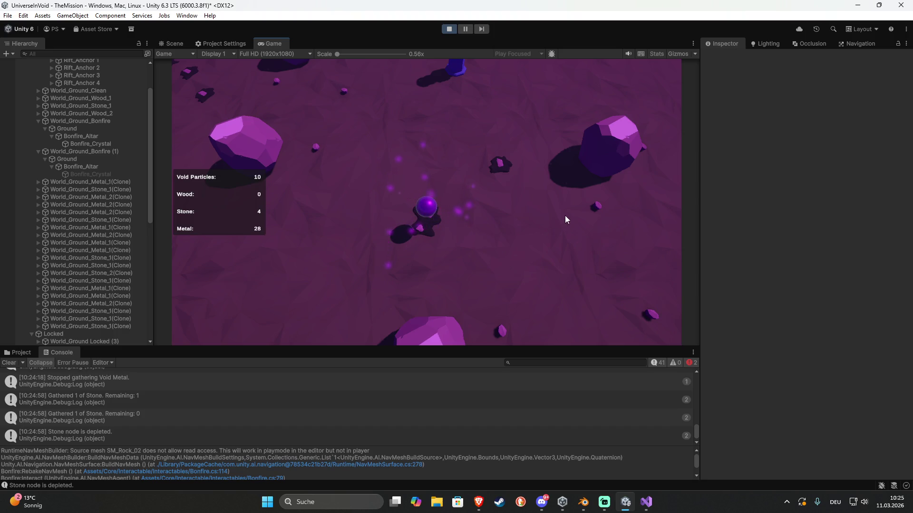
{"action": "mouse_move", "coordinate": [597, 205]}
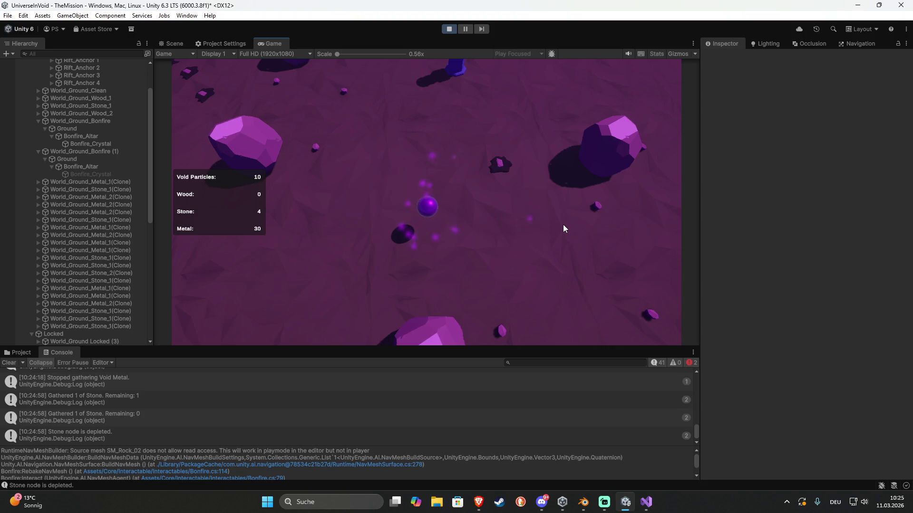
{"action": "left_click", "coordinate": [611, 242]}
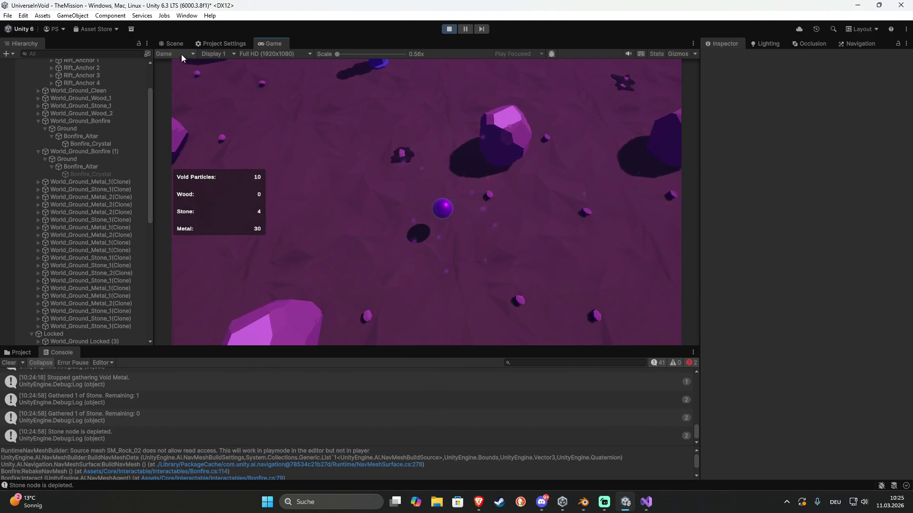
{"action": "left_click", "coordinate": [182, 47]}
{"action": "scroll", "coordinate": [440, 261], "scroll_direction": "down", "scroll_amount": 10}
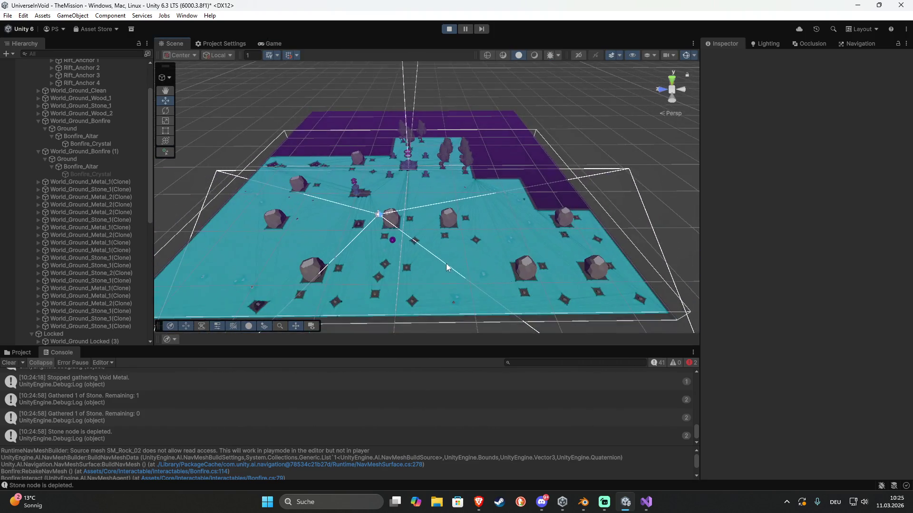
Inspect SM_Rock_Boulder_01's Resource Node settings in the Scene view, then stop play mode
{"action": "scroll", "coordinate": [452, 249], "scroll_direction": "down", "scroll_amount": 1}
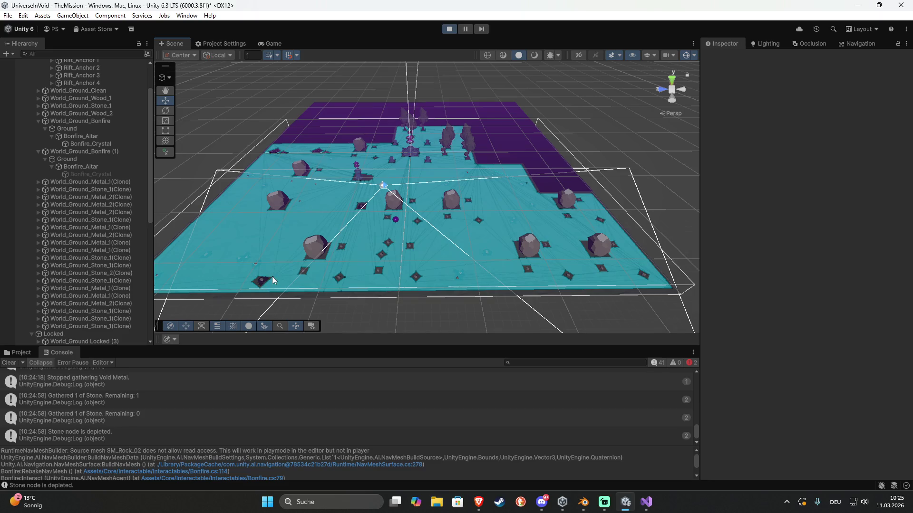
{"action": "scroll", "coordinate": [449, 241], "scroll_direction": "up", "scroll_amount": 4}
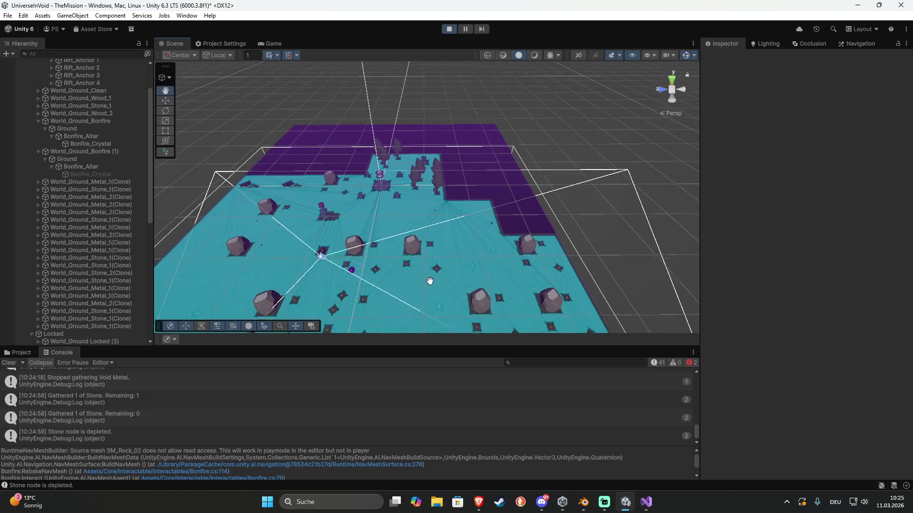
{"action": "left_click", "coordinate": [355, 234]}
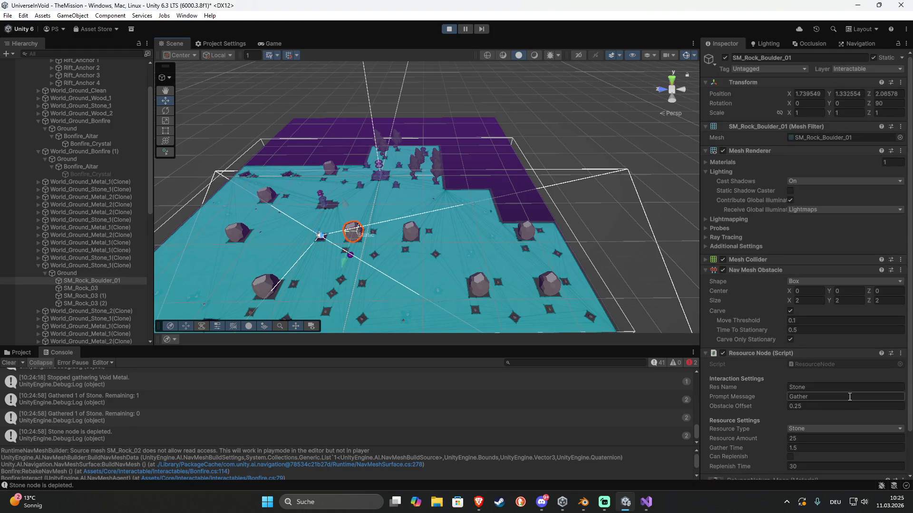
{"action": "scroll", "coordinate": [755, 379], "scroll_direction": "down", "scroll_amount": 1}
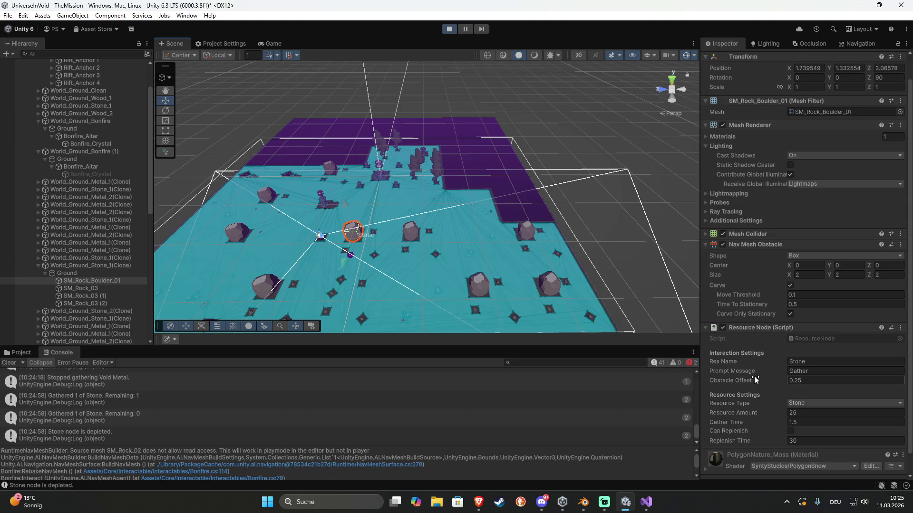
{"action": "left_click", "coordinate": [449, 30]}
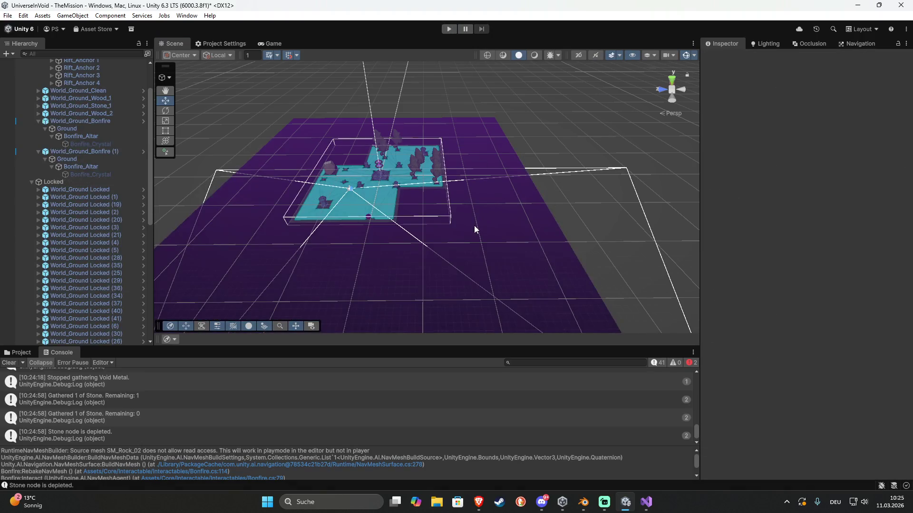
Zoom and orbit the Scene view over the unlocked island tiles
{"action": "scroll", "coordinate": [456, 245], "scroll_direction": "up", "scroll_amount": 5}
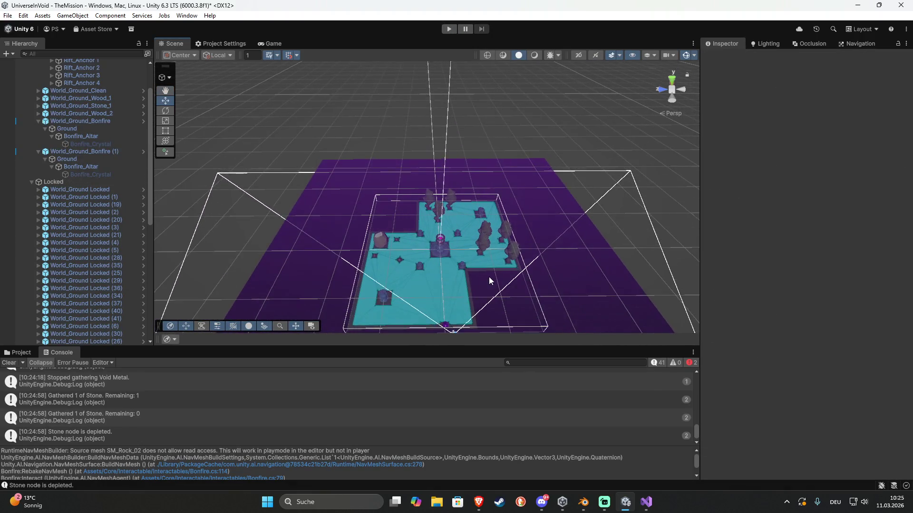
{"action": "scroll", "coordinate": [489, 277], "scroll_direction": "up", "scroll_amount": 5}
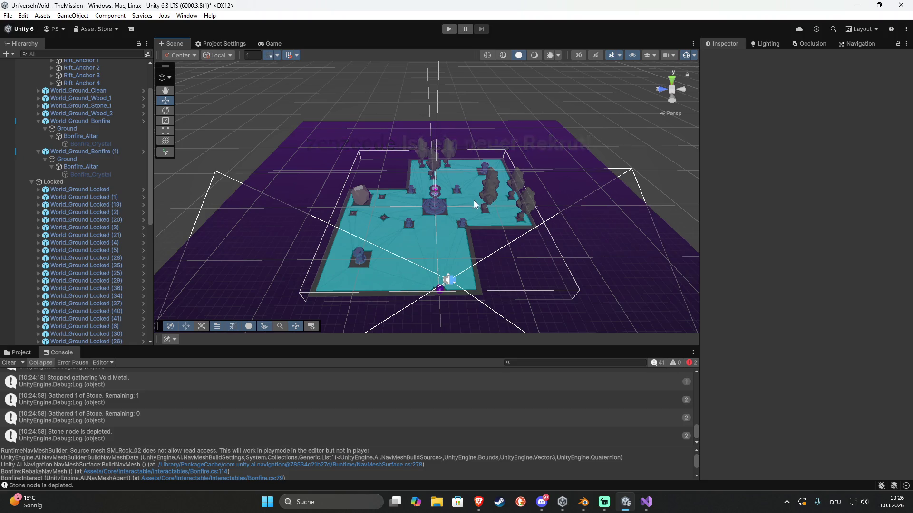
{"action": "scroll", "coordinate": [474, 204], "scroll_direction": "down", "scroll_amount": 10}
{"action": "mouse_move", "coordinate": [453, 207]}
{"action": "left_mouse_down"}
{"action": "mouse_move", "coordinate": [489, 265]}
{"action": "mouse_move", "coordinate": [350, 237]}
{"action": "mouse_move", "coordinate": [377, 265]}
{"action": "left_mouse_up"}
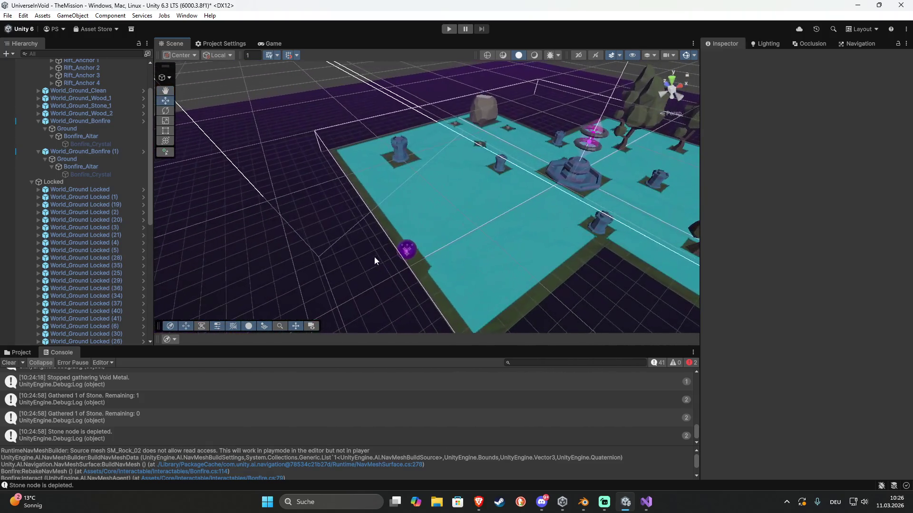
{"action": "mouse_move", "coordinate": [310, 145]}
{"action": "left_mouse_down"}
{"action": "mouse_move", "coordinate": [409, 157]}
{"action": "mouse_move", "coordinate": [395, 167]}
{"action": "left_mouse_up"}
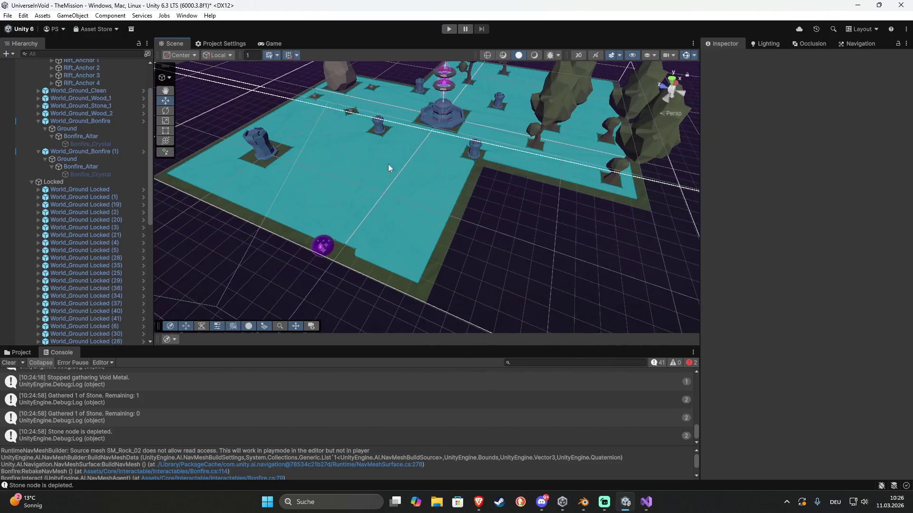
Collapse the Locked, Void_Altar, World_Ground_Bonfire and World_Ground_Bonfire (1) Hierarchy entries
{"action": "left_click", "coordinate": [31, 182]}
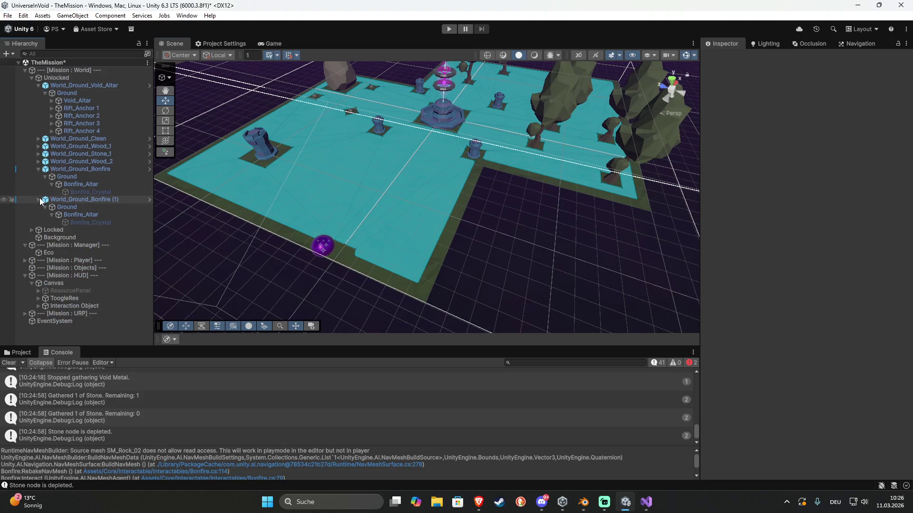
{"action": "left_click", "coordinate": [38, 85]}
{"action": "left_click", "coordinate": [38, 124]}
{"action": "left_click", "coordinate": [37, 132]}
{"action": "mouse_move", "coordinate": [250, 261]}
{"action": "left_mouse_down"}
{"action": "mouse_move", "coordinate": [343, 250]}
{"action": "mouse_move", "coordinate": [319, 259]}
{"action": "left_mouse_up"}
{"action": "scroll", "coordinate": [320, 259], "scroll_direction": "down", "scroll_amount": 5}
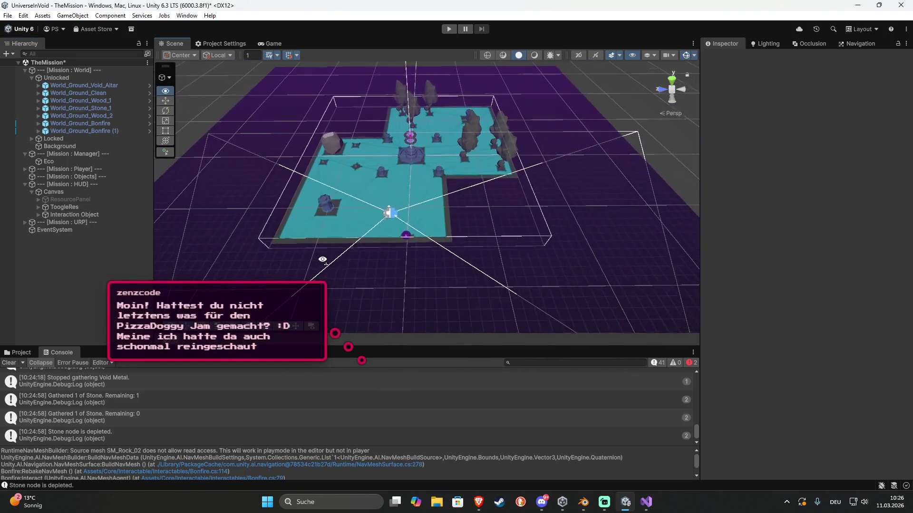
{"action": "scroll", "coordinate": [323, 261], "scroll_direction": "up", "scroll_amount": 3}
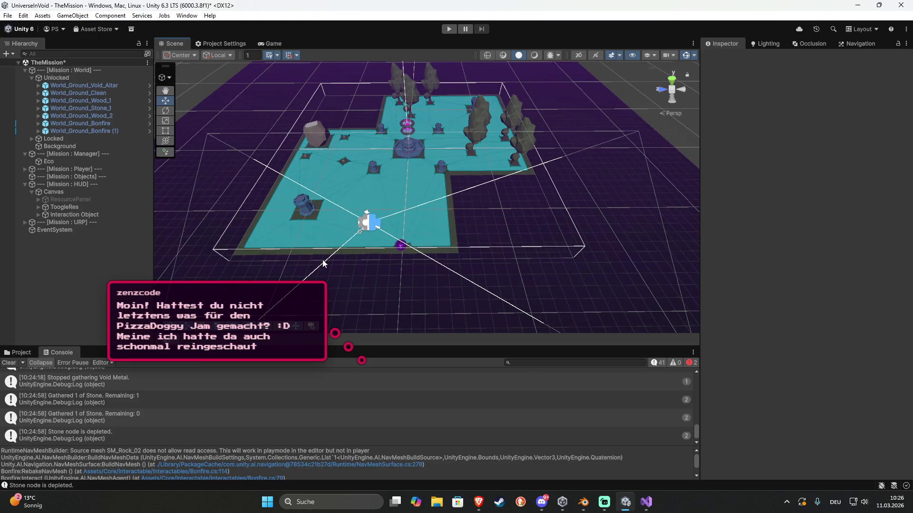
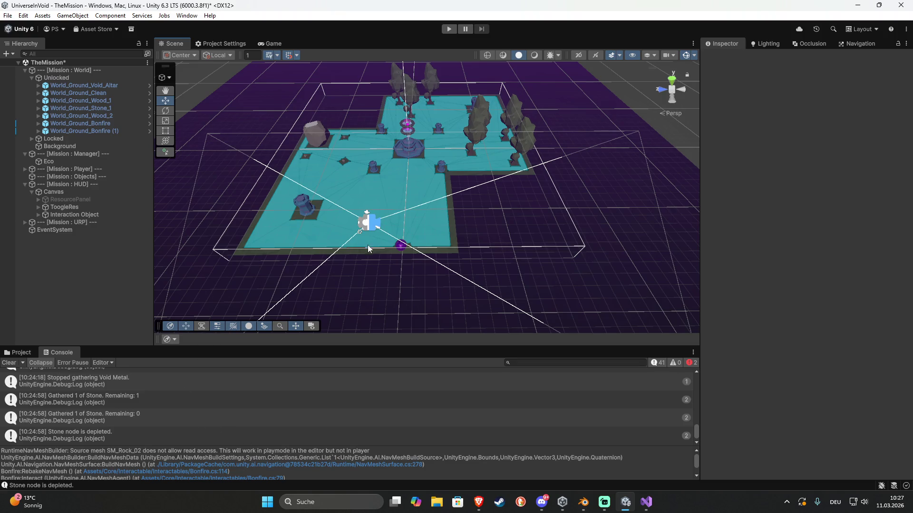
Survey the level from several angles, then show the WorldTiles prefab folder in the Project view
{"action": "mouse_move", "coordinate": [320, 257]}
{"action": "left_mouse_down"}
{"action": "mouse_move", "coordinate": [456, 267]}
{"action": "mouse_move", "coordinate": [467, 279]}
{"action": "left_mouse_up"}
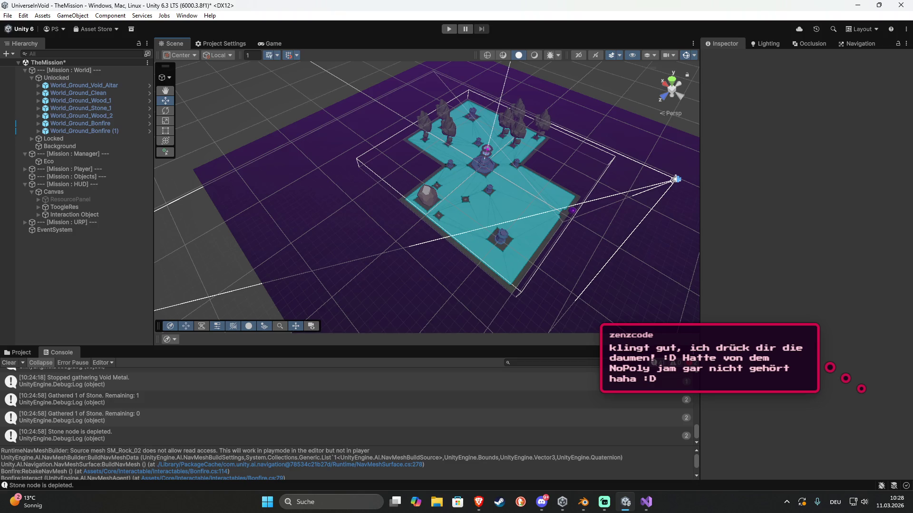
{"action": "mouse_move", "coordinate": [617, 252]}
{"action": "left_mouse_down"}
{"action": "mouse_move", "coordinate": [496, 243]}
{"action": "mouse_move", "coordinate": [484, 267]}
{"action": "left_mouse_up"}
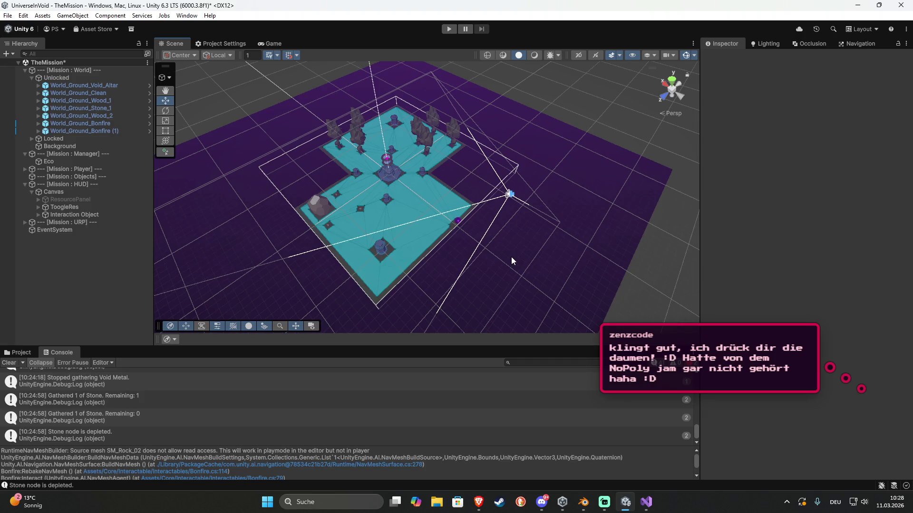
{"action": "mouse_move", "coordinate": [558, 227]}
{"action": "left_mouse_down"}
{"action": "mouse_move", "coordinate": [352, 252]}
{"action": "mouse_move", "coordinate": [373, 250]}
{"action": "mouse_move", "coordinate": [415, 217]}
{"action": "left_mouse_up"}
{"action": "scroll", "coordinate": [413, 216], "scroll_direction": "up", "scroll_amount": 5}
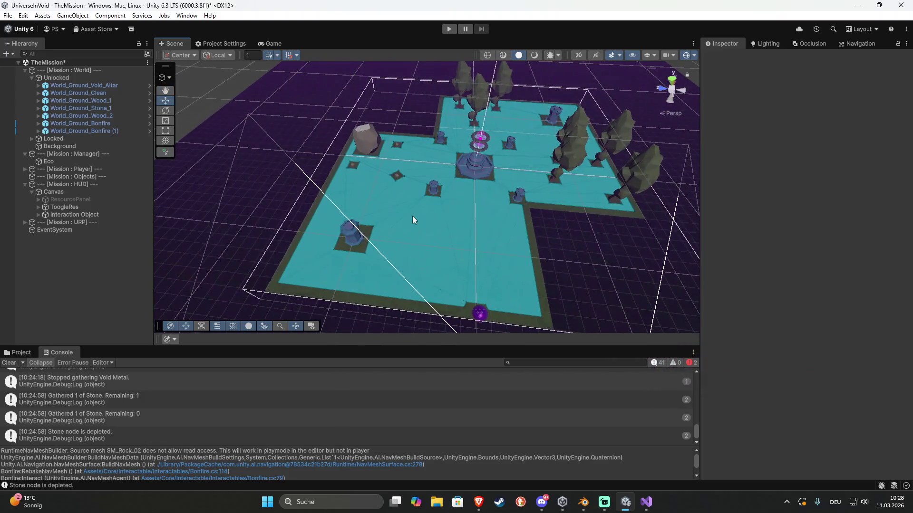
{"action": "left_click", "coordinate": [19, 352]}
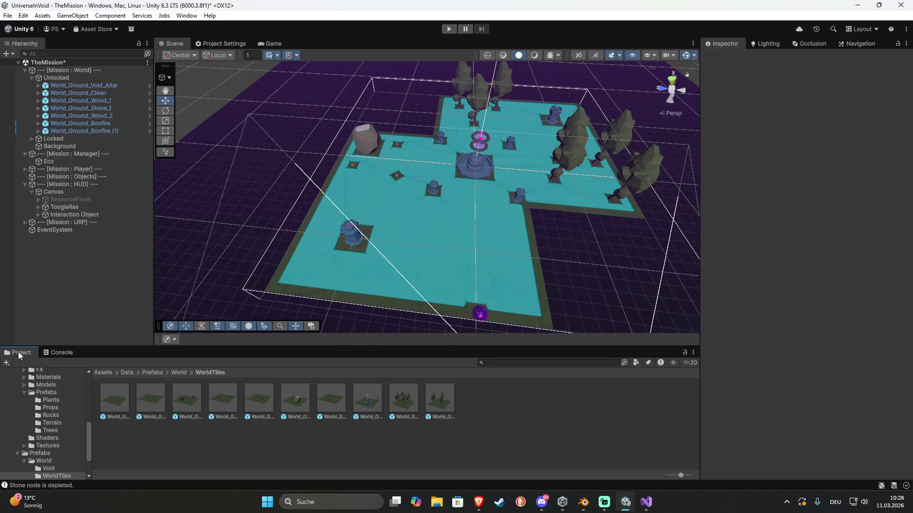
In World_Ground_Metal_2, remove the Nav Mesh Obstacle from the three swamp growth pieces
{"action": "double_click", "coordinate": [252, 404]}
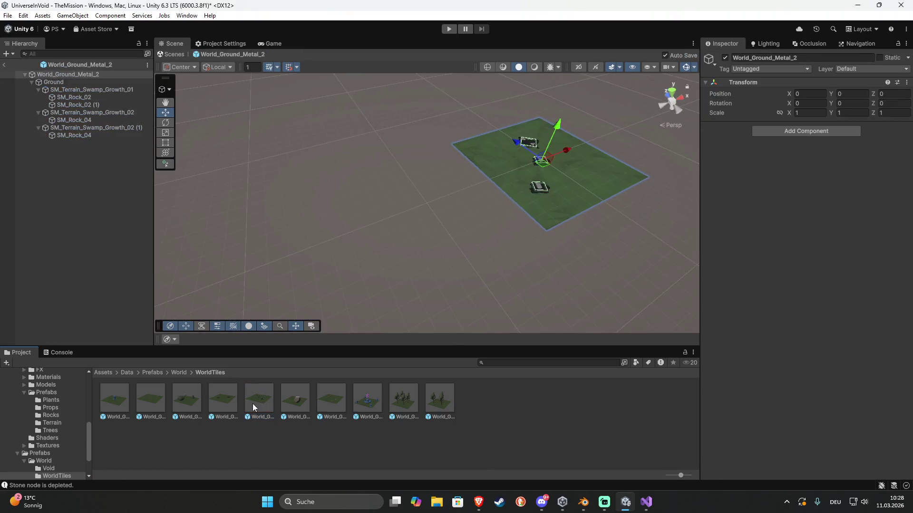
{"action": "left_click", "coordinate": [70, 90]}
{"action": "left_click", "coordinate": [74, 113], "text": "ctrl"}
{"action": "left_click", "coordinate": [76, 128], "text": "ctrl"}
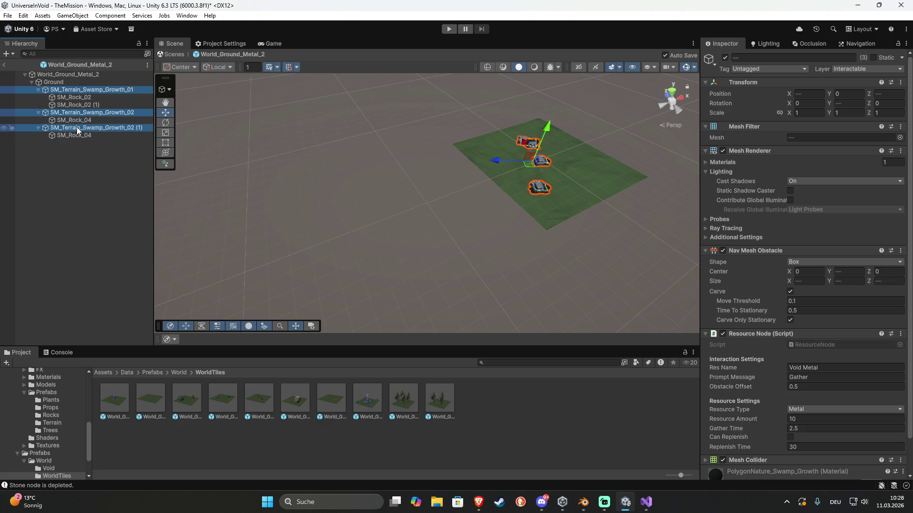
{"action": "scroll", "coordinate": [791, 418], "scroll_direction": "down", "scroll_amount": 2}
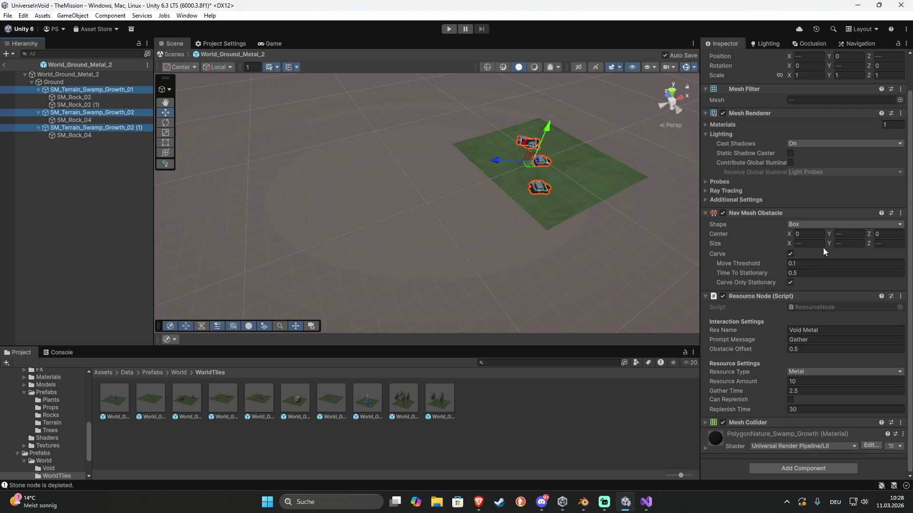
{"action": "left_click", "coordinate": [903, 213]}
{"action": "left_click", "coordinate": [907, 251]}
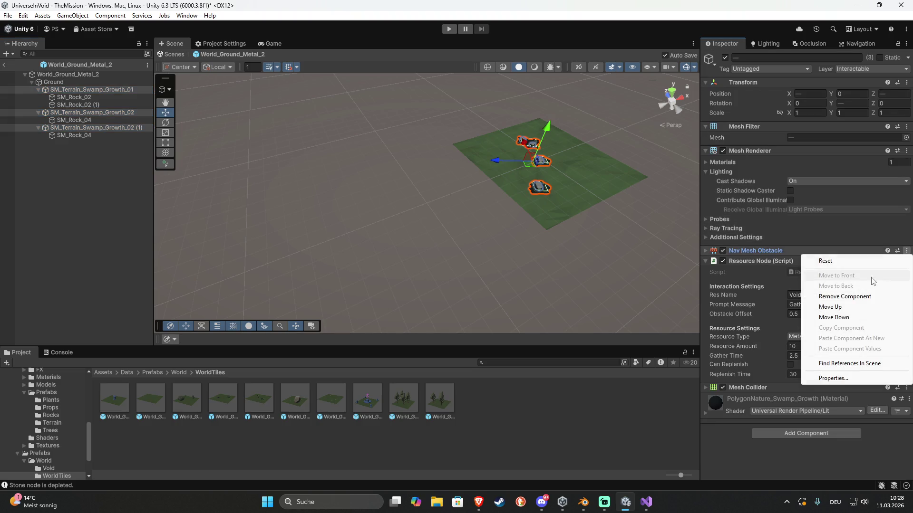
{"action": "left_click", "coordinate": [829, 296]}
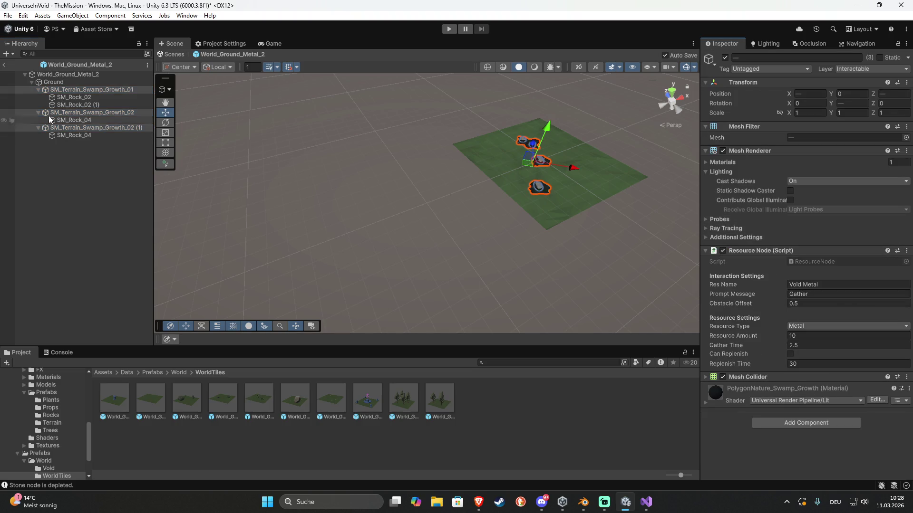
Remove the Mesh Collider from the four SM_Rock_02 and SM_Rock_04 rocks
{"action": "left_click", "coordinate": [71, 97]}
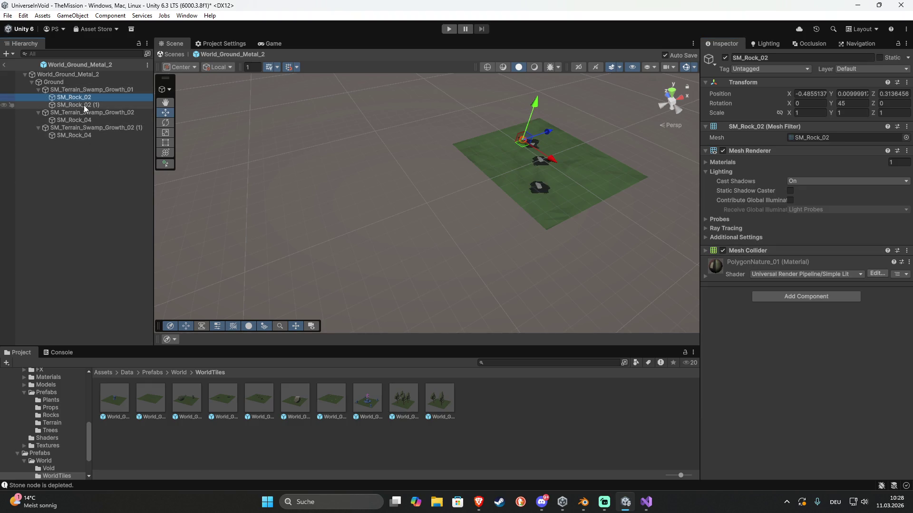
{"action": "left_click", "coordinate": [83, 105], "text": "ctrl"}
{"action": "left_click", "coordinate": [87, 120], "text": "ctrl"}
{"action": "left_click", "coordinate": [90, 135], "text": "ctrl"}
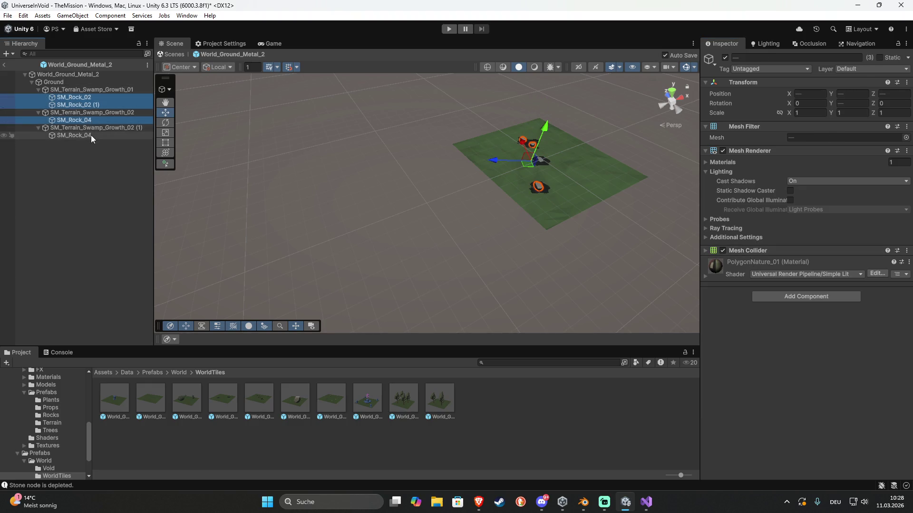
{"action": "left_click", "coordinate": [909, 251]}
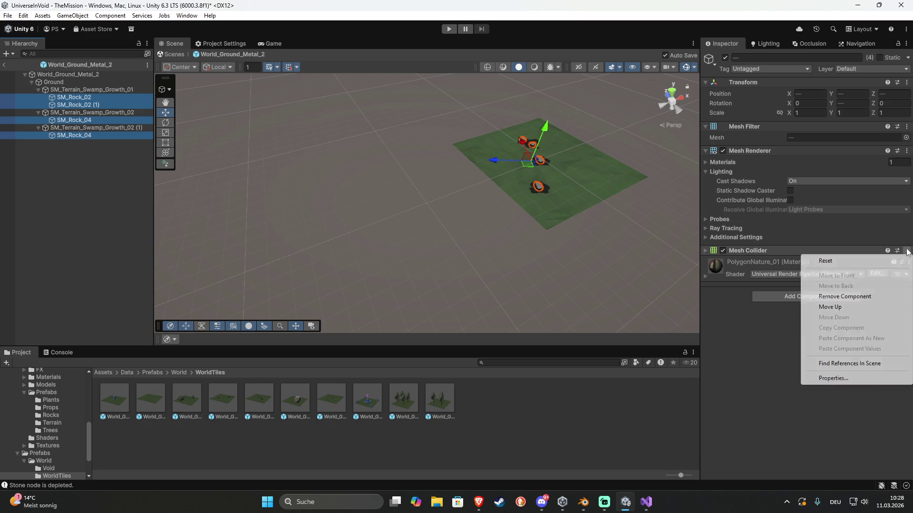
{"action": "left_click", "coordinate": [840, 292]}
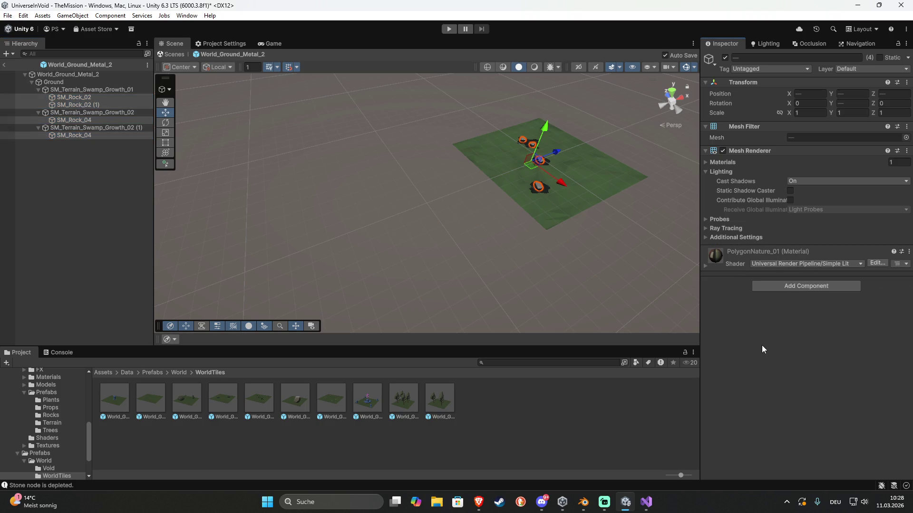
Open the World_Ground_Stone_1 prefab and frame the tile and its rocks
{"action": "double_click", "coordinate": [298, 401]}
{"action": "left_click_drag", "start_coordinate": [419, 309], "coordinate": [489, 215]}
{"action": "key", "text": "f"}
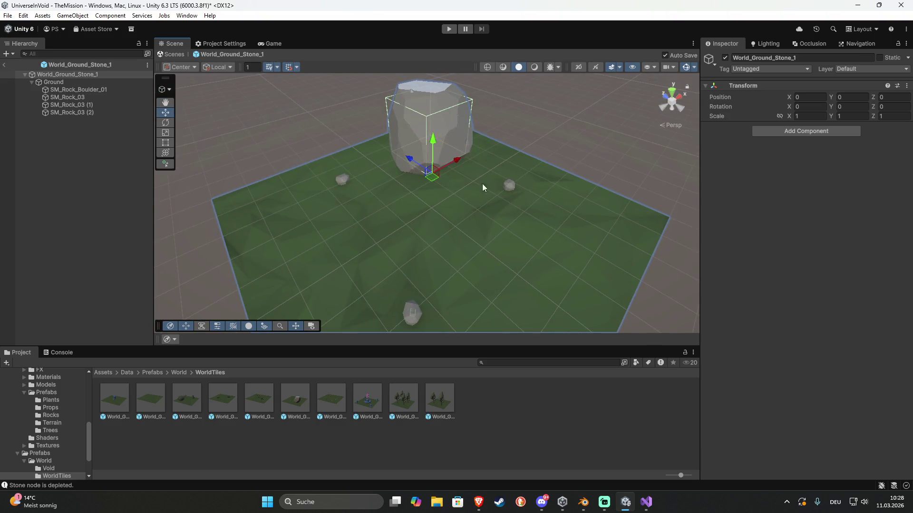
Set SM_Rock_Boulder_01's Obstacle Offset to 1
{"action": "left_click", "coordinate": [78, 90]}
{"action": "left_click", "coordinate": [813, 333]}
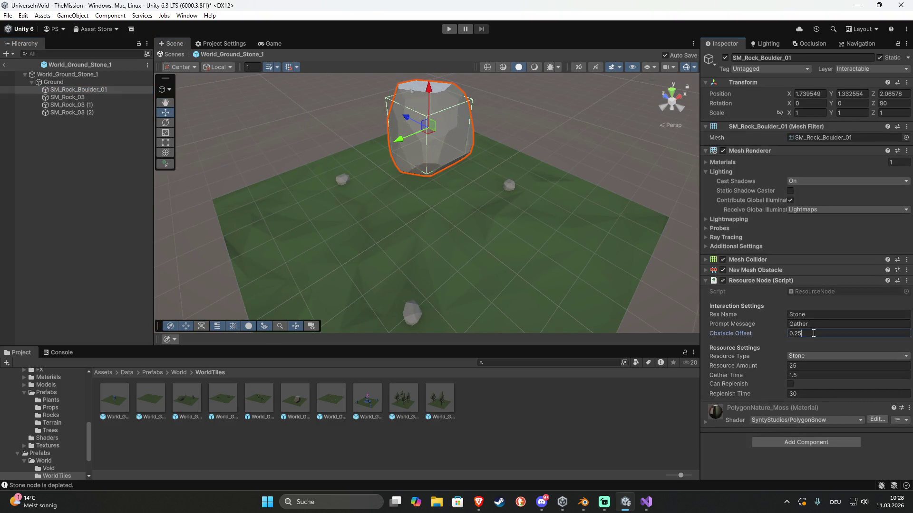
{"action": "type", "text": "1"}
{"action": "key", "text": "Return"}
{"action": "left_click_drag", "start_coordinate": [345, 218], "coordinate": [395, 190]}
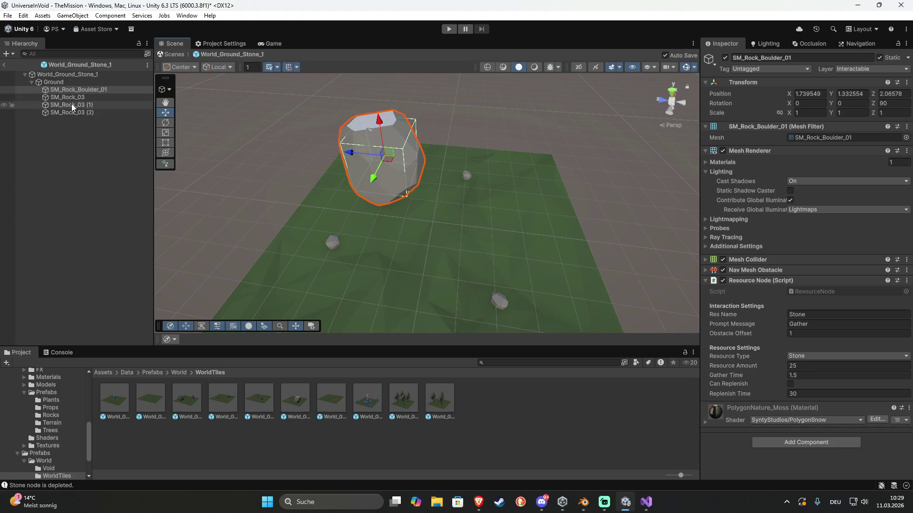
In World_Ground_Metal_1, remove the Mesh Collider from the three SM_Rock_02/SM_Rock_04 rocks
{"action": "double_click", "coordinate": [232, 400]}
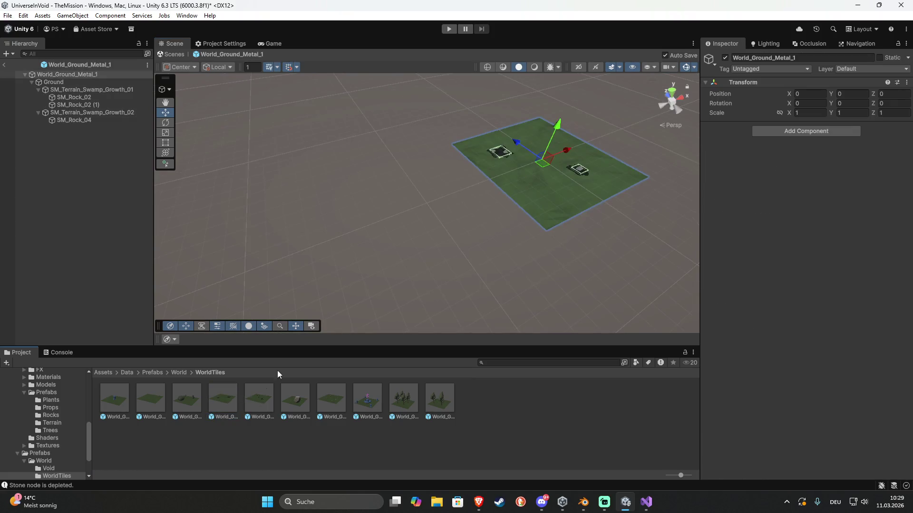
{"action": "left_click", "coordinate": [74, 97]}
{"action": "left_click", "coordinate": [79, 105], "text": "shift"}
{"action": "left_click", "coordinate": [84, 121], "text": "ctrl"}
{"action": "left_click", "coordinate": [906, 251]}
{"action": "left_click", "coordinate": [837, 294]}
Check the swamp growths and rocks, then exit Prefab Mode back to TheMission
{"action": "left_click", "coordinate": [80, 113]}
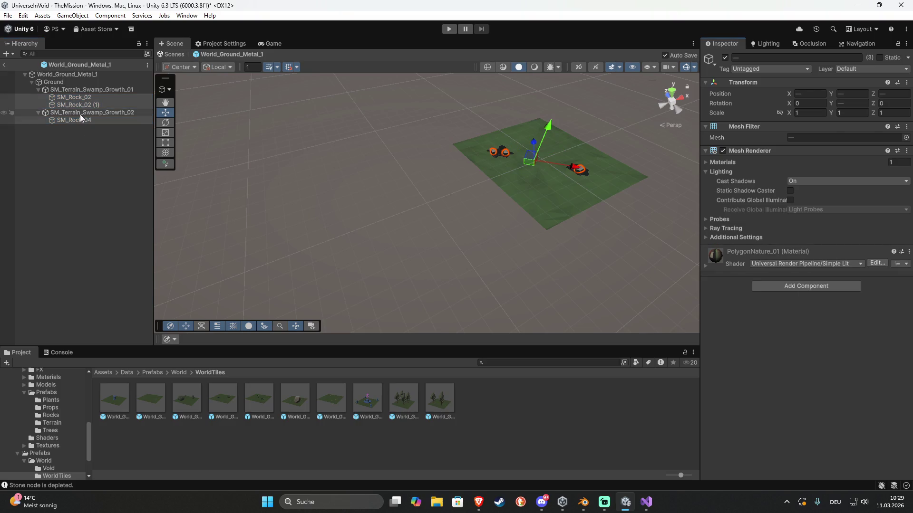
{"action": "left_click", "coordinate": [75, 90], "text": "ctrl"}
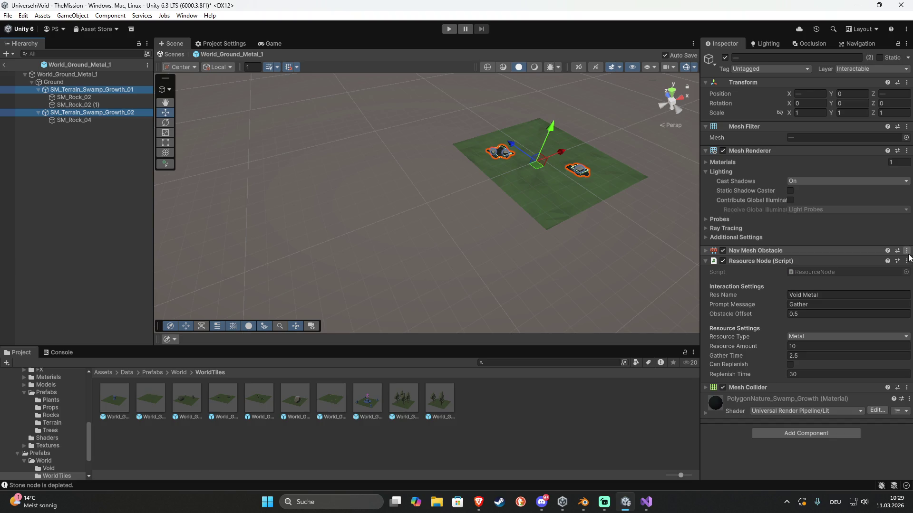
{"action": "left_click", "coordinate": [87, 106], "text": "ctrl"}
{"action": "left_click", "coordinate": [79, 119], "text": "ctrl"}
{"action": "left_click", "coordinate": [67, 154]}
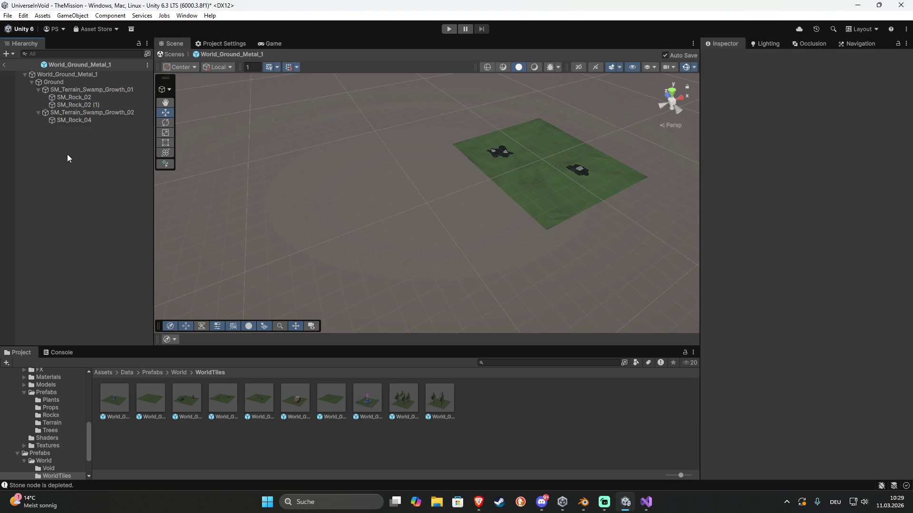
{"action": "left_click", "coordinate": [7, 66]}
{"action": "mouse_move", "coordinate": [387, 201]}
{"action": "left_mouse_down"}
{"action": "mouse_move", "coordinate": [322, 198]}
{"action": "mouse_move", "coordinate": [258, 125]}
{"action": "mouse_move", "coordinate": [389, 240]}
{"action": "mouse_move", "coordinate": [389, 255]}
{"action": "left_mouse_up"}
{"action": "scroll", "coordinate": [357, 203], "scroll_direction": "up", "scroll_amount": 5}
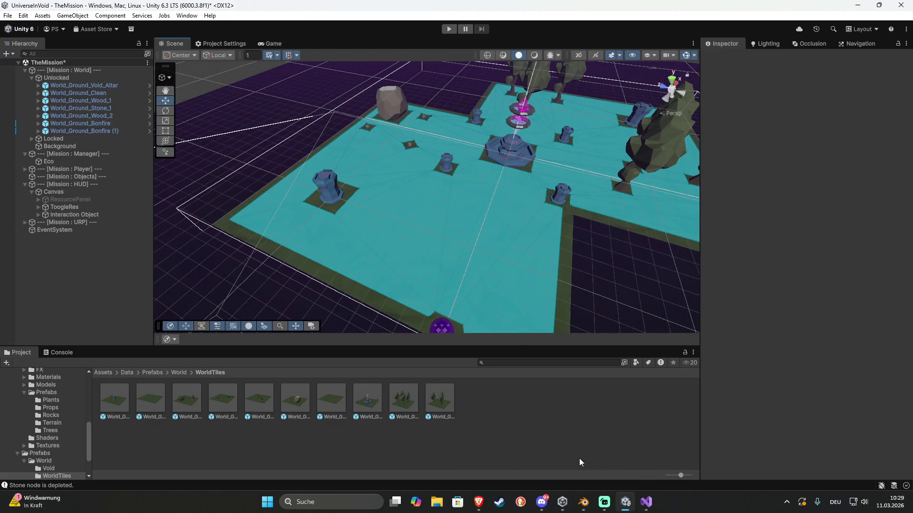
Play the level, walk the player sphere to the bonfire pedestal and away, then return to Scene view
{"action": "left_click", "coordinate": [449, 29]}
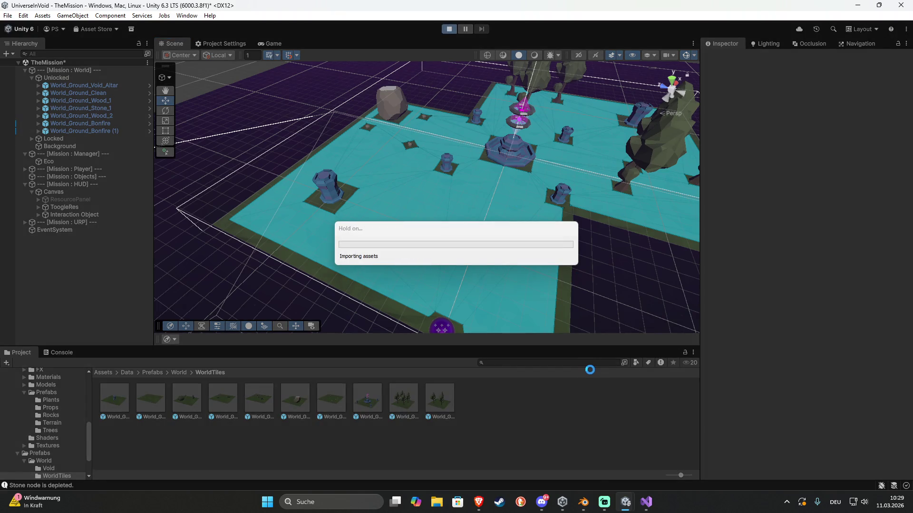
{"action": "left_click", "coordinate": [56, 353]}
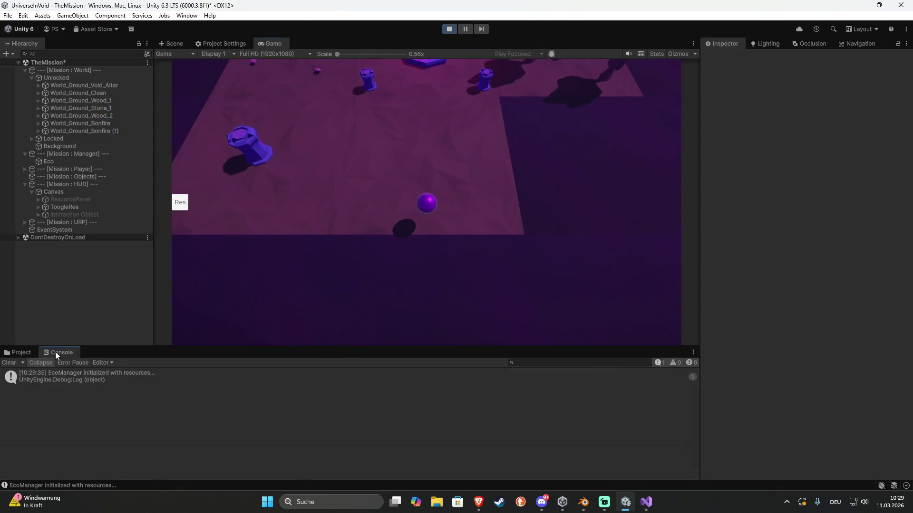
{"action": "left_click", "coordinate": [249, 154]}
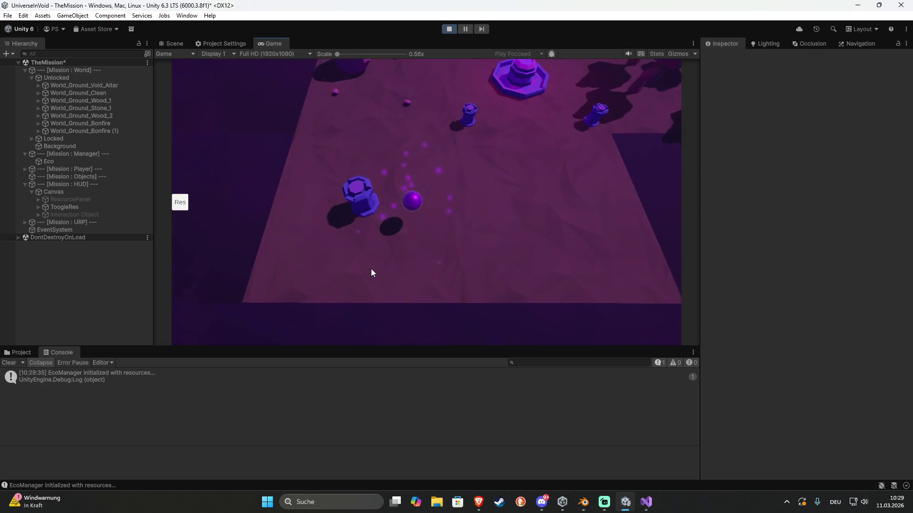
{"action": "left_click", "coordinate": [361, 258]}
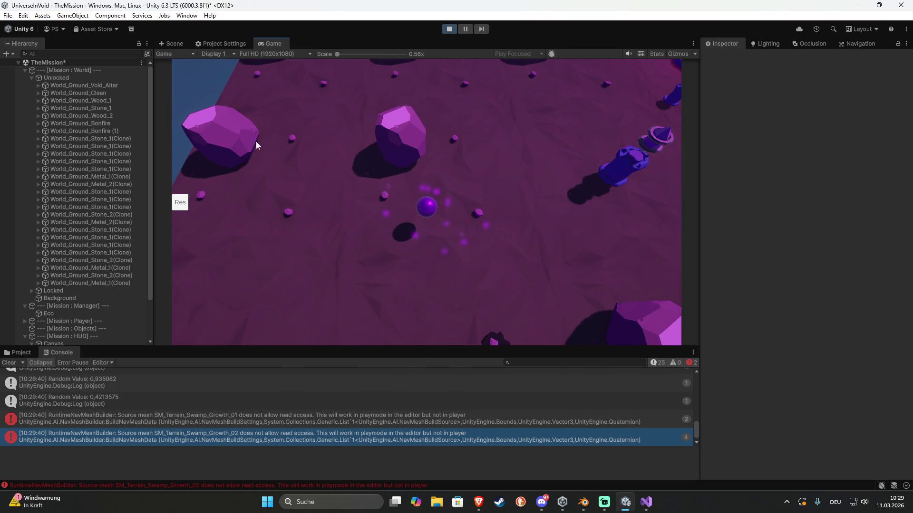
{"action": "left_click", "coordinate": [182, 44]}
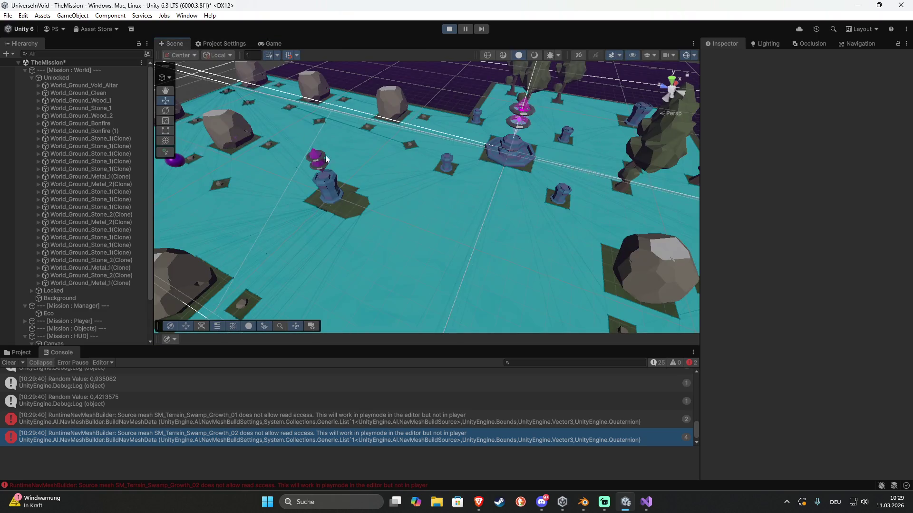
Orbit over the spawned tiles, check the Random Value 0,9106174 log, and reshow the WorldTiles folder
{"action": "mouse_move", "coordinate": [345, 224]}
{"action": "left_mouse_down"}
{"action": "mouse_move", "coordinate": [245, 194]}
{"action": "mouse_move", "coordinate": [438, 256]}
{"action": "mouse_move", "coordinate": [420, 250]}
{"action": "left_mouse_up"}
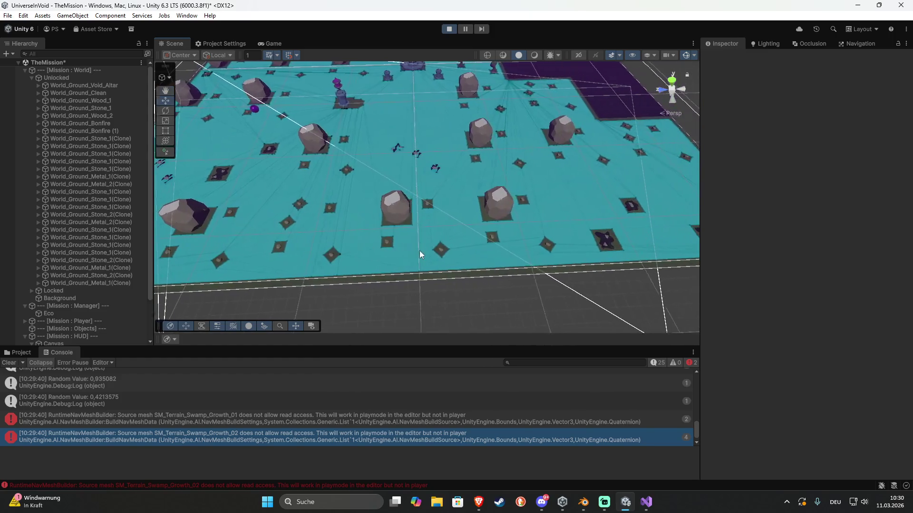
{"action": "right_click", "coordinate": [419, 250]}
{"action": "left_click", "coordinate": [637, 307]}
{"action": "mouse_move", "coordinate": [601, 289]}
{"action": "left_mouse_down"}
{"action": "mouse_move", "coordinate": [632, 268]}
{"action": "mouse_move", "coordinate": [511, 255]}
{"action": "mouse_move", "coordinate": [601, 275]}
{"action": "mouse_move", "coordinate": [559, 248]}
{"action": "left_mouse_up"}
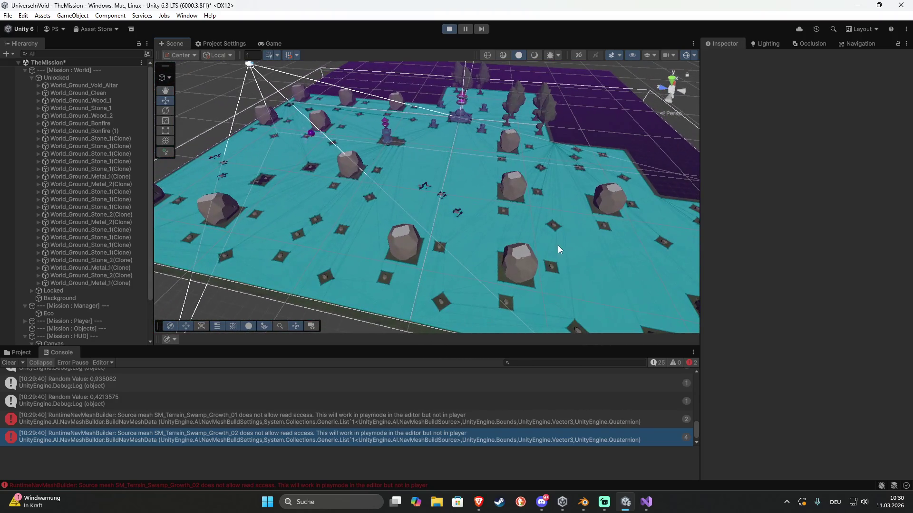
{"action": "scroll", "coordinate": [125, 414], "scroll_direction": "up", "scroll_amount": 3}
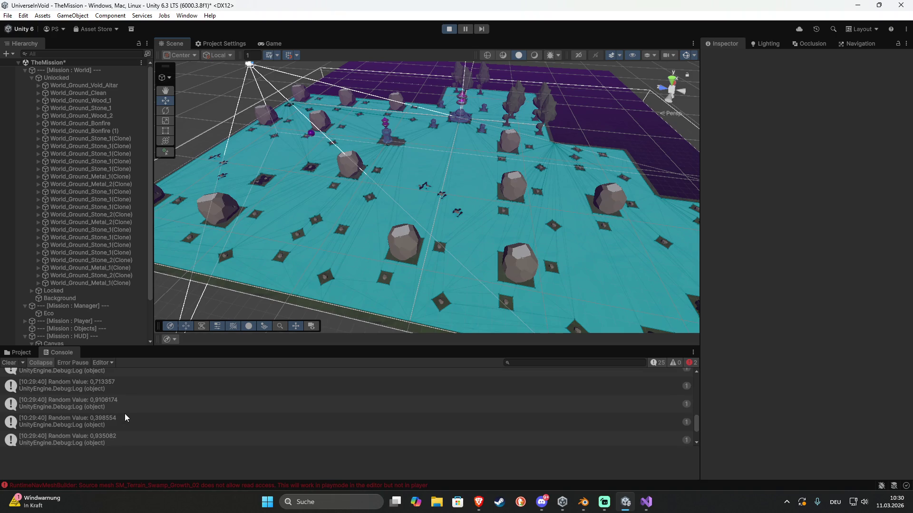
{"action": "left_click", "coordinate": [124, 404]}
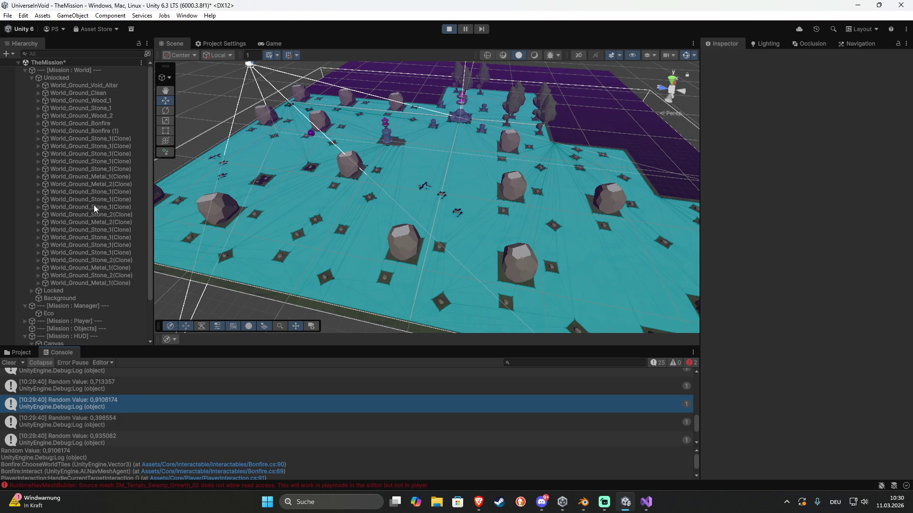
{"action": "left_click", "coordinate": [24, 351]}
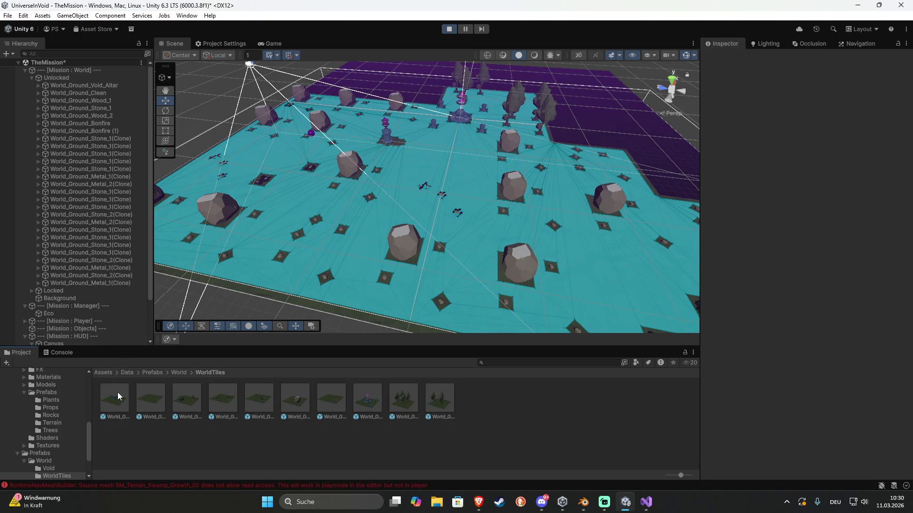
Browse to Assets/Core/SO/WorldData and select DefaultData to show its tiles and spawn chances
{"action": "left_click", "coordinate": [174, 373]}
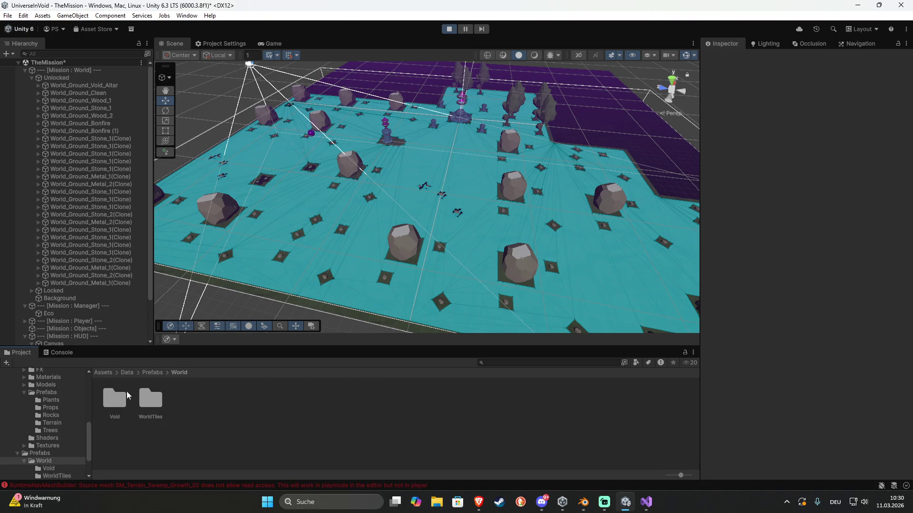
{"action": "left_click", "coordinate": [152, 374]}
{"action": "left_click", "coordinate": [102, 373]}
{"action": "double_click", "coordinate": [114, 401]}
{"action": "double_click", "coordinate": [263, 407]}
{"action": "left_click", "coordinate": [150, 400]}
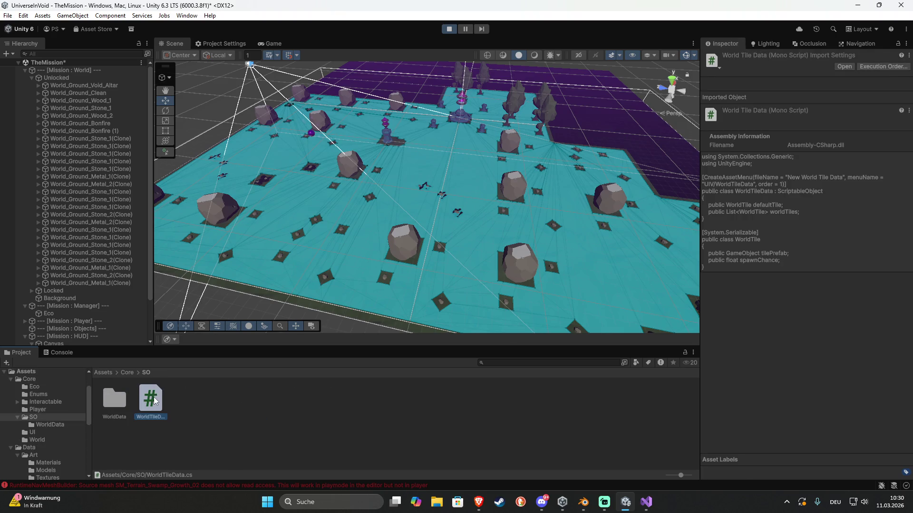
{"action": "double_click", "coordinate": [116, 401]}
{"action": "left_click", "coordinate": [119, 401]}
{"action": "left_click", "coordinate": [802, 366]}
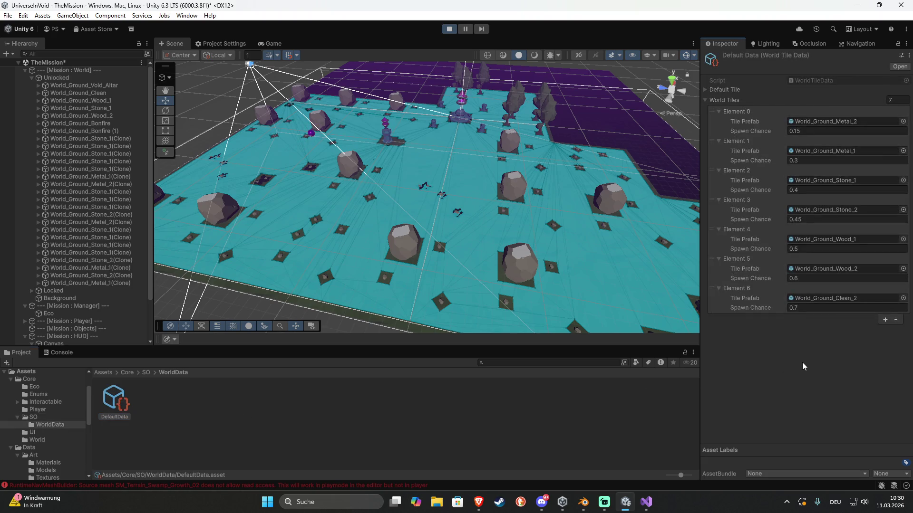
Review the Random Value logs 0,06055236 and 0,570931 in the Console, then stop play mode
{"action": "left_click", "coordinate": [53, 352]}
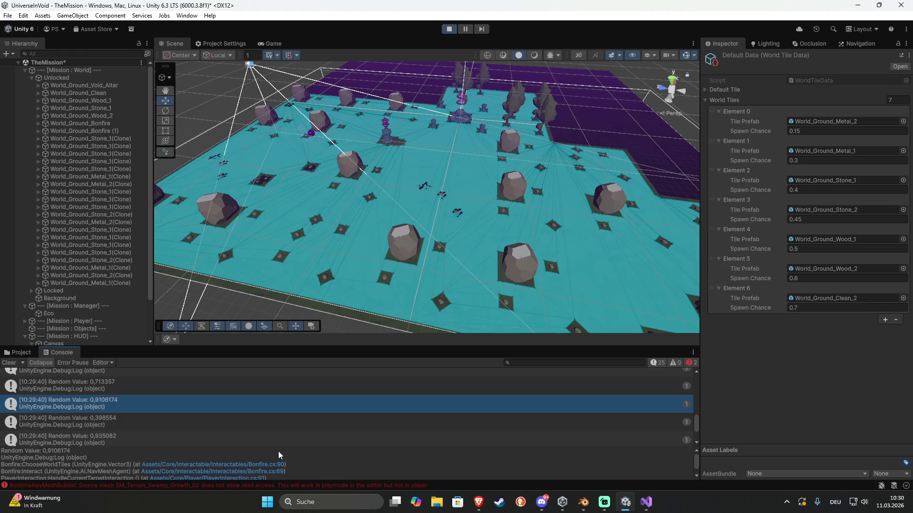
{"action": "scroll", "coordinate": [119, 401], "scroll_direction": "down", "scroll_amount": 5}
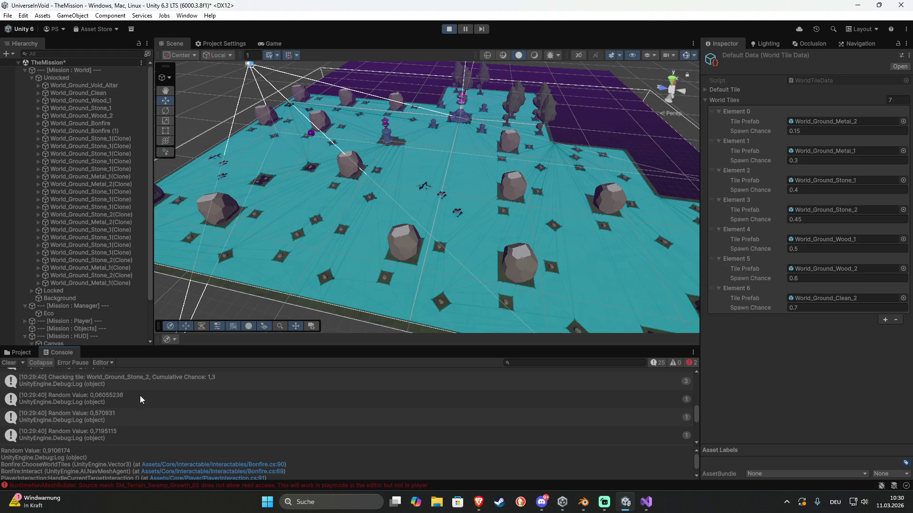
{"action": "left_click", "coordinate": [99, 401]}
{"action": "left_click", "coordinate": [116, 415]}
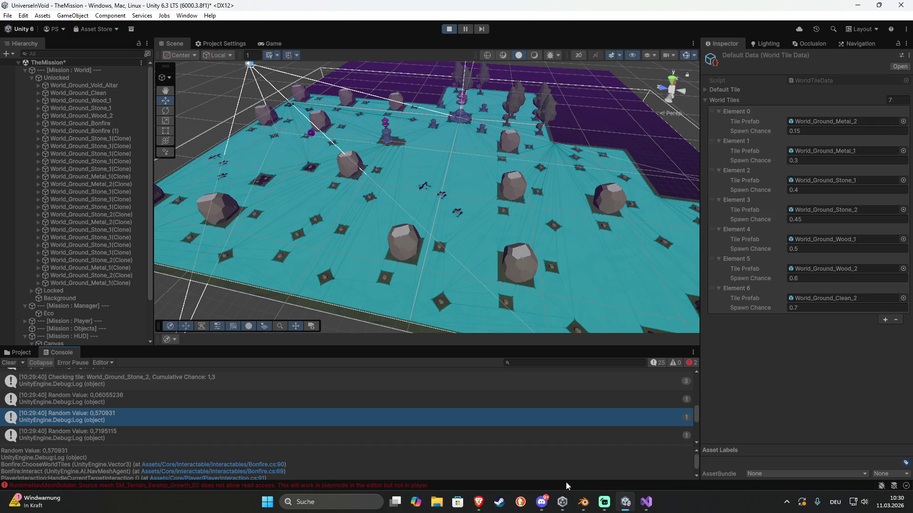
{"action": "left_click", "coordinate": [455, 29]}
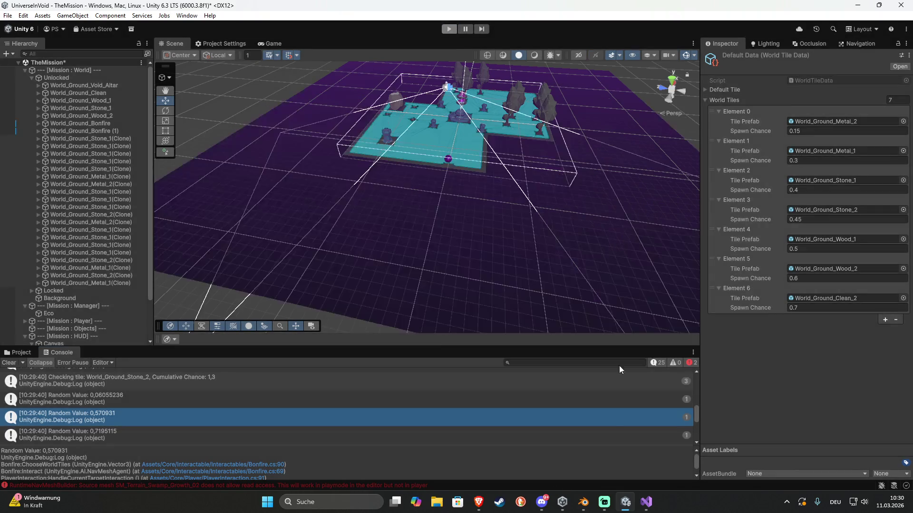
{"action": "left_click", "coordinate": [646, 503]}
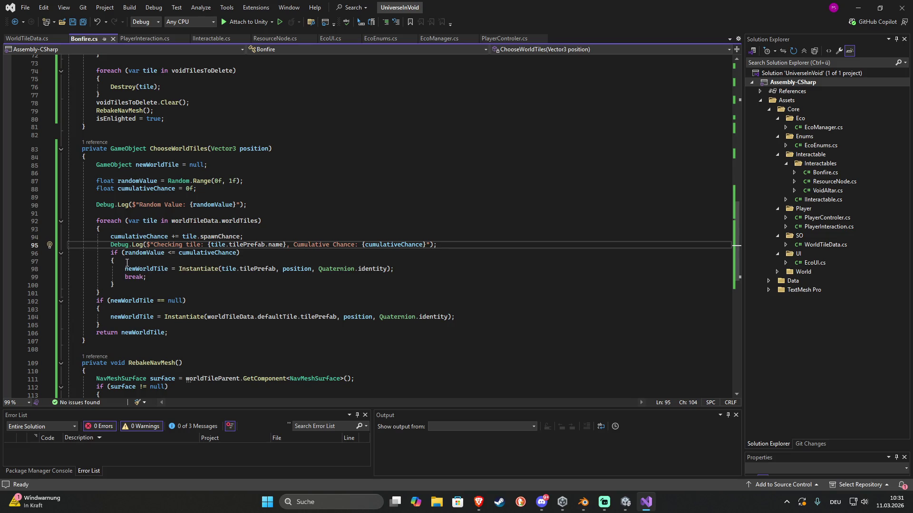
Below the Instantiate line, start a Debug.Log of "Selected tile: {tile.tilePrefab.name} with spawnchance"
{"action": "left_click", "coordinate": [429, 269]}
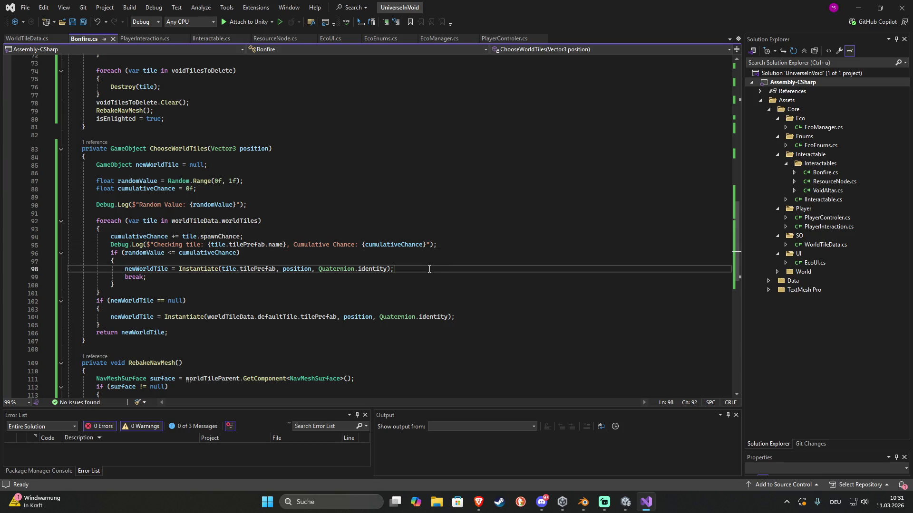
{"action": "key", "text": "Return"}
{"action": "type", "text": "Deb"}
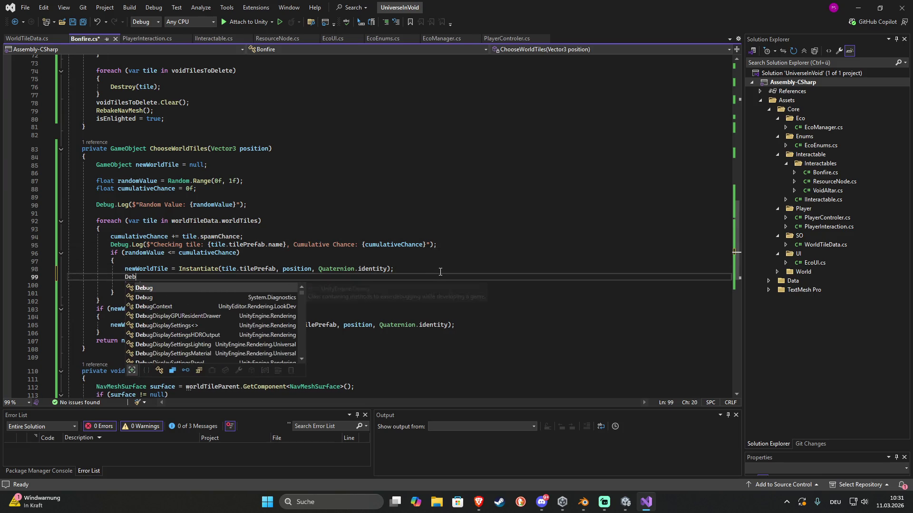
{"action": "key", "text": "Tab"}
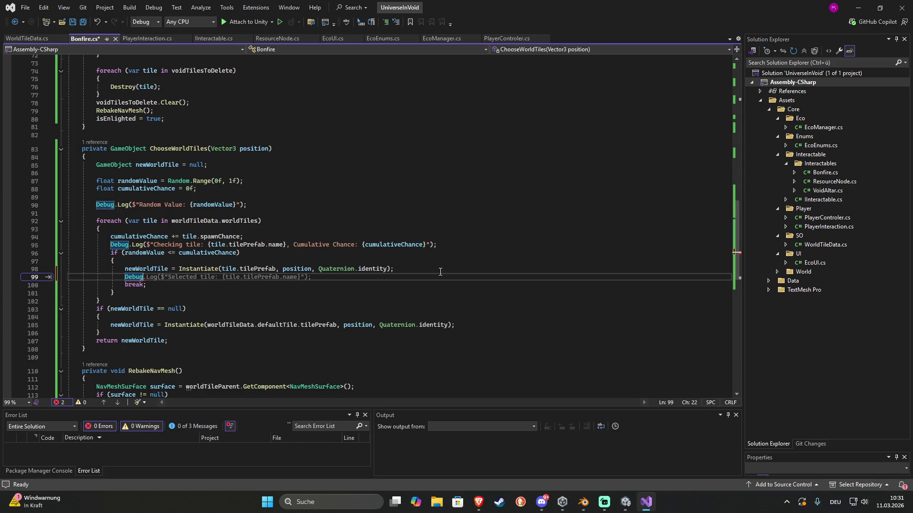
{"action": "key", "text": "Tab"}
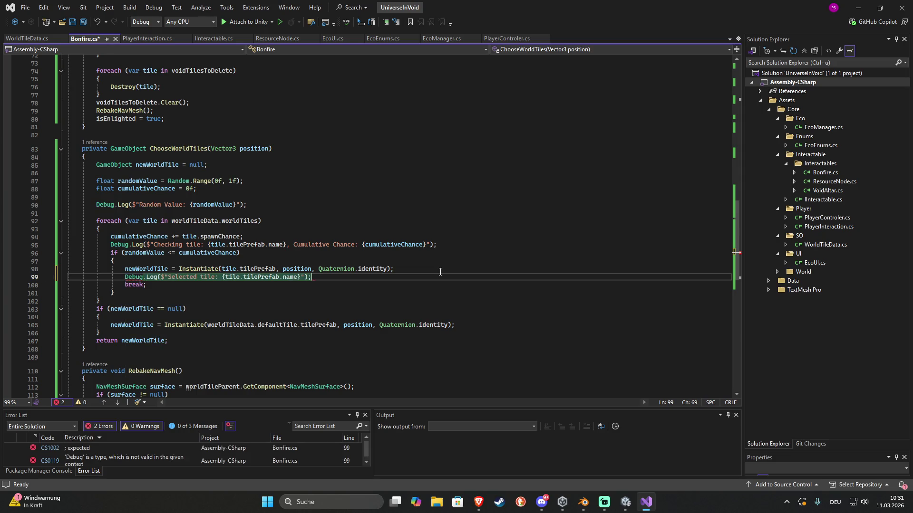
{"action": "type", "text": "with "}
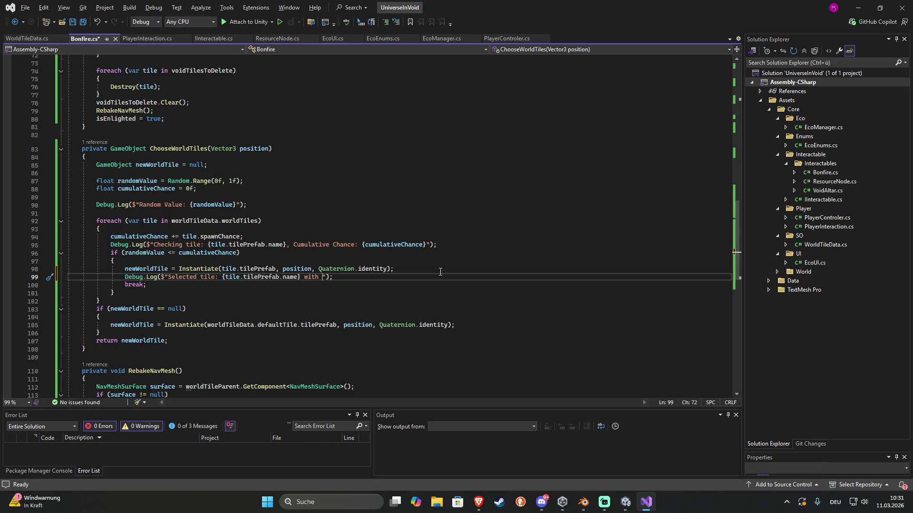
{"action": "type", "text": "spawn"}
{"action": "type", "text": "chan"}
{"action": "type", "text": "ce {t"}
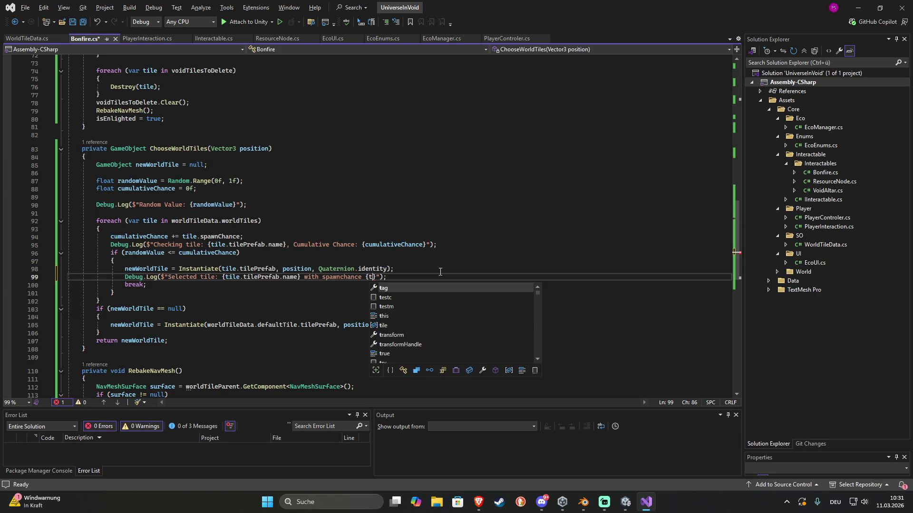
{"action": "type", "text": "ile.pr"}
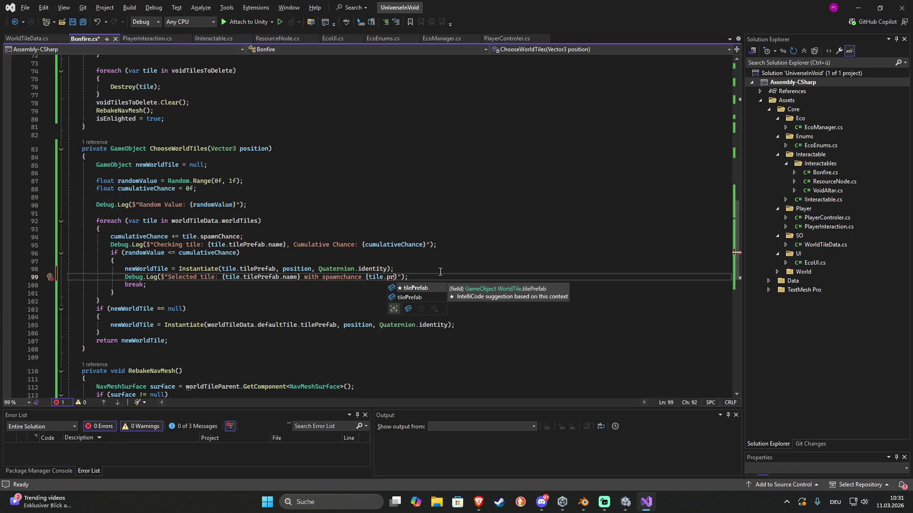
{"action": "key", "text": "Tab"}
Finish the log message with {tile.spawnChance} and save Bonfire.cs
{"action": "type", "text": ".sp"}
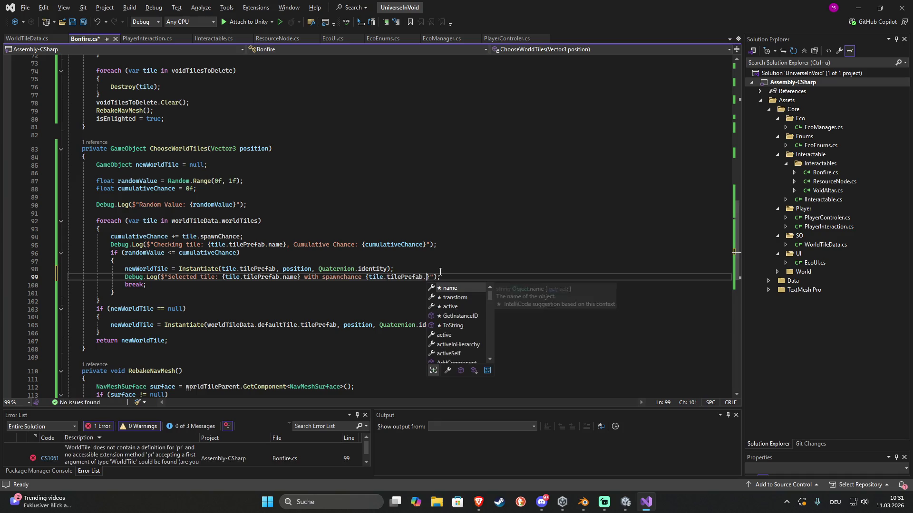
{"action": "key", "text": "BackSpace"}
{"action": "key", "text": "BackSpace"}
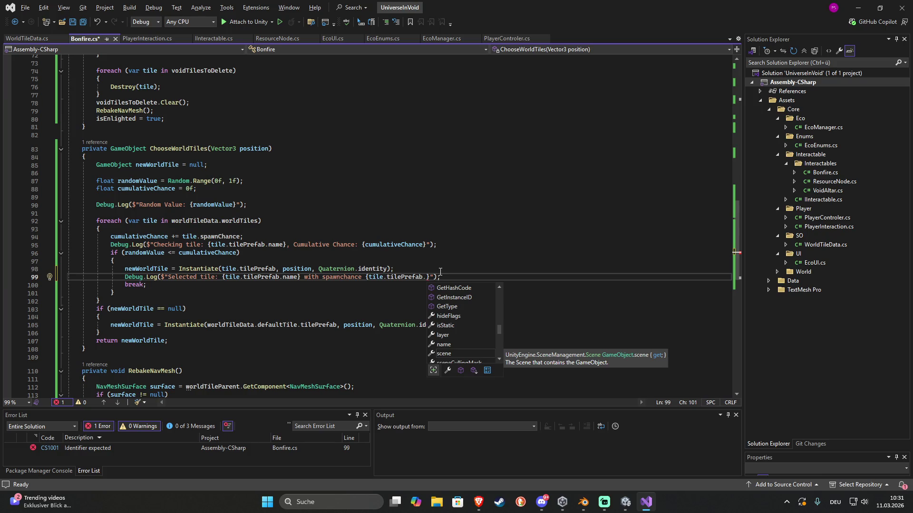
{"action": "key", "text": "Escape"}
{"action": "key", "text": "BackSpace"}
{"action": "key", "text": "BackSpace"}
{"action": "key", "text": "BackSpace"}
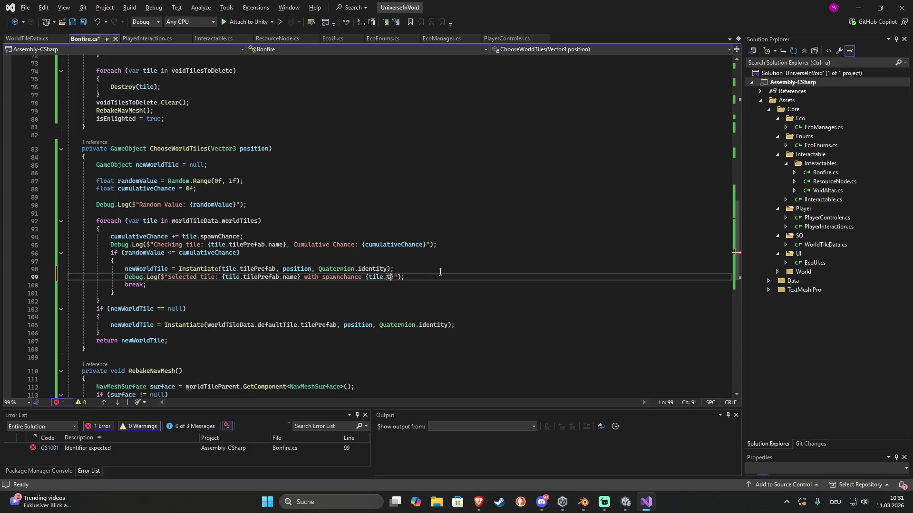
{"action": "key", "text": "ctrl+space"}
{"action": "key", "text": "Down"}
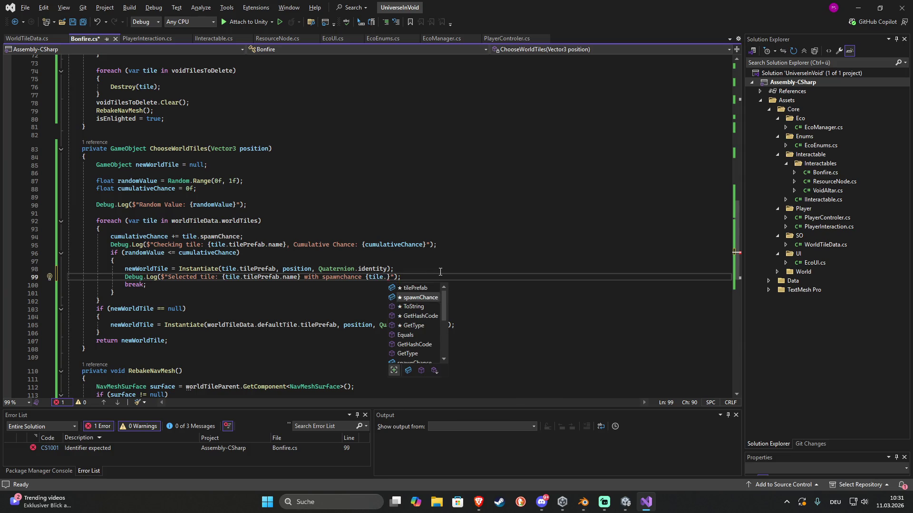
{"action": "key", "text": "Tab"}
{"action": "key", "text": "ctrl+s"}
{"action": "left_click", "coordinate": [625, 502]}
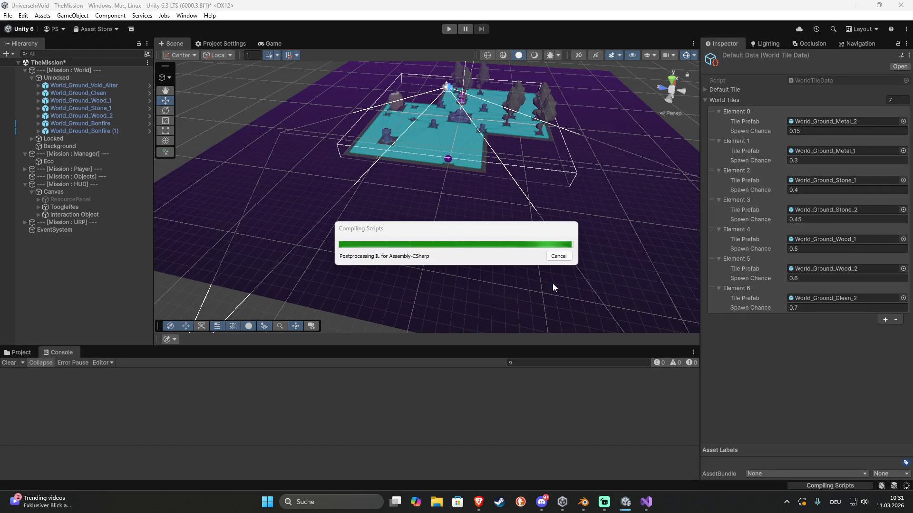
Play the game, walk the player to the pillar, and inspect the Random Value 0,06920385 log
{"action": "left_click", "coordinate": [448, 29]}
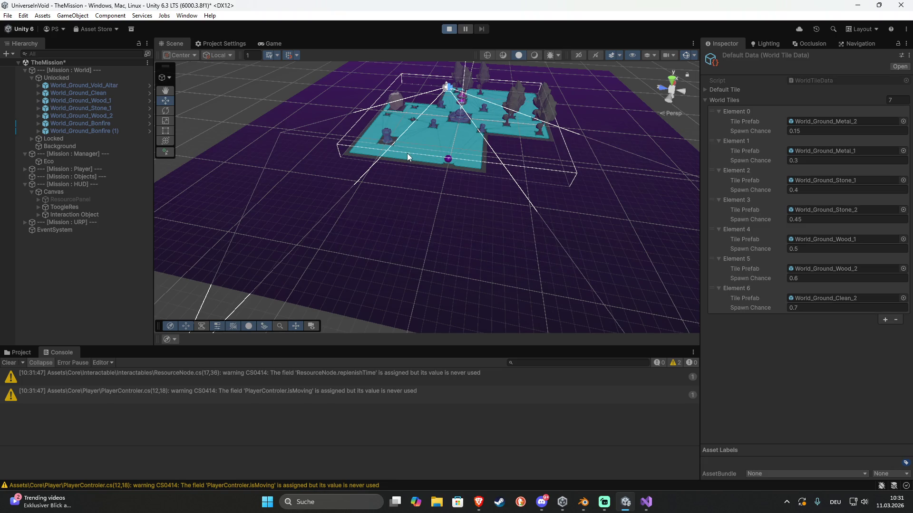
{"action": "left_click", "coordinate": [278, 165]}
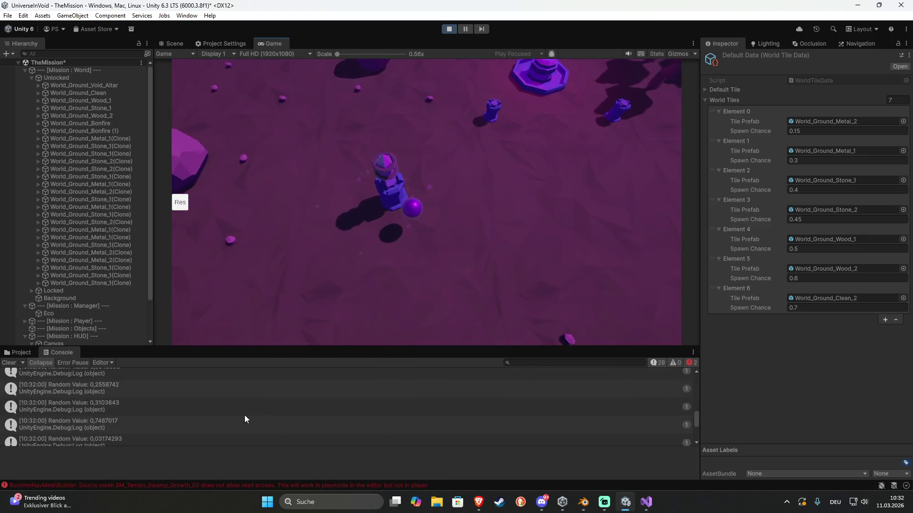
{"action": "left_click", "coordinate": [245, 415]}
{"action": "scroll", "coordinate": [245, 419], "scroll_direction": "up", "scroll_amount": 1}
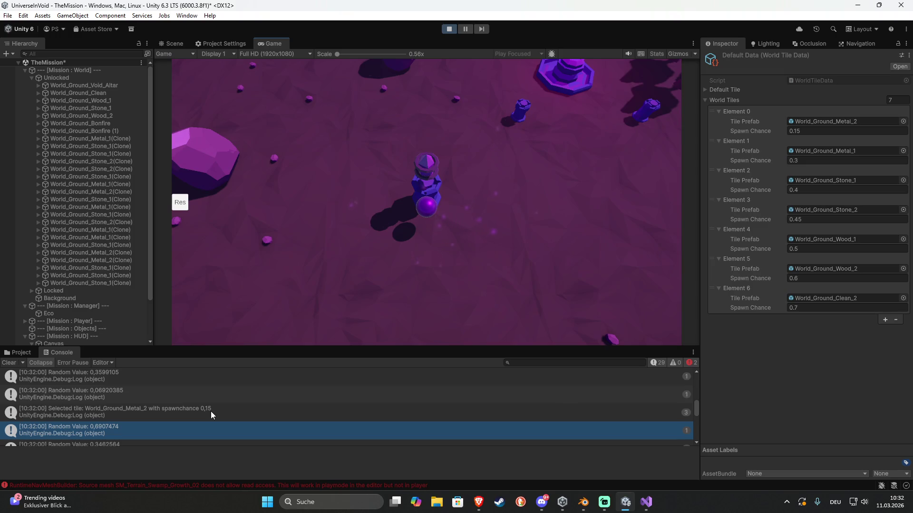
{"action": "left_click", "coordinate": [147, 389]}
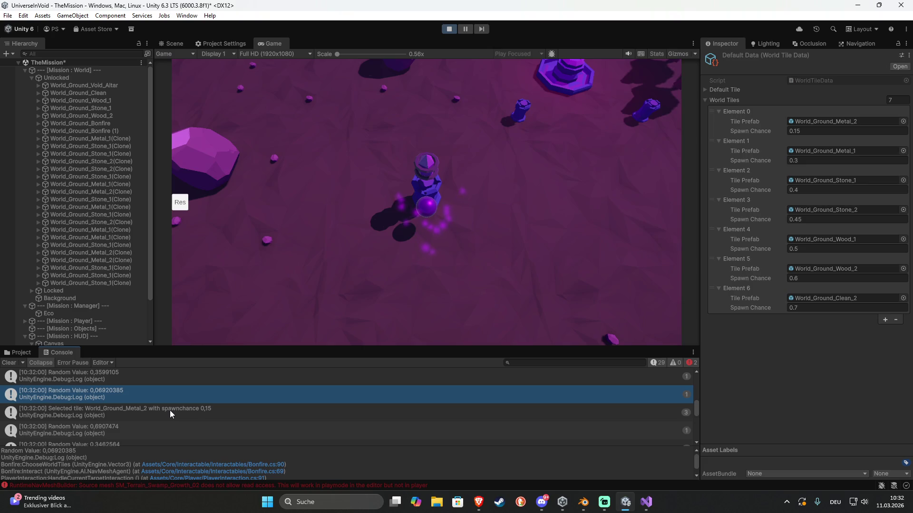
Scroll up to the 'Checking tile Stone_2' log entry, then stop the game
{"action": "scroll", "coordinate": [167, 408], "scroll_direction": "up", "scroll_amount": 1}
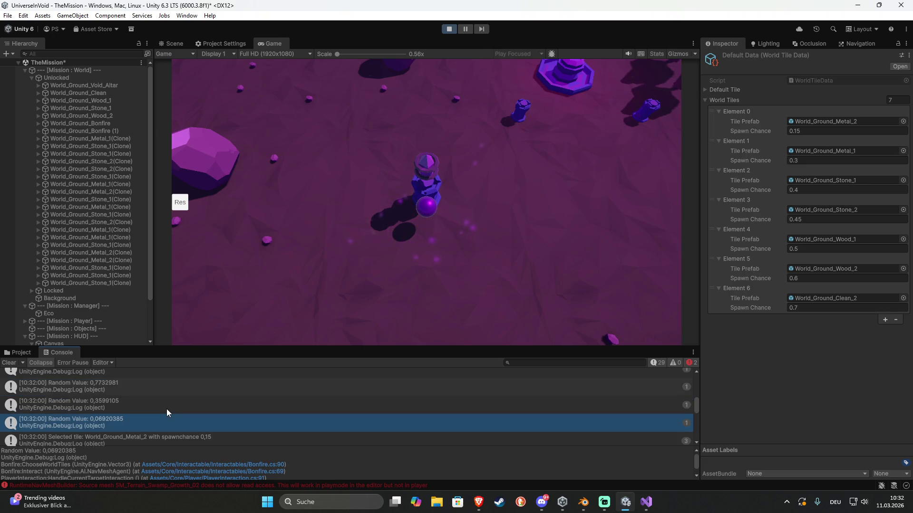
{"action": "scroll", "coordinate": [167, 413], "scroll_direction": "up", "scroll_amount": 1}
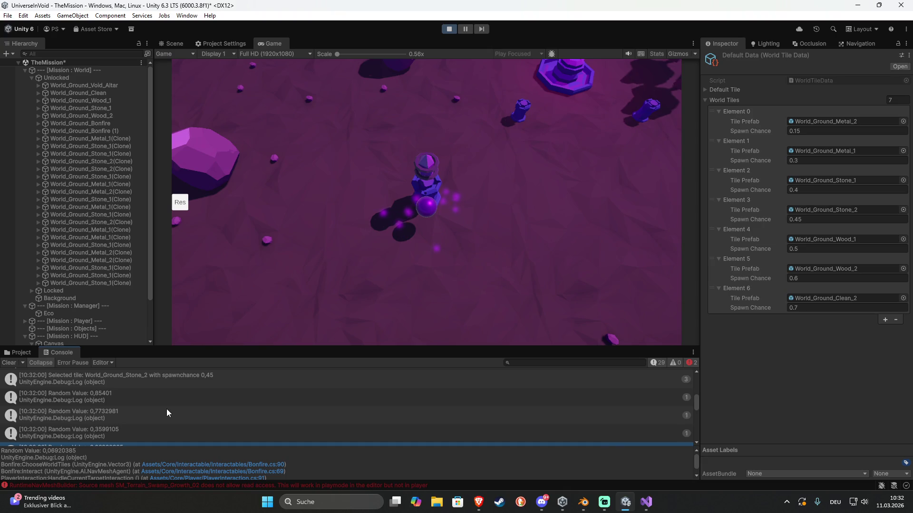
{"action": "scroll", "coordinate": [166, 413], "scroll_direction": "up", "scroll_amount": 1}
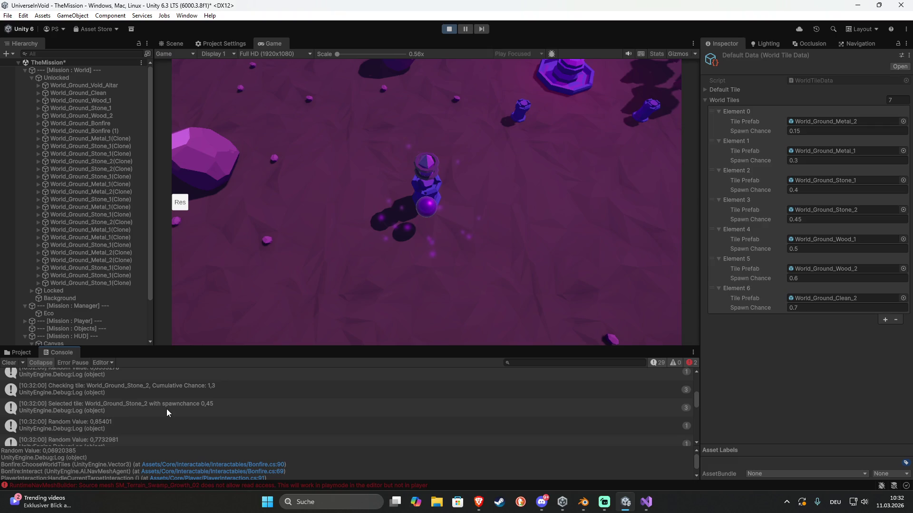
{"action": "scroll", "coordinate": [167, 413], "scroll_direction": "up", "scroll_amount": 1}
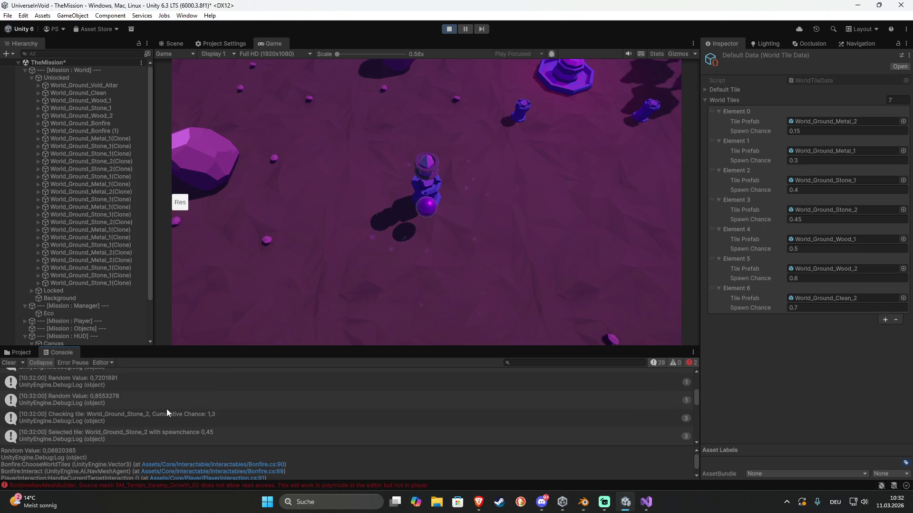
{"action": "left_click", "coordinate": [166, 413]}
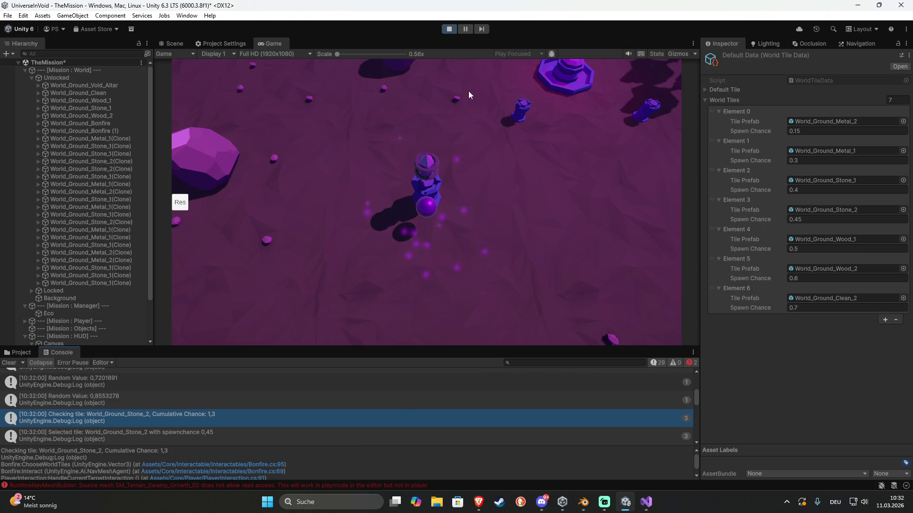
{"action": "left_click", "coordinate": [445, 30]}
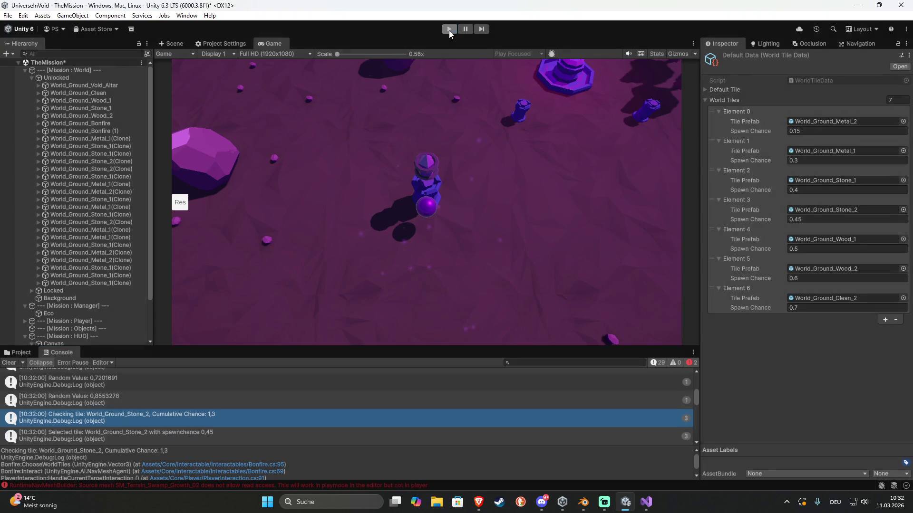
{"action": "left_click", "coordinate": [647, 505]}
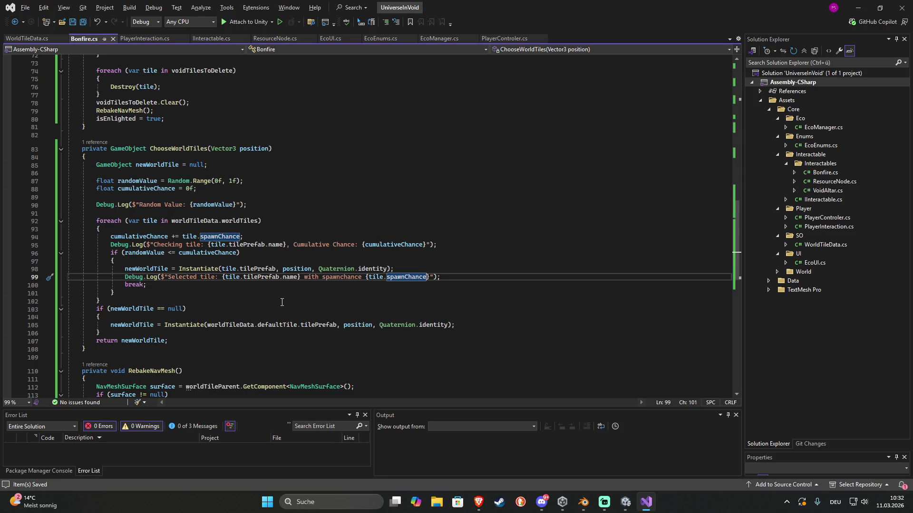
Comment out the cumulativeChance += line, compare randomValue to tile.spawnChance instead, and save Bonfire.cs
{"action": "left_click", "coordinate": [460, 274]}
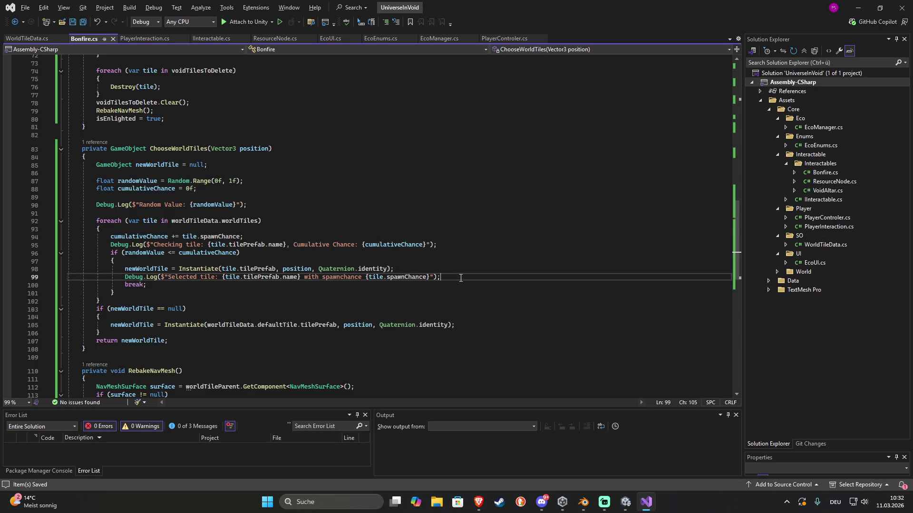
{"action": "key", "text": "Return"}
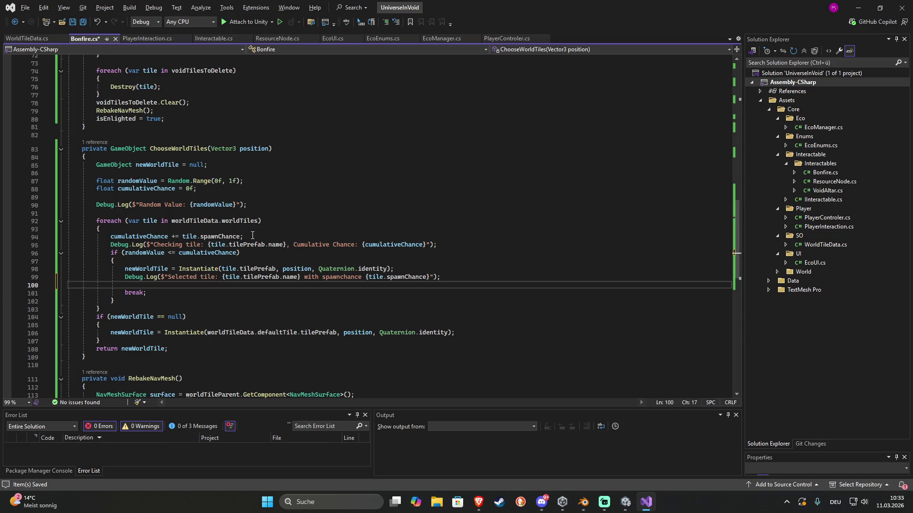
{"action": "left_click", "coordinate": [252, 235]}
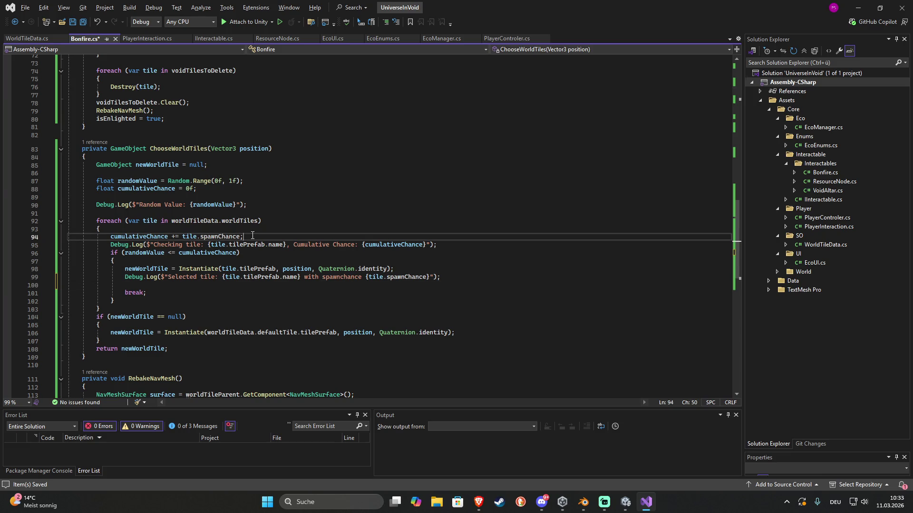
{"action": "left_click", "coordinate": [111, 237]}
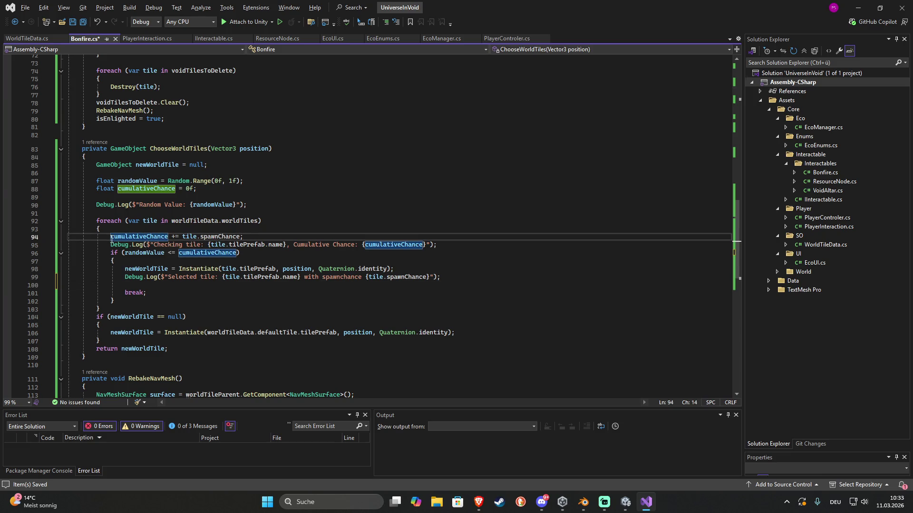
{"action": "type", "text": "//"}
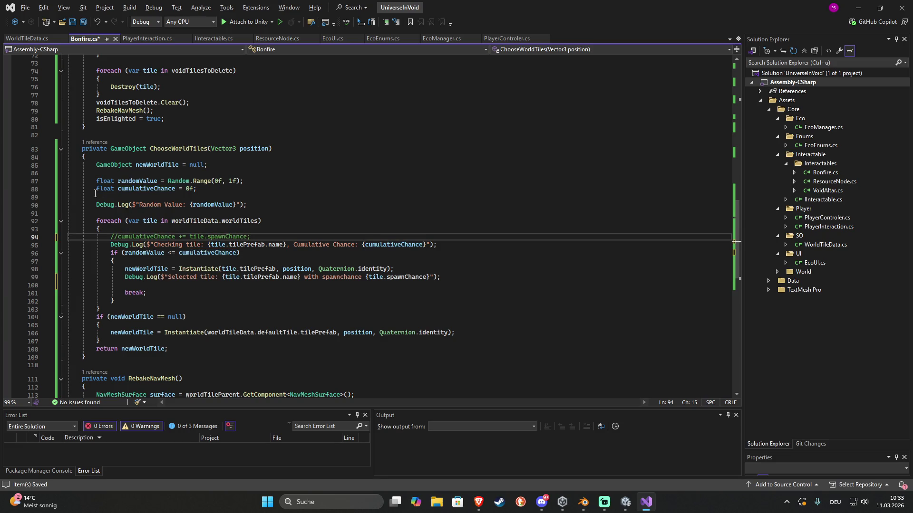
{"action": "double_click", "coordinate": [208, 252]}
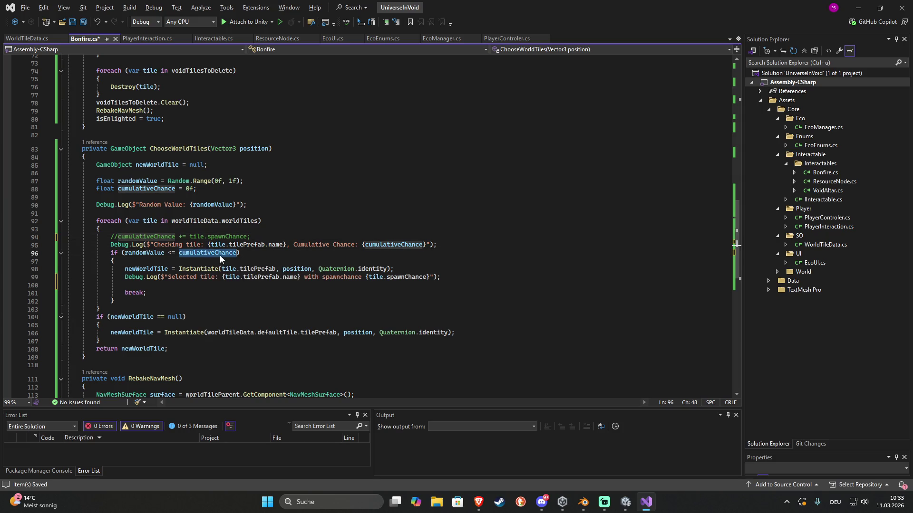
{"action": "type", "text": "tile.sp"}
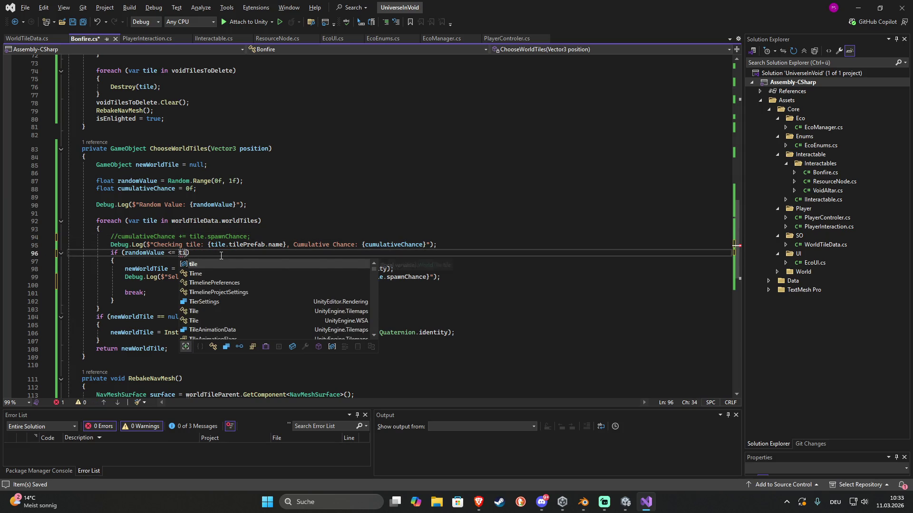
{"action": "key", "text": "Tab"}
{"action": "key", "text": "ctrl+s"}
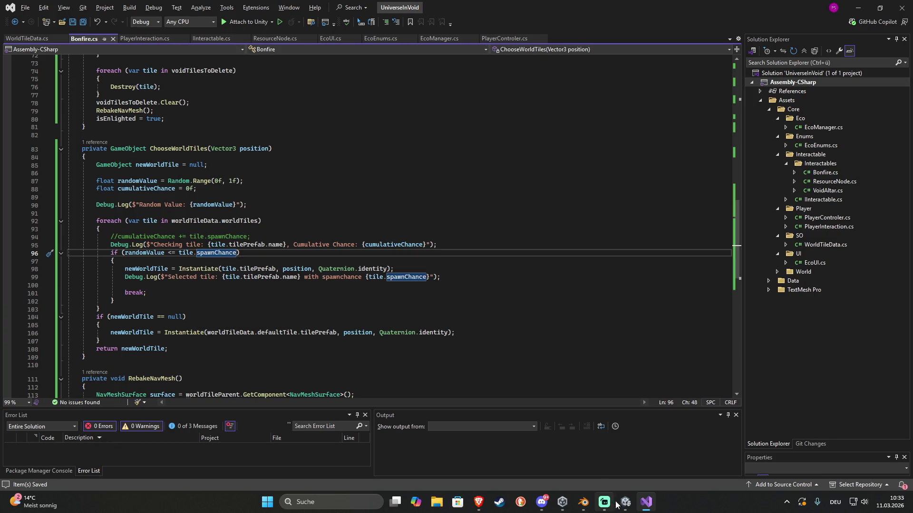
{"action": "mouse_move", "coordinate": [625, 502]}
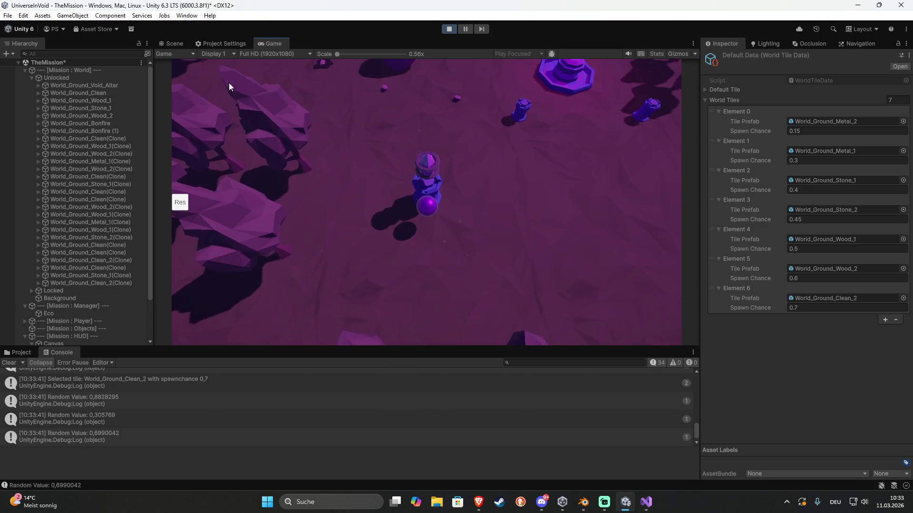
In the Scene view, orbit the level and select several spawned Ground tiles to inspect them
{"action": "left_click", "coordinate": [174, 43]}
{"action": "mouse_move", "coordinate": [497, 200]}
{"action": "left_mouse_down"}
{"action": "mouse_move", "coordinate": [430, 207]}
{"action": "mouse_move", "coordinate": [445, 200]}
{"action": "mouse_move", "coordinate": [438, 190]}
{"action": "mouse_move", "coordinate": [373, 219]}
{"action": "mouse_move", "coordinate": [423, 259]}
{"action": "left_mouse_up"}
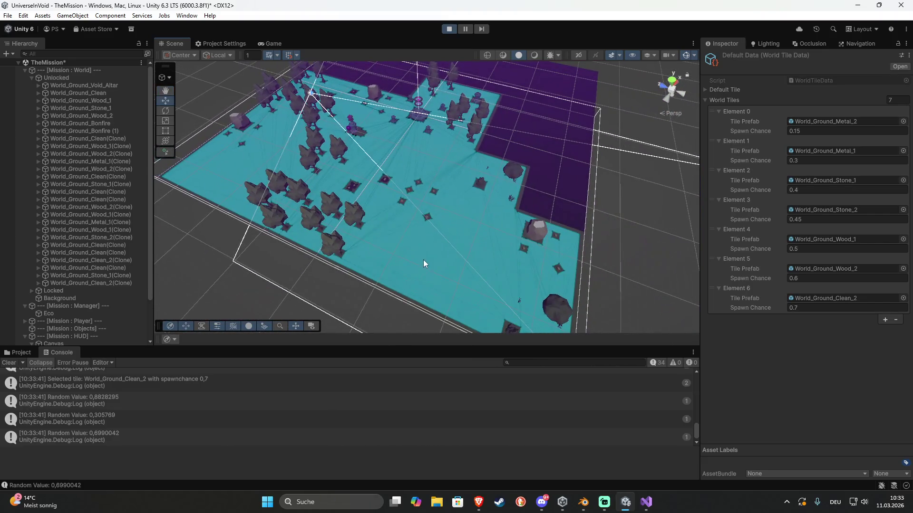
{"action": "left_click", "coordinate": [423, 259]}
{"action": "left_click", "coordinate": [459, 283]}
{"action": "mouse_move", "coordinate": [459, 284]}
{"action": "left_mouse_down"}
{"action": "mouse_move", "coordinate": [361, 216]}
{"action": "mouse_move", "coordinate": [492, 256]}
{"action": "left_mouse_up"}
{"action": "left_click", "coordinate": [341, 203]}
{"action": "scroll", "coordinate": [496, 260], "scroll_direction": "down", "scroll_amount": 6}
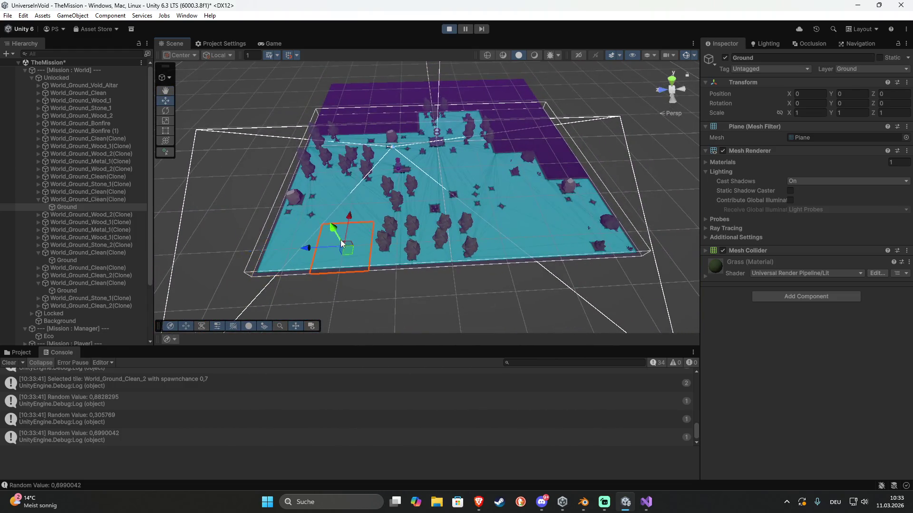
{"action": "left_click", "coordinate": [341, 244]}
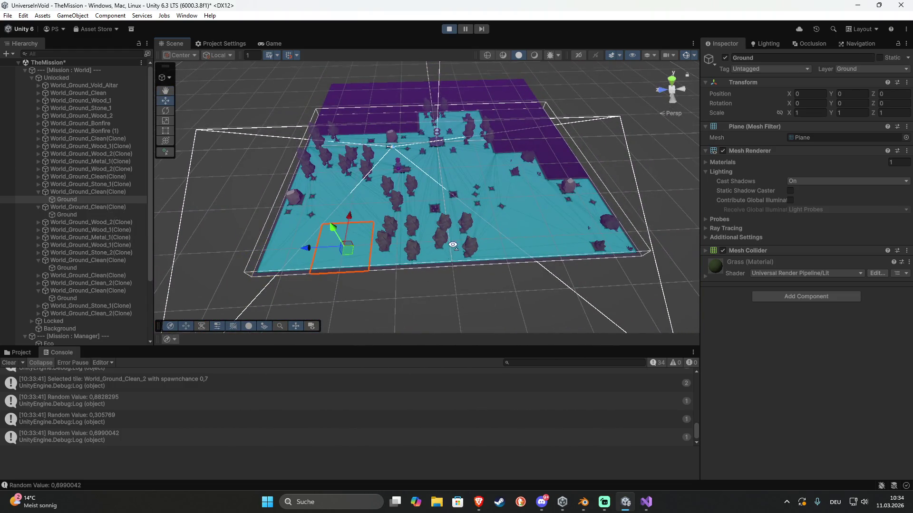
{"action": "scroll", "coordinate": [427, 228], "scroll_direction": "up", "scroll_amount": 5}
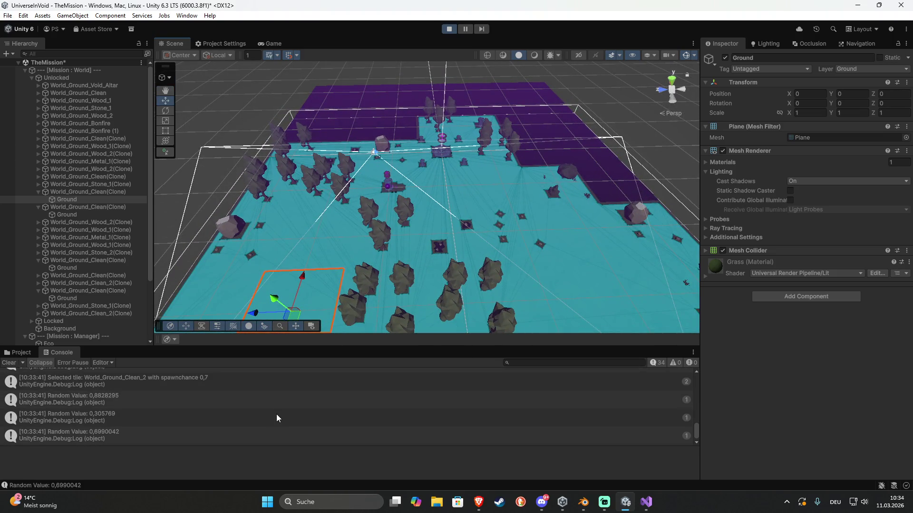
{"action": "left_click_drag", "start_coordinate": [380, 304], "coordinate": [412, 294]}
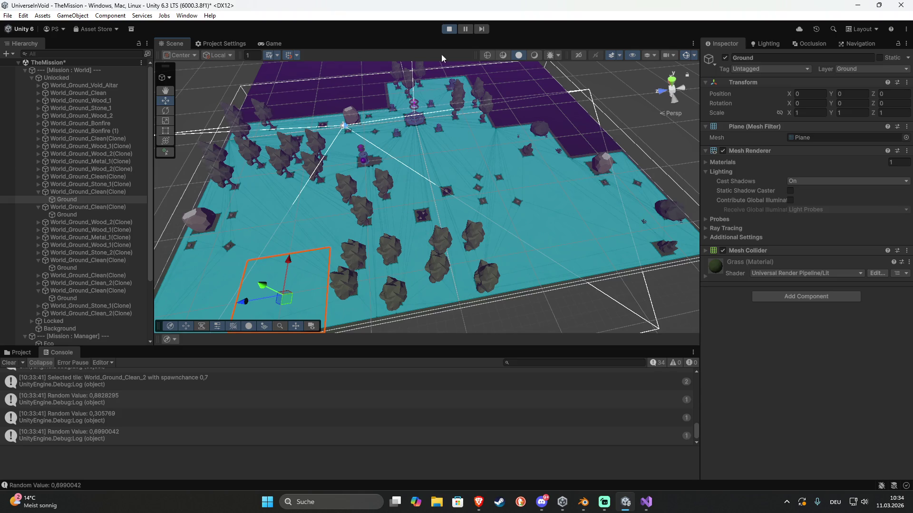
Stop the game and start a fresh play session
{"action": "left_click", "coordinate": [450, 28]}
{"action": "left_click_drag", "start_coordinate": [519, 164], "coordinate": [457, 115]}
{"action": "left_click", "coordinate": [450, 29]}
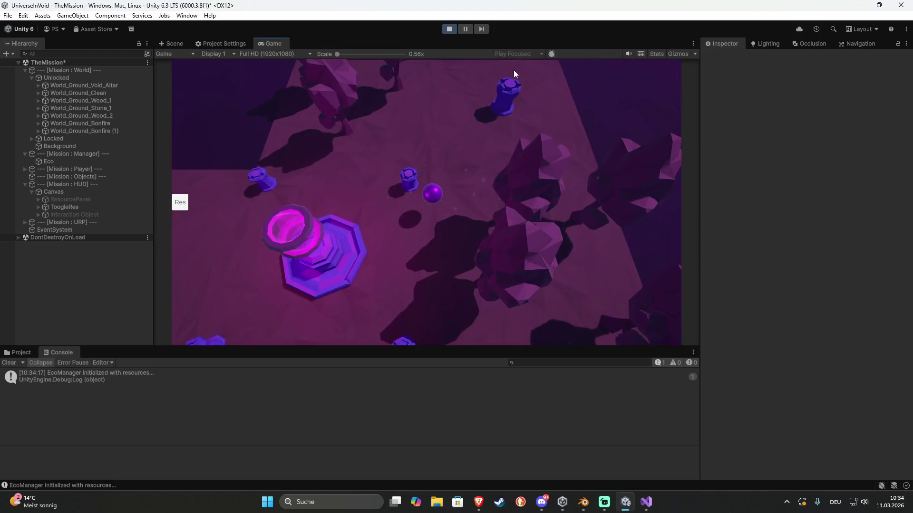
Stop play, add Stone with amount 25 as Eco's third Initial Resource, and restart play mode
{"action": "left_click", "coordinate": [449, 29]}
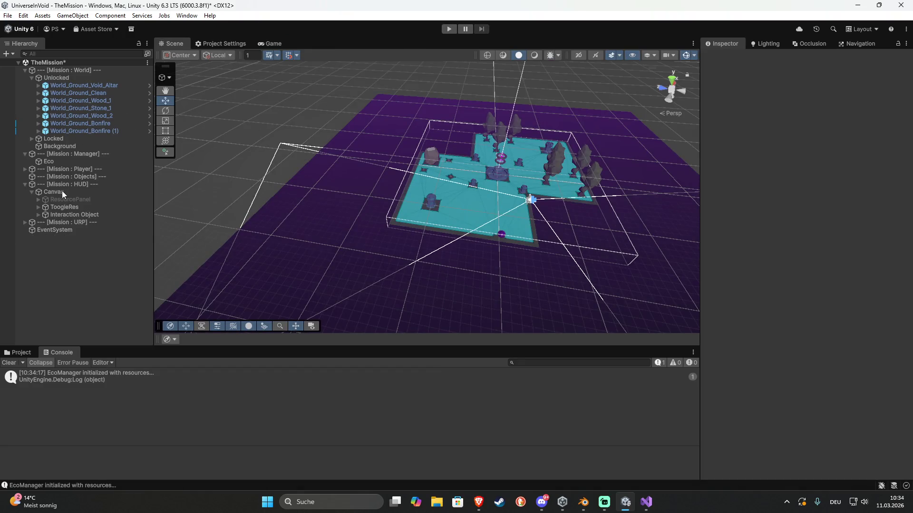
{"action": "left_click", "coordinate": [68, 162]}
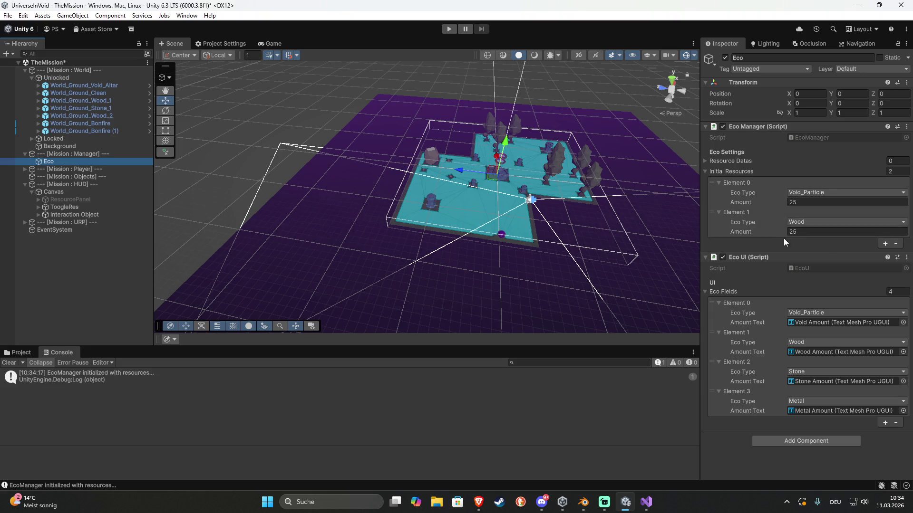
{"action": "left_click", "coordinate": [885, 244]}
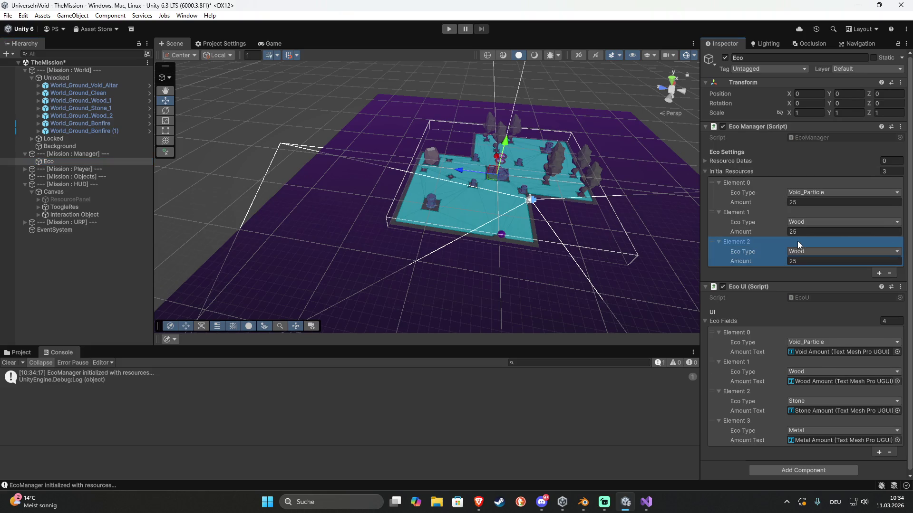
{"action": "left_click", "coordinate": [802, 252]}
{"action": "left_click", "coordinate": [808, 294]}
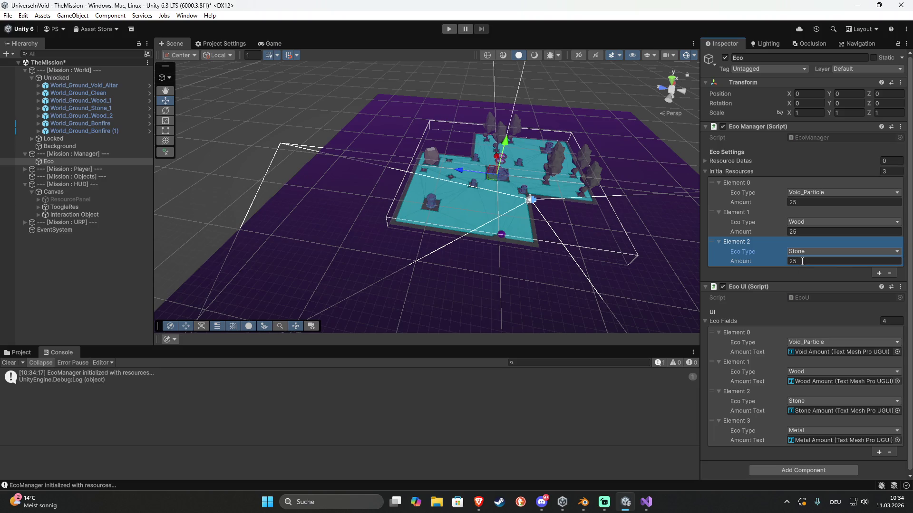
{"action": "left_click", "coordinate": [448, 29]}
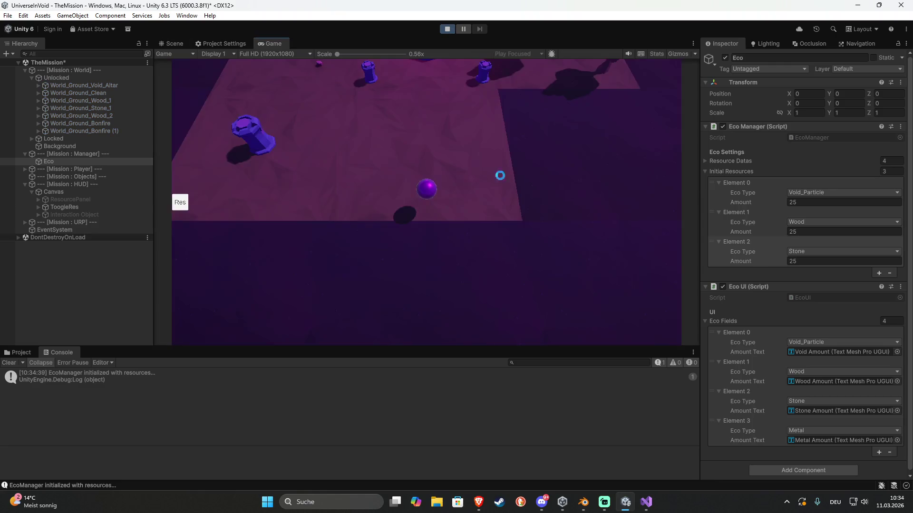
Show the resource panel and roll the ball to the pedestal, lighting it with wood and stone
{"action": "key", "text": "Tab"}
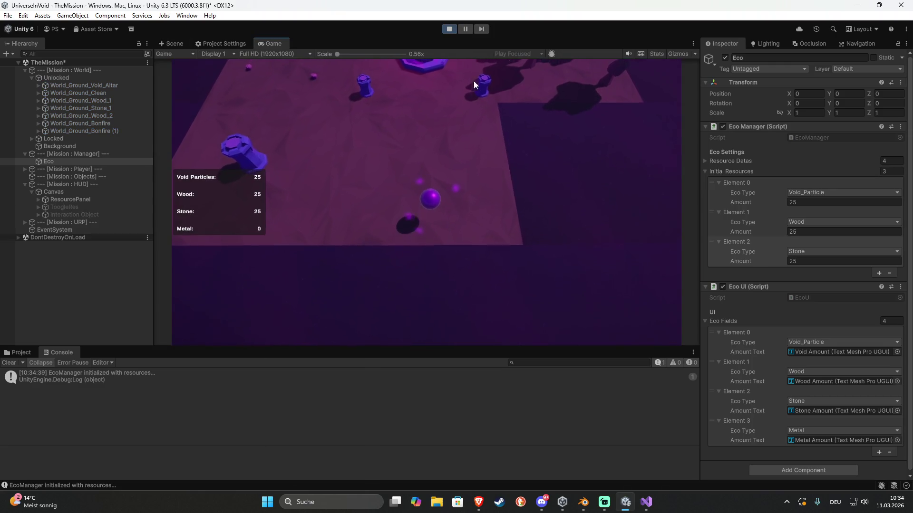
{"action": "key", "text": "w"}
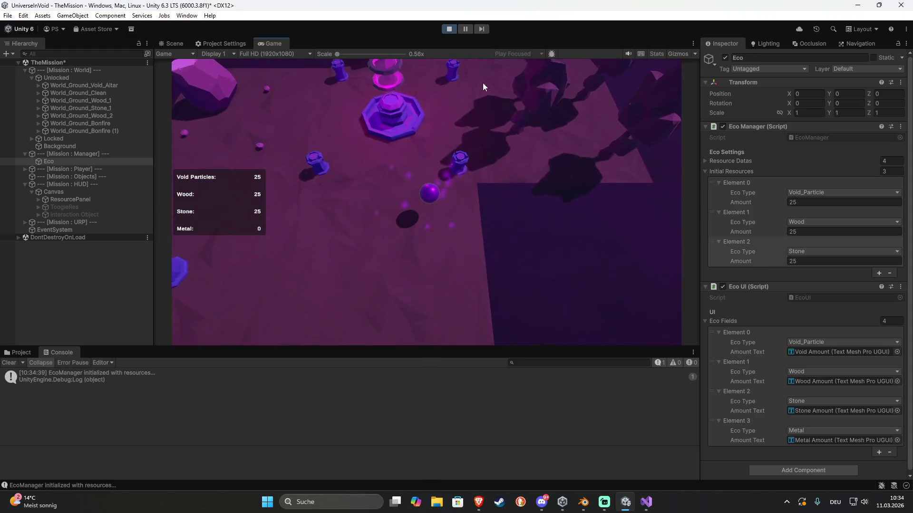
{"action": "key", "text": "w"}
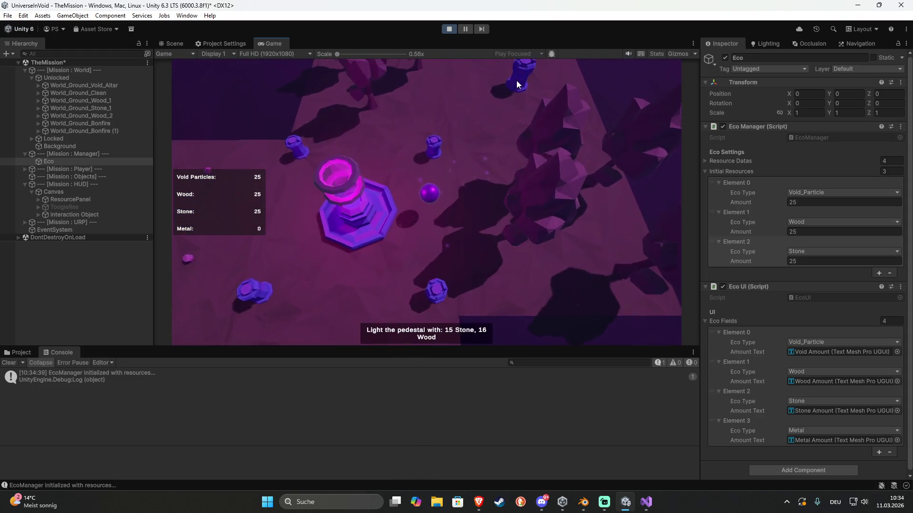
{"action": "key", "text": "w"}
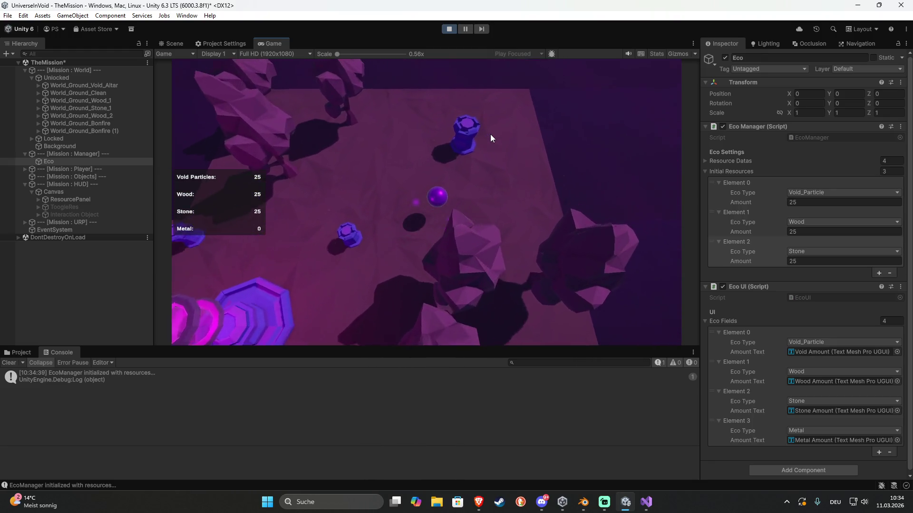
{"action": "key", "text": "w"}
{"action": "key", "text": "e"}
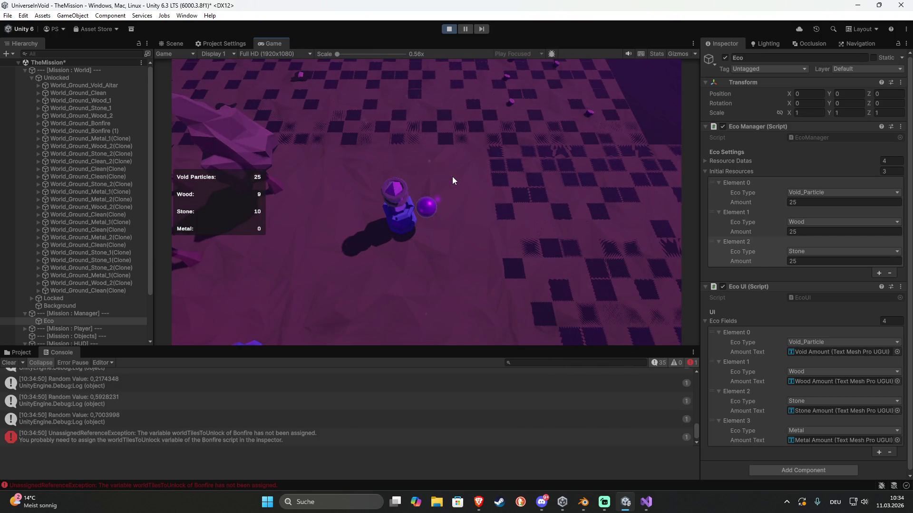
Read the unassigned worldTilesToUnlock error, orbit the Scene view to check for new tiles, then stop play
{"action": "left_click", "coordinate": [295, 438]}
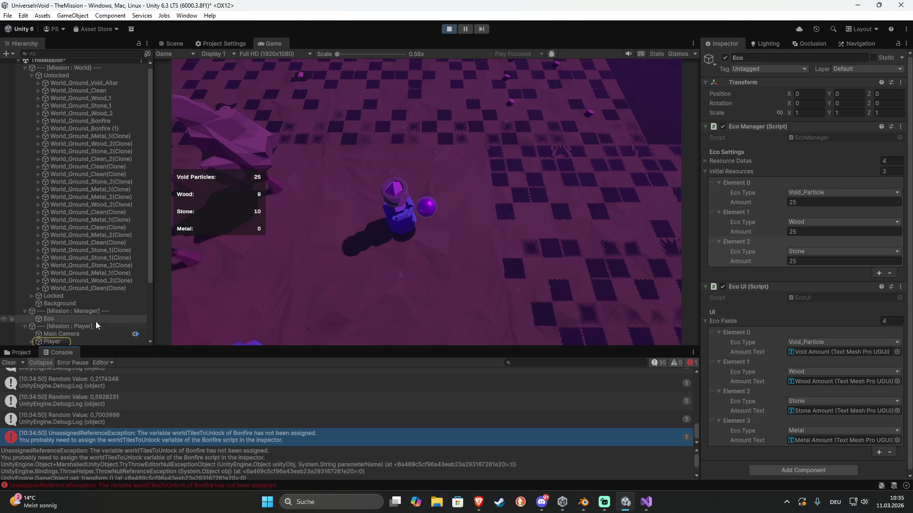
{"action": "scroll", "coordinate": [77, 324], "scroll_direction": "up", "scroll_amount": 1}
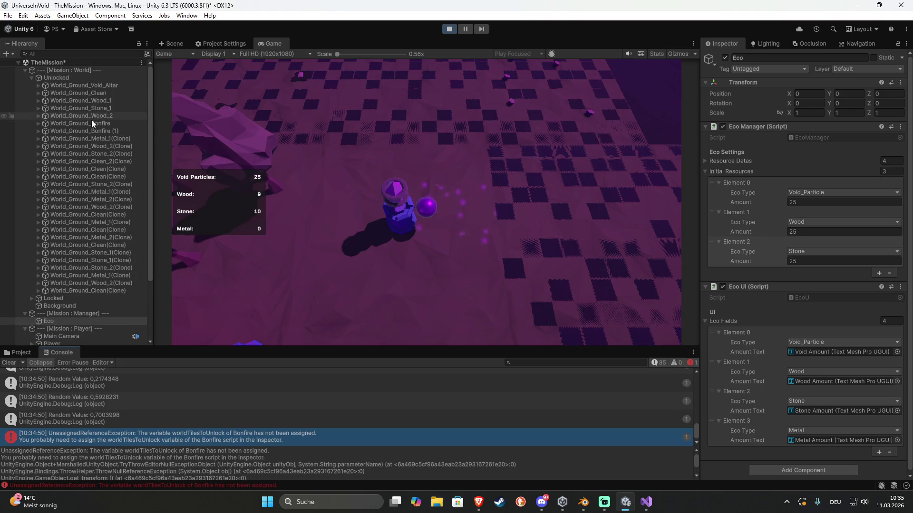
{"action": "left_click", "coordinate": [168, 46]}
{"action": "mouse_move", "coordinate": [379, 178]}
{"action": "left_mouse_down"}
{"action": "mouse_move", "coordinate": [400, 164]}
{"action": "mouse_move", "coordinate": [336, 177]}
{"action": "mouse_move", "coordinate": [275, 206]}
{"action": "mouse_move", "coordinate": [184, 214]}
{"action": "mouse_move", "coordinate": [197, 174]}
{"action": "mouse_move", "coordinate": [410, 216]}
{"action": "mouse_move", "coordinate": [374, 189]}
{"action": "mouse_move", "coordinate": [454, 158]}
{"action": "left_mouse_up"}
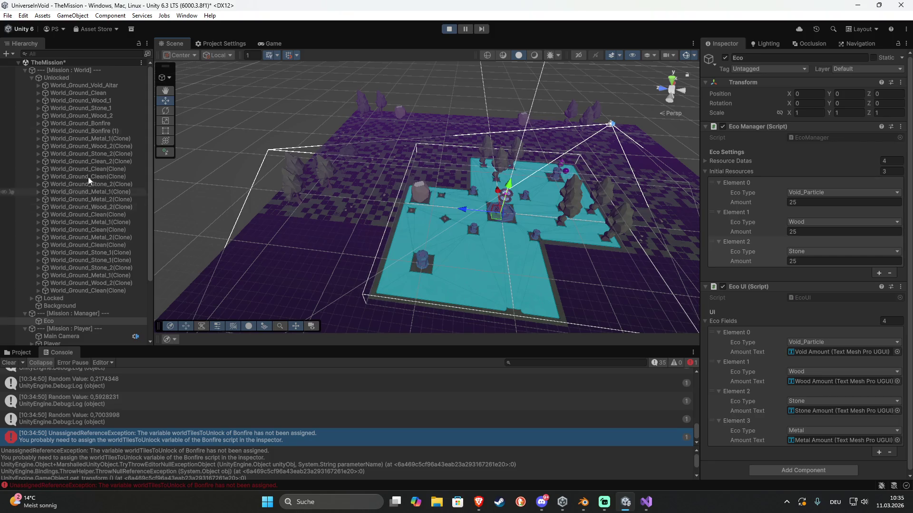
{"action": "left_click", "coordinate": [450, 29]}
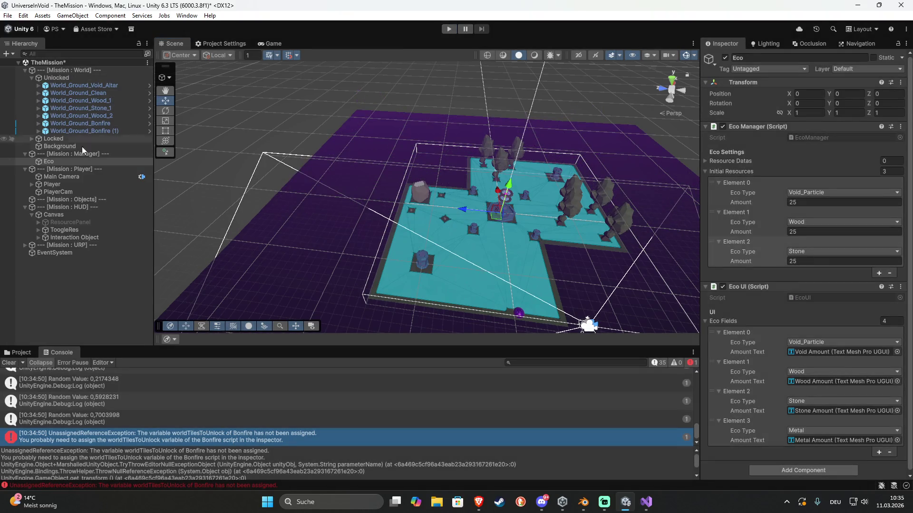
Inspect the second bonfire altar's settings and locked tiles World_Ground Locked (4) and (2)
{"action": "left_click", "coordinate": [34, 131]}
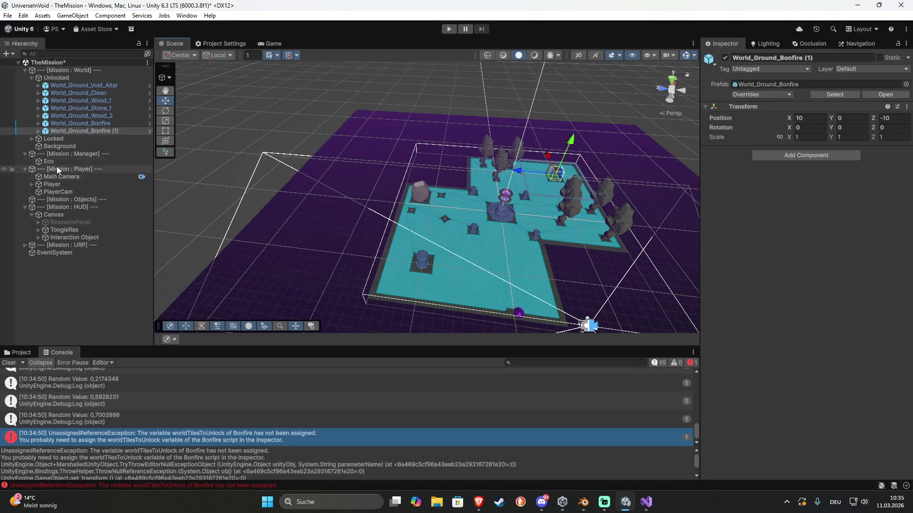
{"action": "left_click", "coordinate": [37, 131]}
{"action": "left_click", "coordinate": [72, 147]}
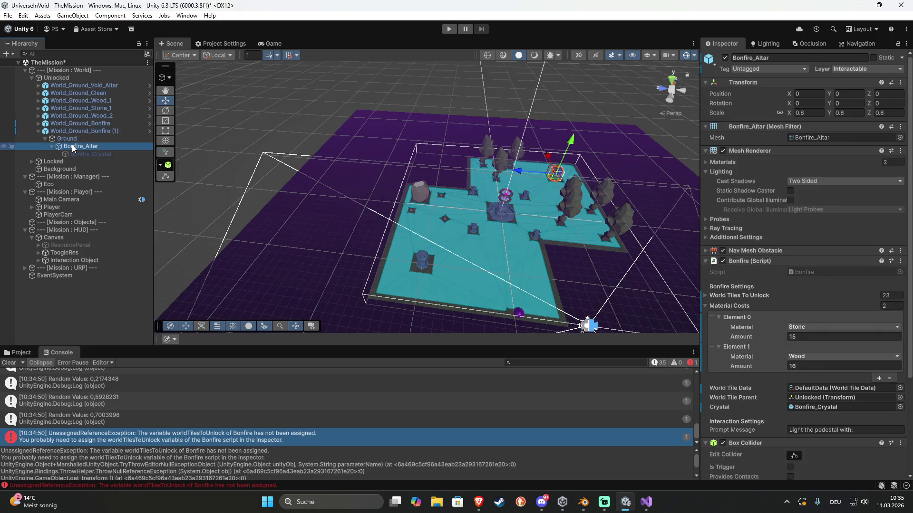
{"action": "scroll", "coordinate": [745, 385], "scroll_direction": "down", "scroll_amount": 3}
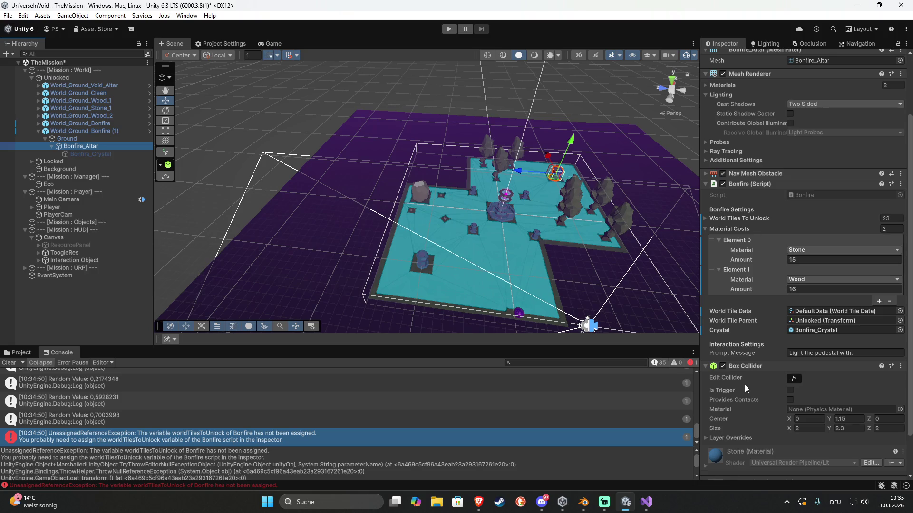
{"action": "left_click", "coordinate": [437, 171]}
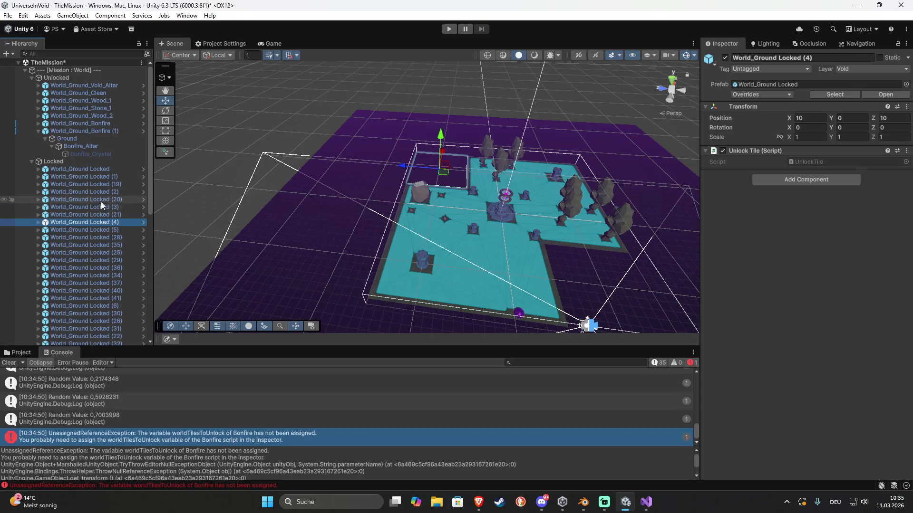
{"action": "left_click", "coordinate": [102, 194]}
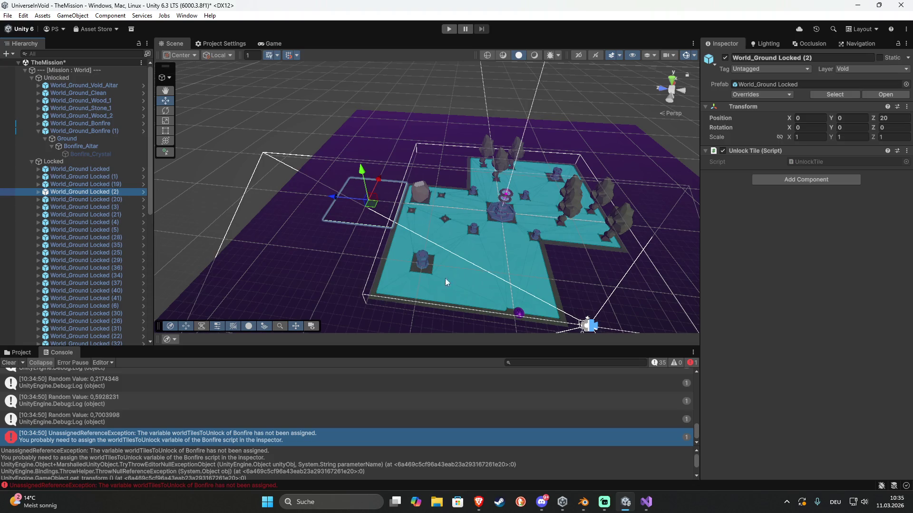
Compare both bonfire altars' World Tiles To Unlock lists, expanding the first bonfire to reach its altar
{"action": "left_click", "coordinate": [421, 263]}
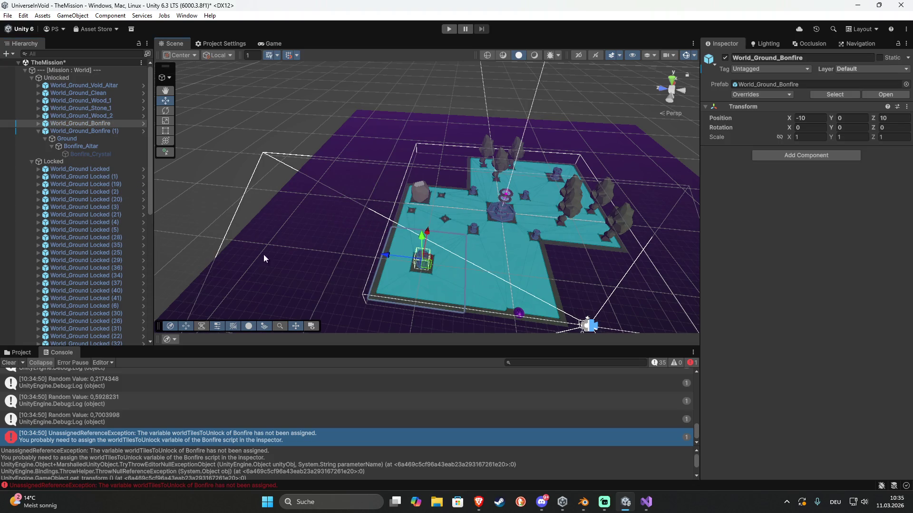
{"action": "left_click", "coordinate": [81, 132]}
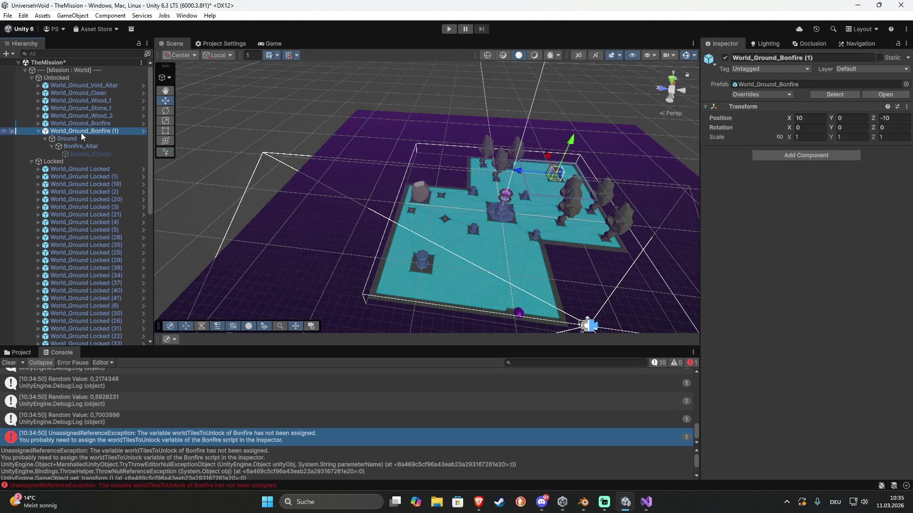
{"action": "left_click", "coordinate": [82, 145]}
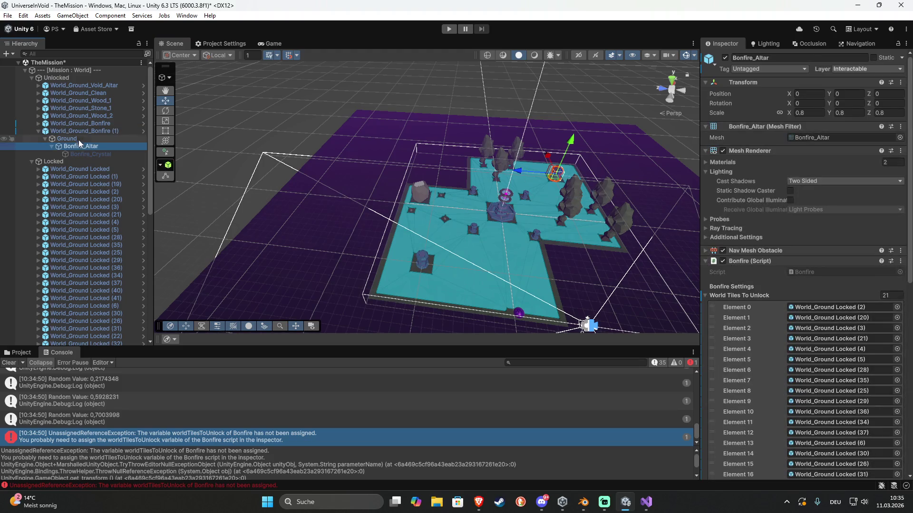
{"action": "left_click", "coordinate": [455, 294]}
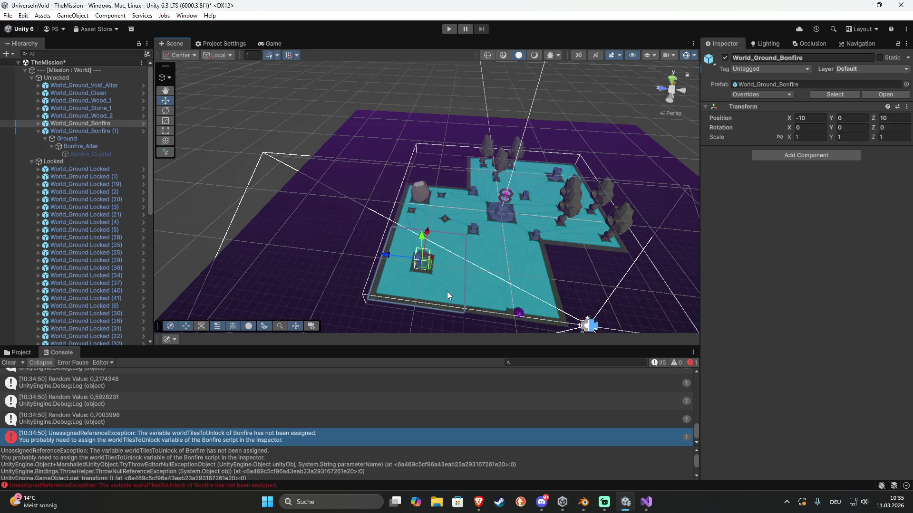
{"action": "left_click", "coordinate": [38, 123]}
{"action": "left_click", "coordinate": [61, 138]}
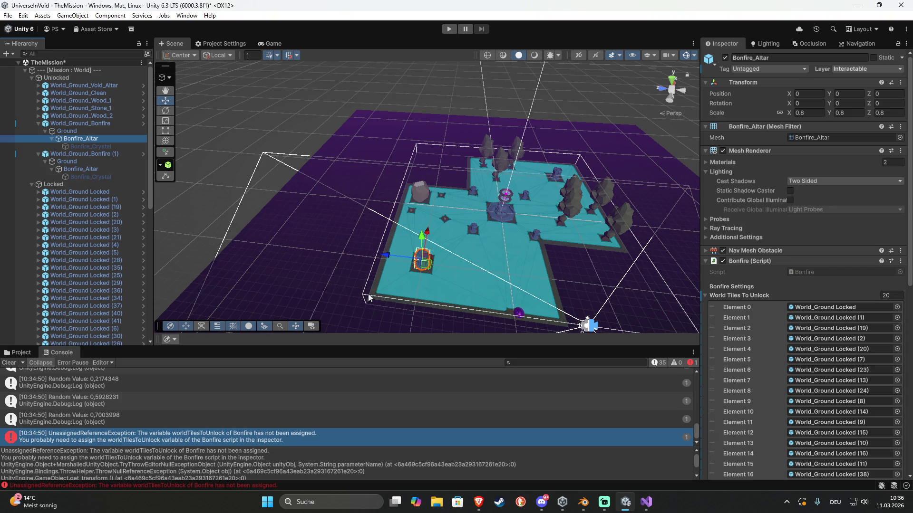
{"action": "left_click", "coordinate": [77, 168]}
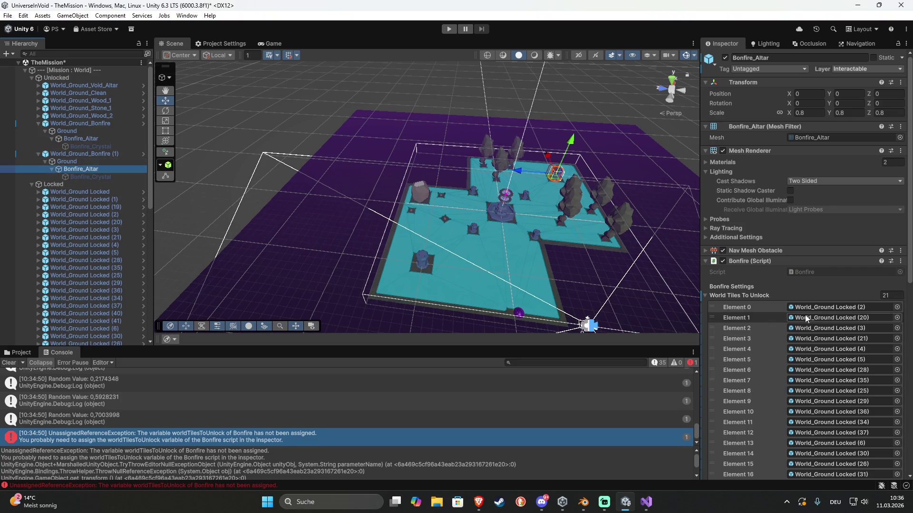
Trace the list's referenced tiles: World_Ground Locked (1)–(4), Locked (20) and the second bonfire tile
{"action": "left_click", "coordinate": [831, 309]}
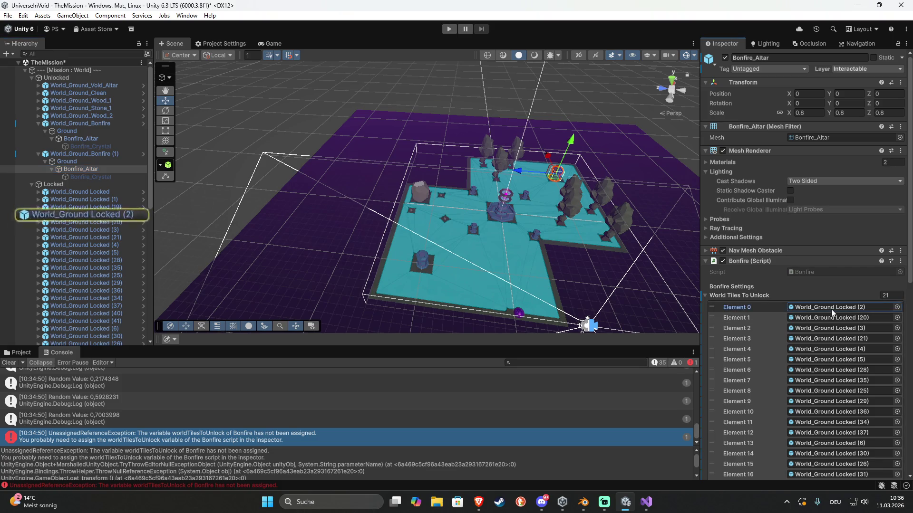
{"action": "left_click", "coordinate": [82, 216]}
{"action": "left_click", "coordinate": [92, 230]}
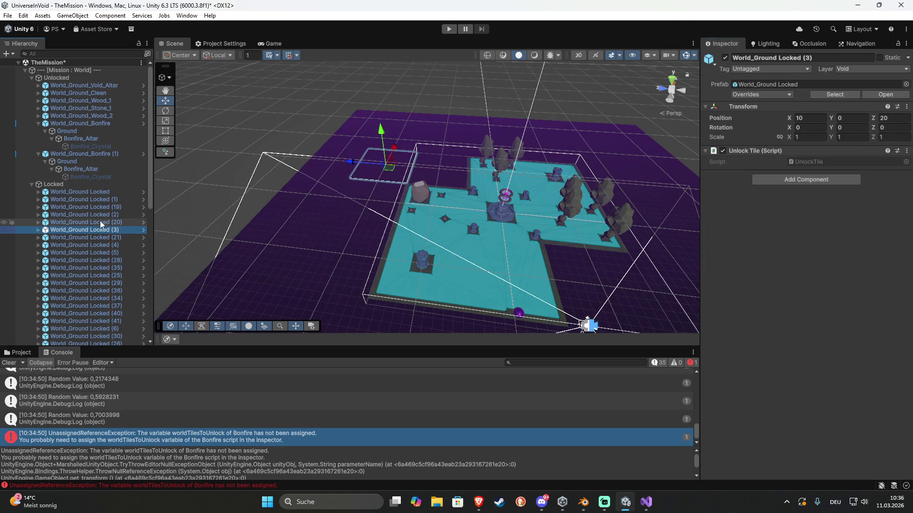
{"action": "left_click", "coordinate": [101, 216]}
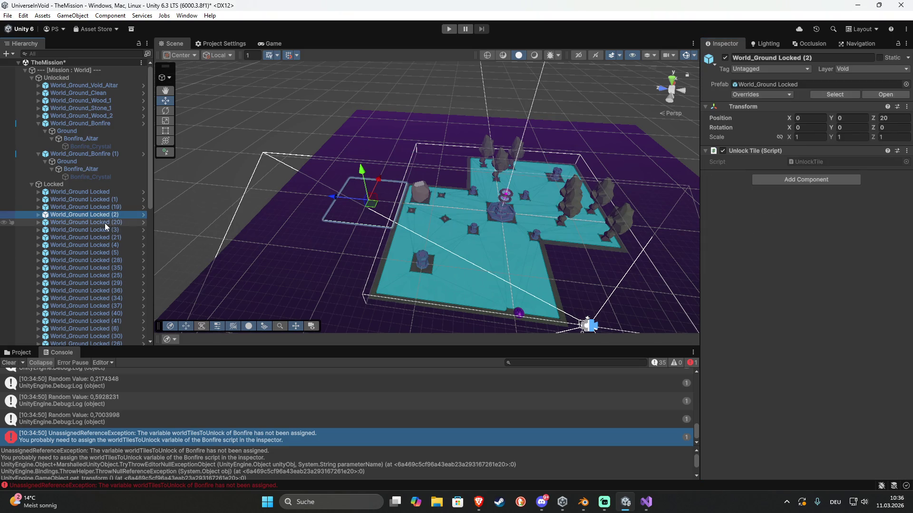
{"action": "left_click", "coordinate": [112, 201]}
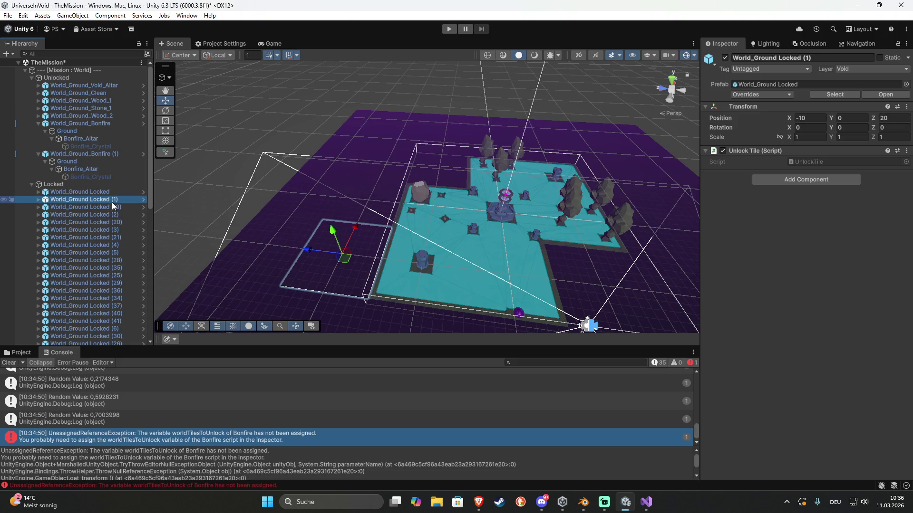
{"action": "left_click", "coordinate": [107, 244]}
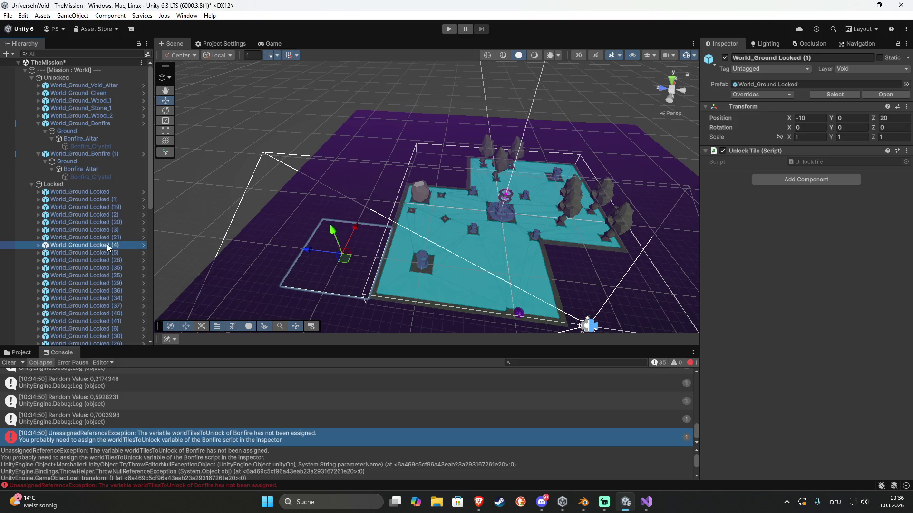
{"action": "left_click", "coordinate": [305, 182]}
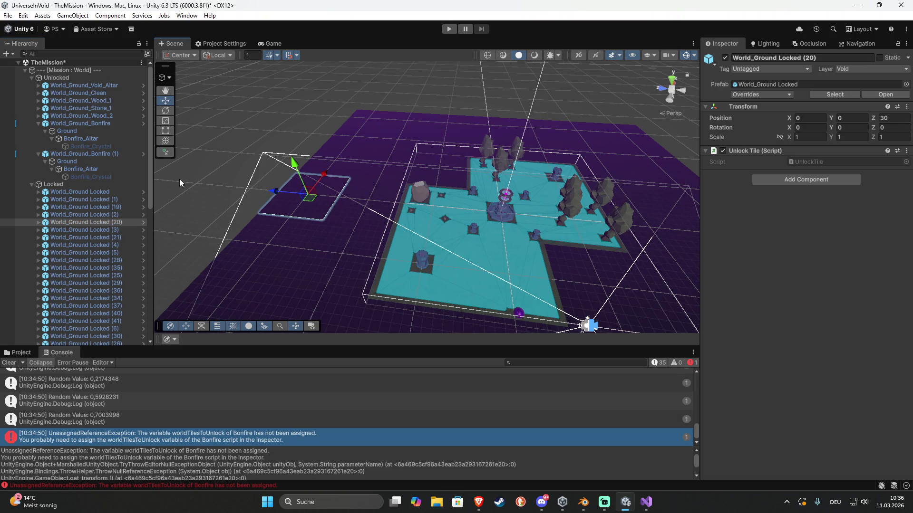
{"action": "left_click", "coordinate": [556, 177]}
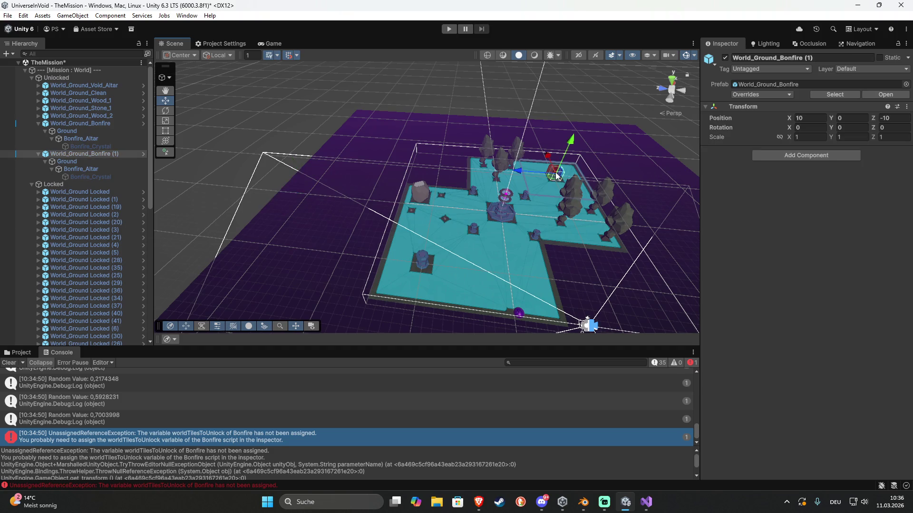
Clear the first two entries of the second altar's World Tiles To Unlock list
{"action": "left_click", "coordinate": [76, 169]}
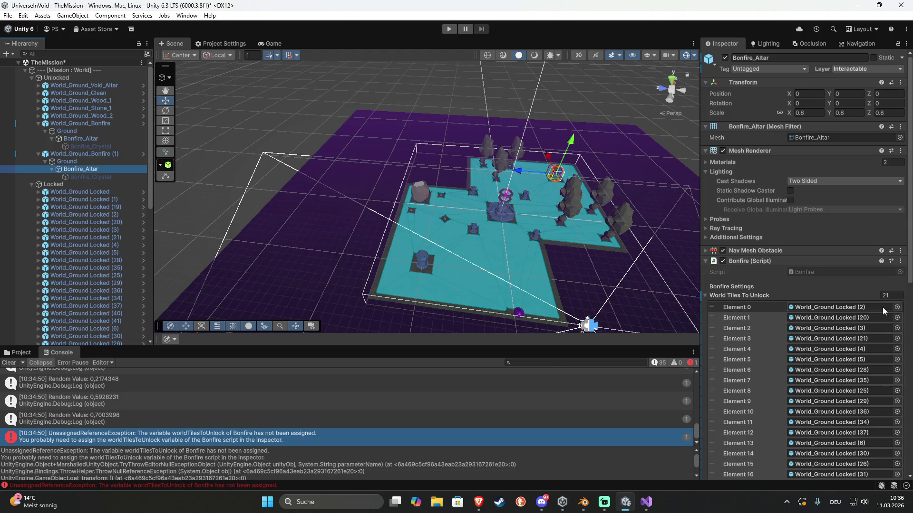
{"action": "left_click", "coordinate": [874, 307]}
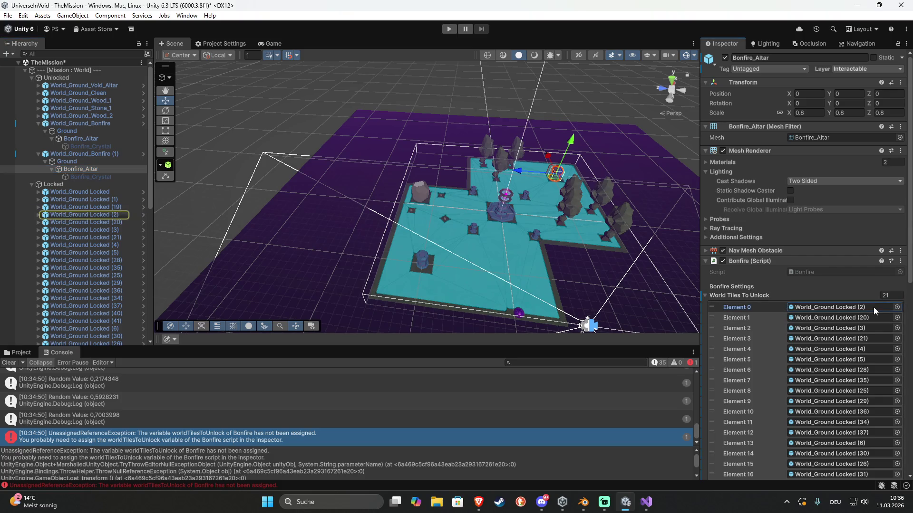
{"action": "key", "text": "Delete"}
{"action": "left_click", "coordinate": [849, 317]}
{"action": "key", "text": "Delete"}
Remove the last entry, then select Elements 0–19 and delete them, emptying the list
{"action": "mouse_move", "coordinate": [643, 273]}
{"action": "left_mouse_down"}
{"action": "mouse_move", "coordinate": [501, 264]}
{"action": "mouse_move", "coordinate": [570, 271]}
{"action": "left_mouse_up"}
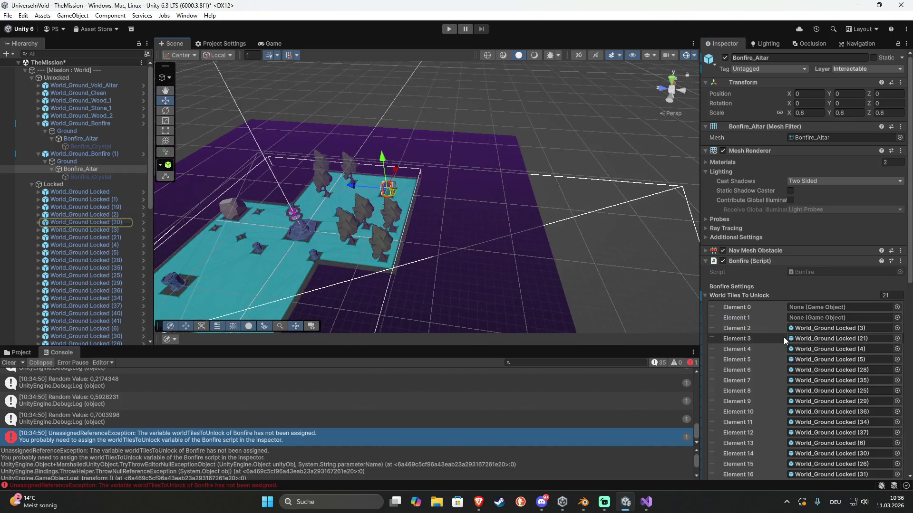
{"action": "scroll", "coordinate": [783, 338], "scroll_direction": "down", "scroll_amount": 6}
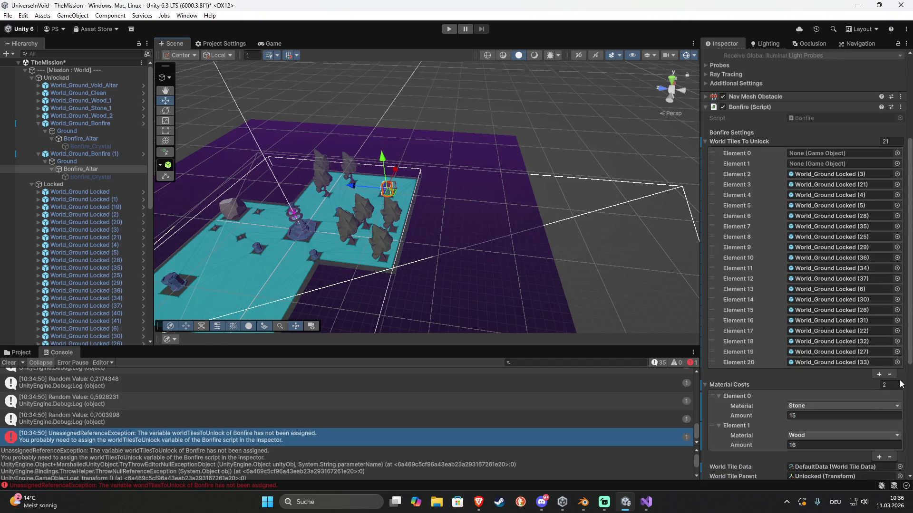
{"action": "left_click", "coordinate": [889, 375]}
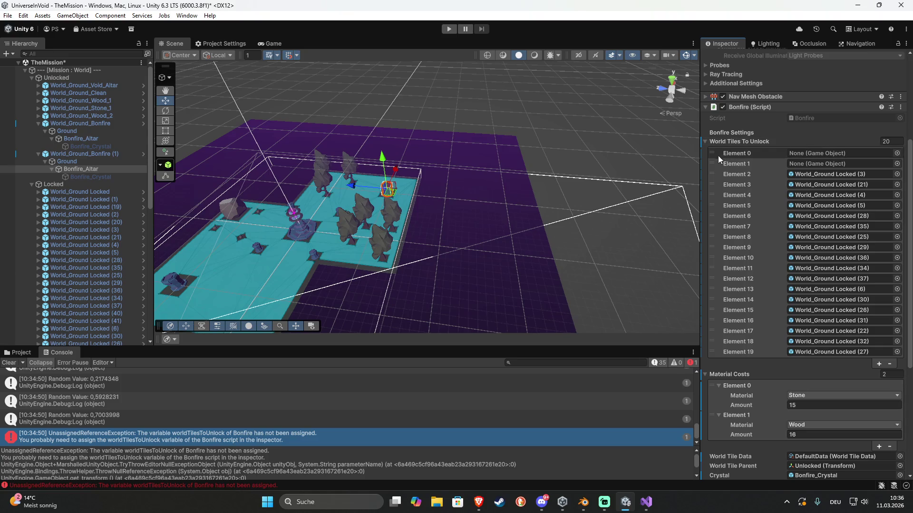
{"action": "left_click", "coordinate": [753, 155]}
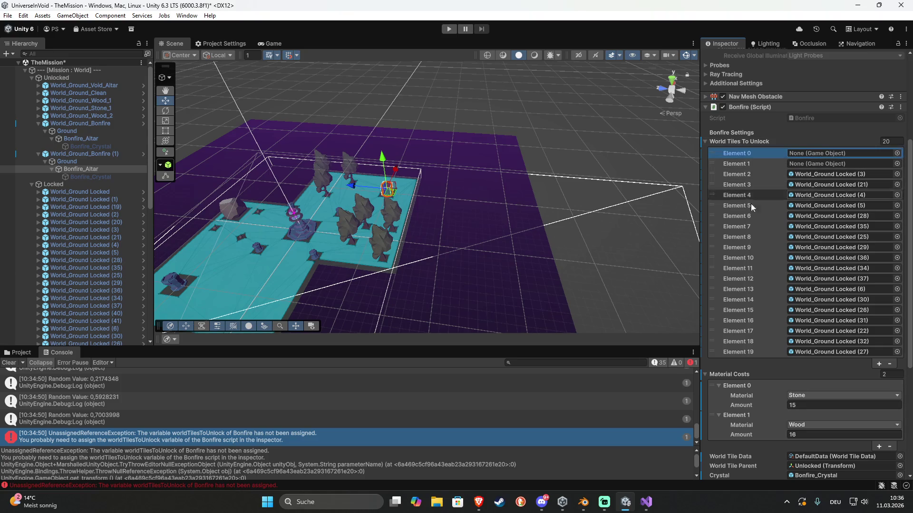
{"action": "left_click", "coordinate": [745, 351], "text": "shift"}
{"action": "left_click", "coordinate": [889, 364]}
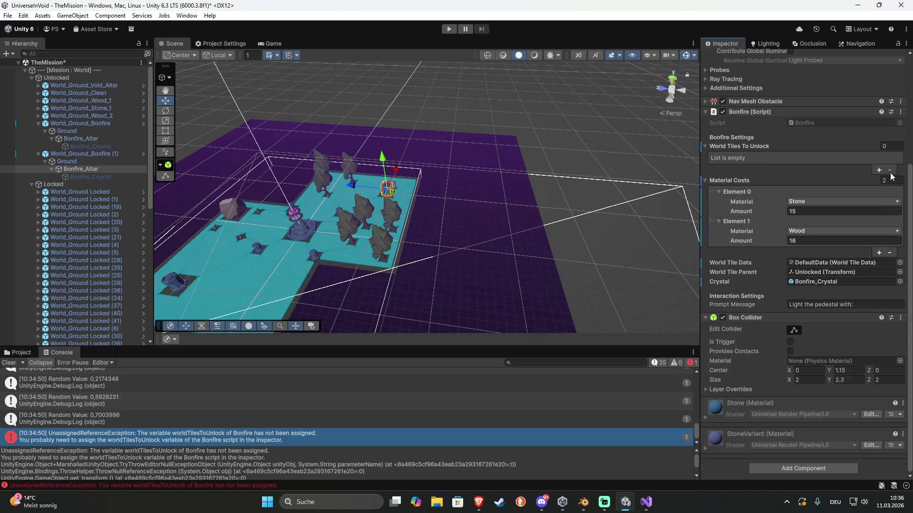
Play the level, walk the player up to light the bonfire, and view the cloned tiles in the Scene view
{"action": "mouse_move", "coordinate": [503, 184]}
{"action": "left_mouse_down"}
{"action": "mouse_move", "coordinate": [377, 233]}
{"action": "mouse_move", "coordinate": [369, 261]}
{"action": "mouse_move", "coordinate": [383, 236]}
{"action": "mouse_move", "coordinate": [523, 250]}
{"action": "mouse_move", "coordinate": [446, 189]}
{"action": "left_mouse_up"}
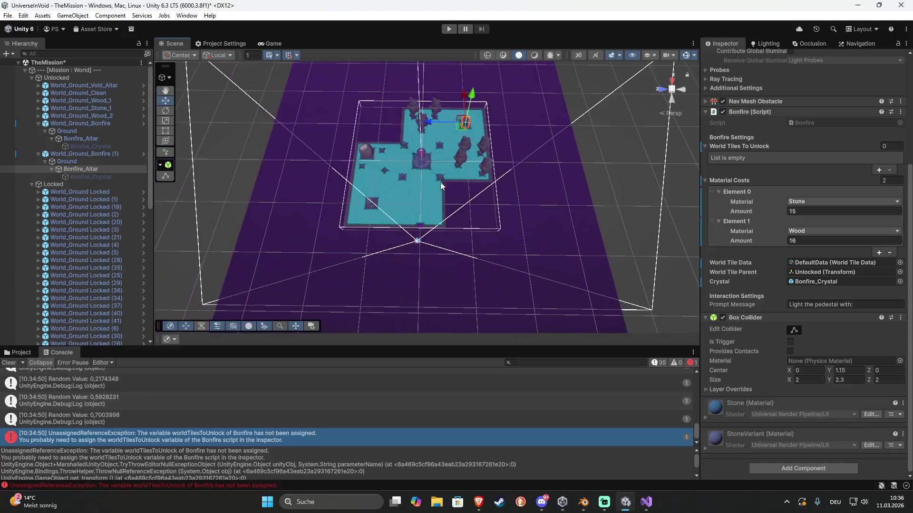
{"action": "left_click", "coordinate": [448, 30]}
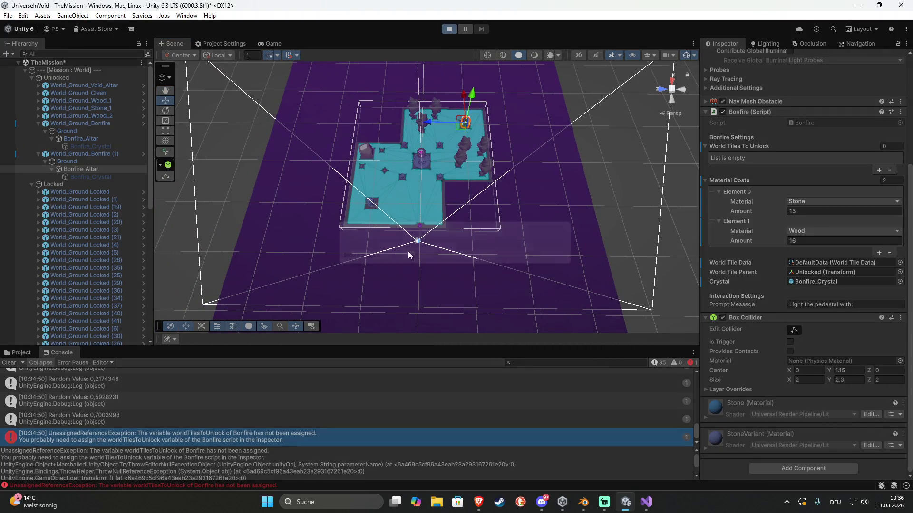
{"action": "key", "text": "w"}
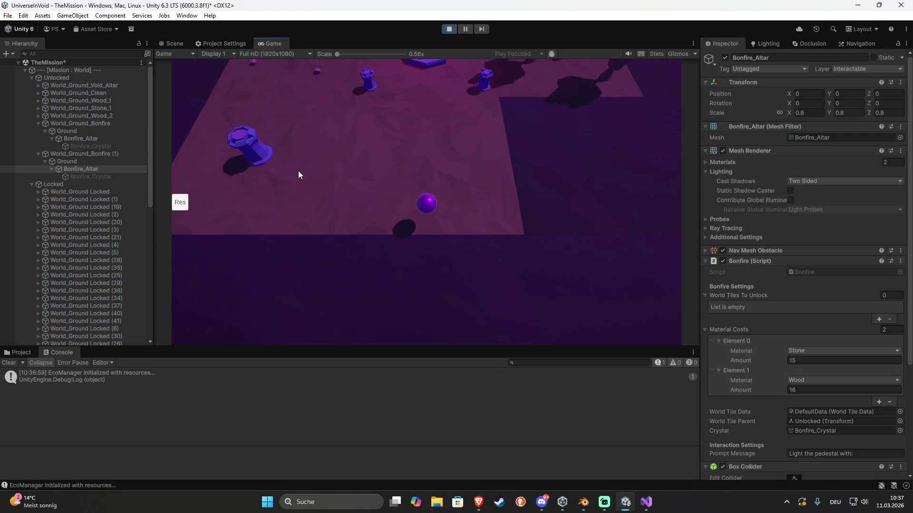
{"action": "key", "text": "w"}
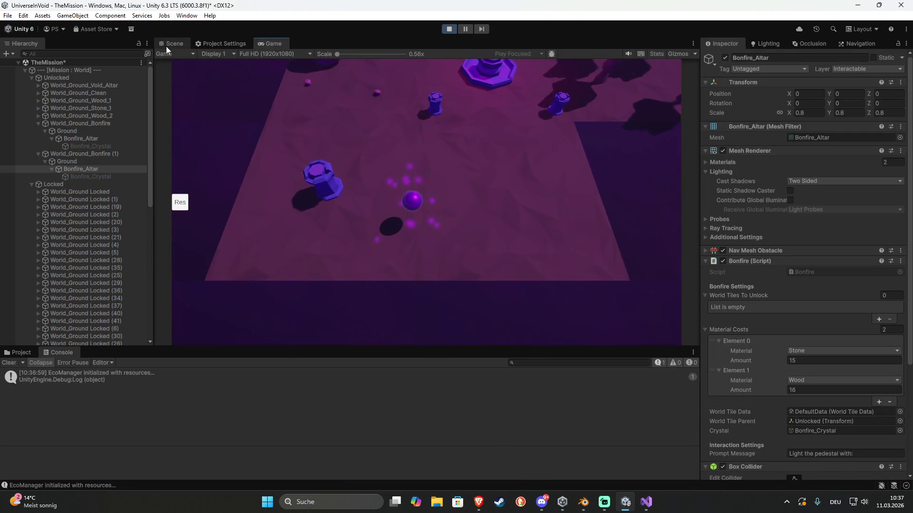
{"action": "left_click", "coordinate": [174, 44]}
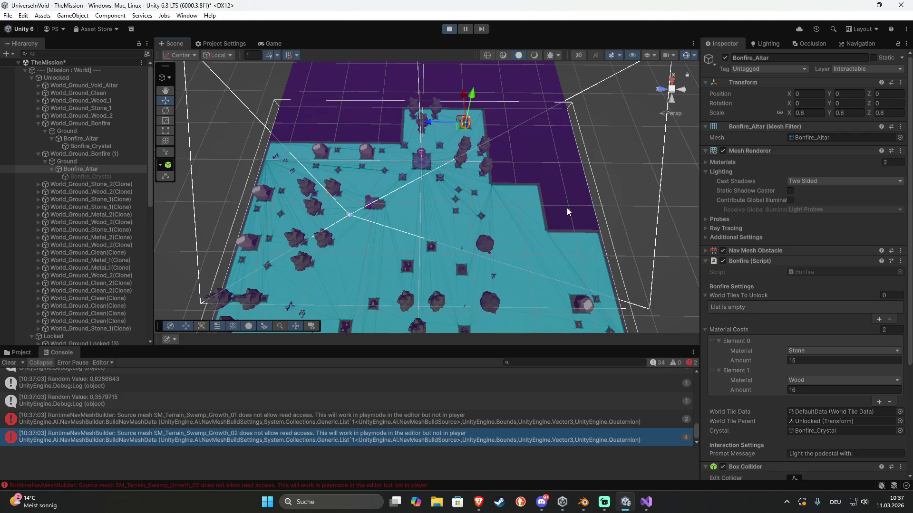
Inspect several locked ground tiles, including World_Ground Locked (4), along the playable border, then stop play
{"action": "left_click_drag", "start_coordinate": [564, 213], "coordinate": [405, 149]}
{"action": "left_click", "coordinate": [405, 147]}
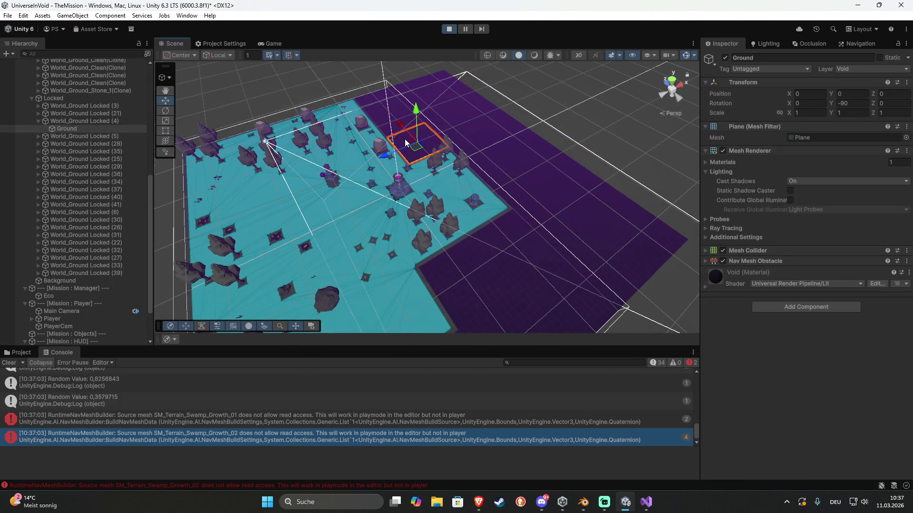
{"action": "left_click", "coordinate": [104, 120]}
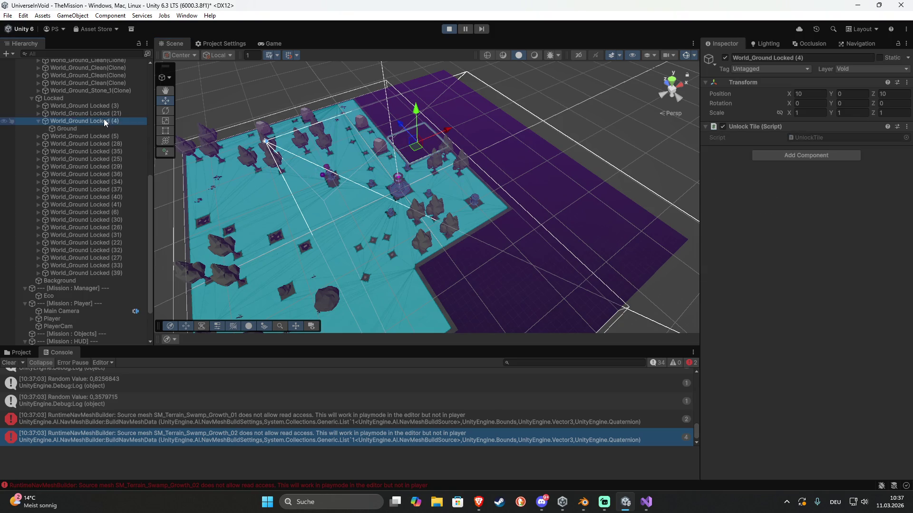
{"action": "left_click", "coordinate": [369, 106]}
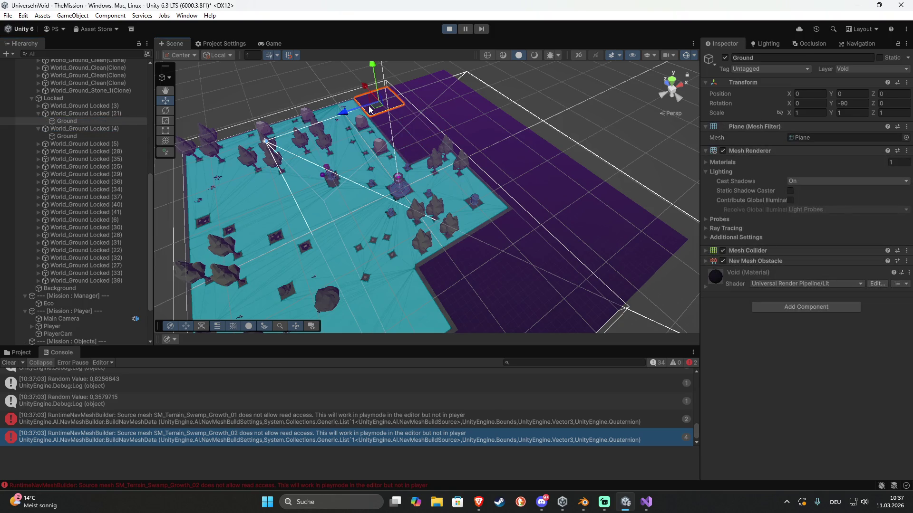
{"action": "left_click_drag", "start_coordinate": [468, 268], "coordinate": [419, 279]}
{"action": "left_click", "coordinate": [444, 280]}
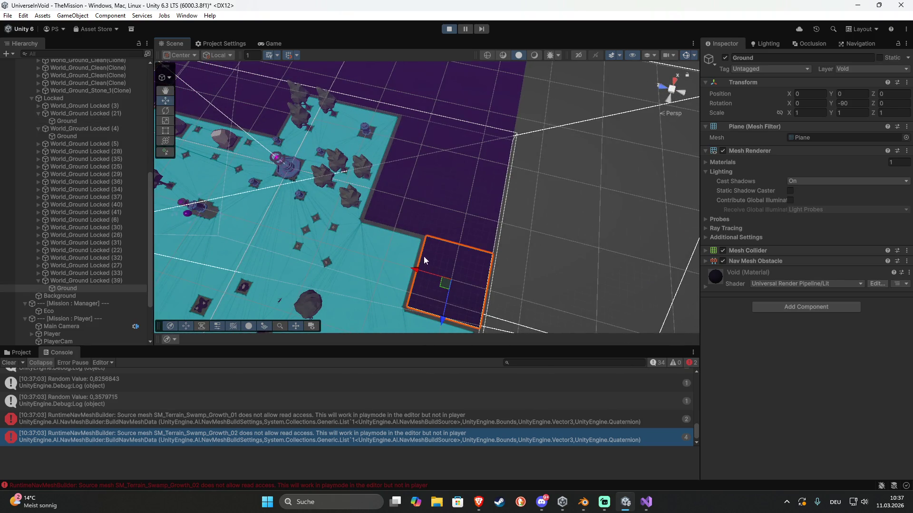
{"action": "left_click", "coordinate": [410, 211]}
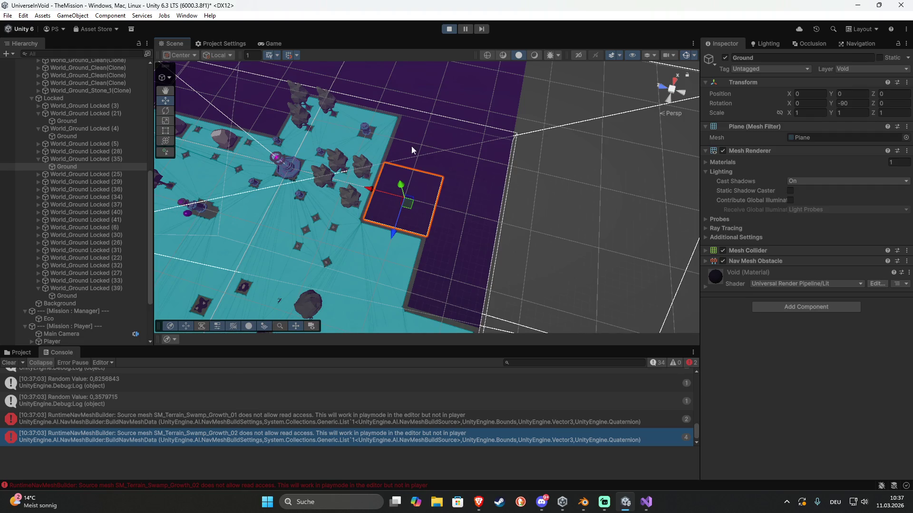
{"action": "left_click", "coordinate": [449, 29]}
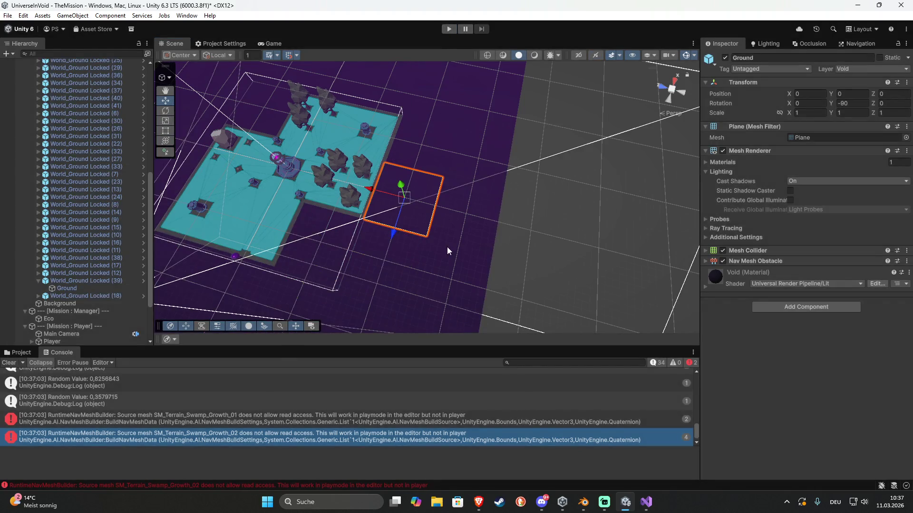
Multi-select ground tiles in the Scene view, including the upper-right tile strip
{"action": "left_click", "coordinate": [448, 244], "text": "shift"}
{"action": "left_click", "coordinate": [455, 233], "text": "shift"}
{"action": "left_click", "coordinate": [452, 152], "text": "shift"}
{"action": "left_click", "coordinate": [430, 121], "text": "shift"}
{"action": "left_click", "coordinate": [468, 102], "text": "shift"}
{"action": "left_click", "coordinate": [499, 83], "text": "shift"}
{"action": "left_click", "coordinate": [514, 70], "text": "shift"}
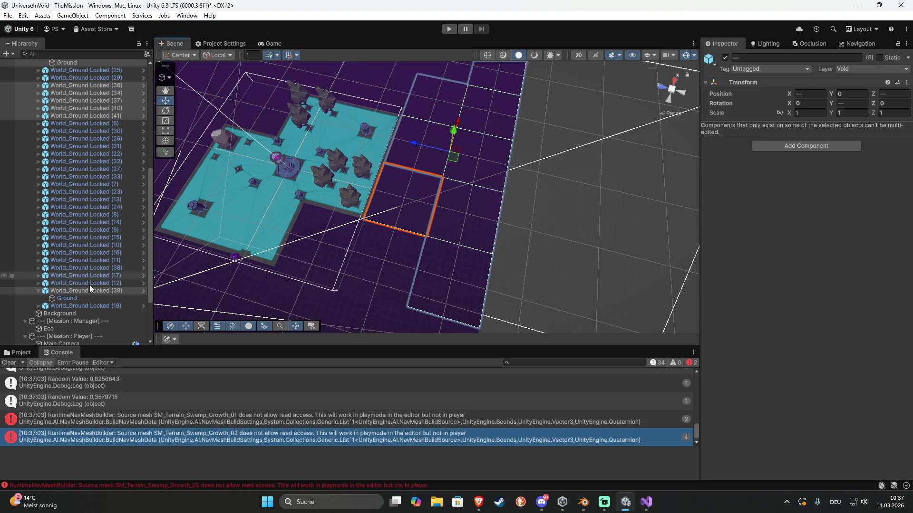
Change the second bonfire altar's static setting, answering the child-objects prompt, and lock the Inspector on it
{"action": "left_click", "coordinate": [365, 124]}
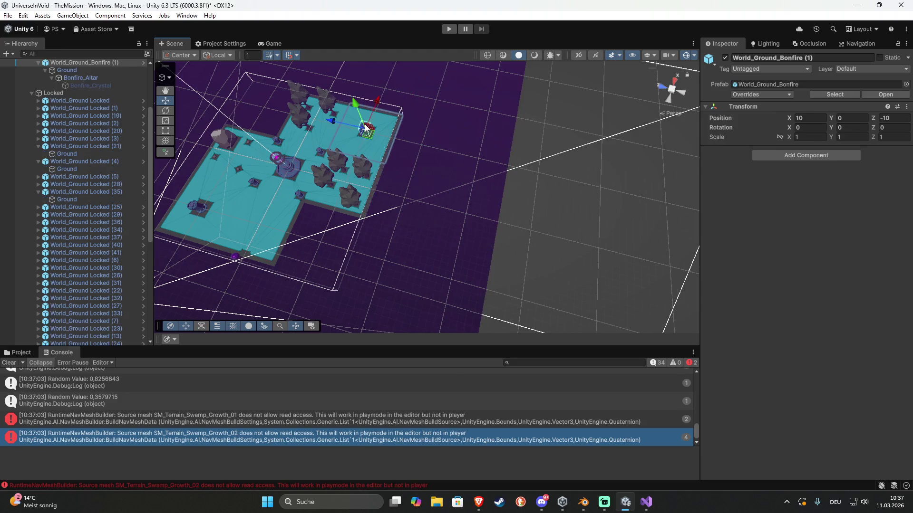
{"action": "left_click", "coordinate": [72, 76]}
{"action": "left_click", "coordinate": [873, 58]}
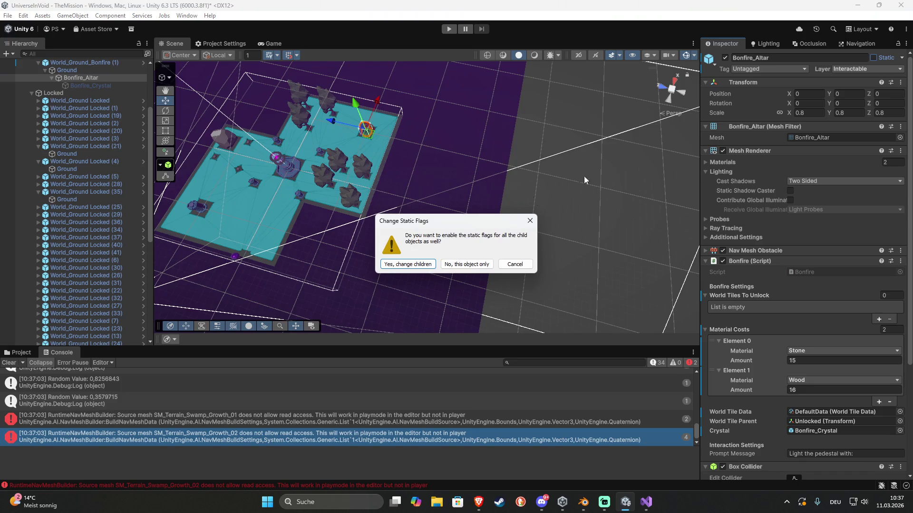
{"action": "left_click", "coordinate": [408, 264]}
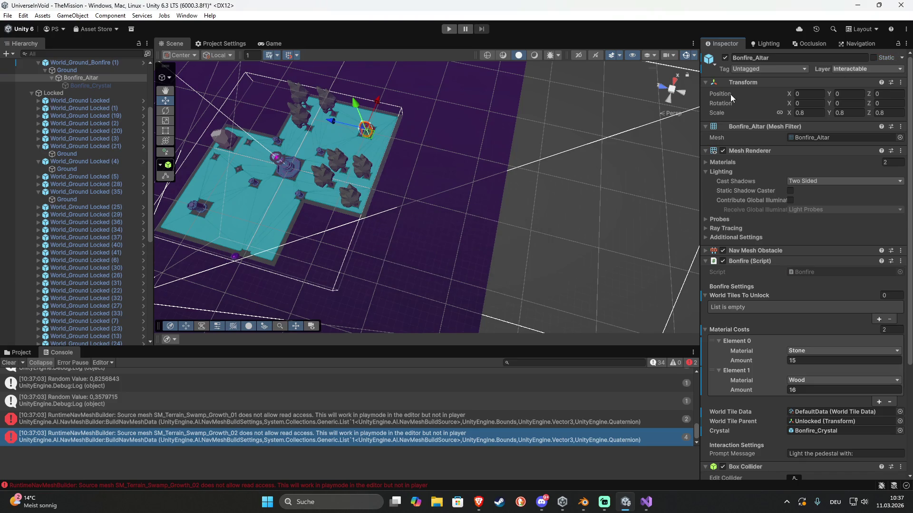
{"action": "left_click", "coordinate": [897, 43]}
{"action": "left_click", "coordinate": [483, 189]}
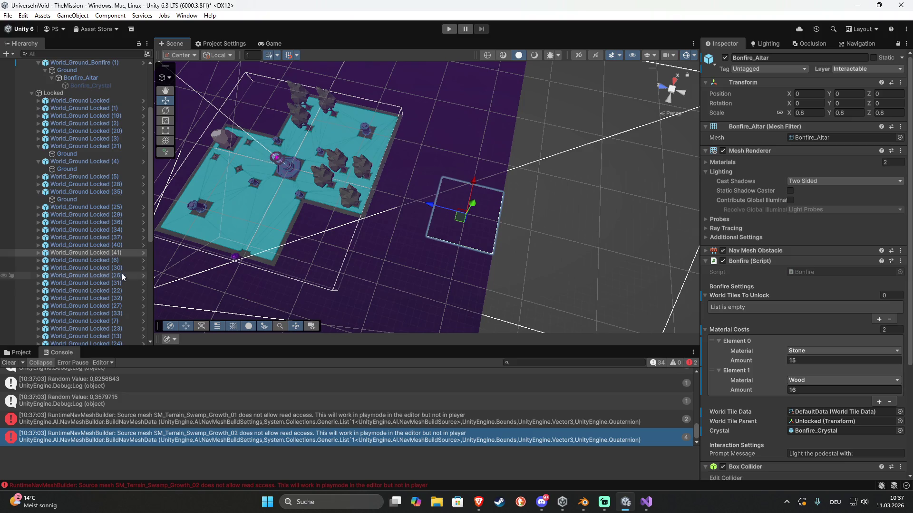
{"action": "scroll", "coordinate": [115, 273], "scroll_direction": "down", "scroll_amount": 8}
Move World_Ground Locked (12) and (39) into the notch beside the cyan area and rearrange the locked tiles
{"action": "left_click", "coordinate": [83, 221]}
{"action": "left_click", "coordinate": [85, 228]}
{"action": "mouse_move", "coordinate": [434, 209]}
{"action": "left_mouse_down"}
{"action": "mouse_move", "coordinate": [432, 125]}
{"action": "mouse_move", "coordinate": [458, 146]}
{"action": "left_mouse_up"}
{"action": "mouse_move", "coordinate": [373, 193]}
{"action": "left_mouse_down"}
{"action": "mouse_move", "coordinate": [406, 167]}
{"action": "mouse_move", "coordinate": [537, 142]}
{"action": "left_mouse_up"}
{"action": "mouse_move", "coordinate": [366, 104]}
{"action": "left_mouse_down"}
{"action": "mouse_move", "coordinate": [330, 103]}
{"action": "mouse_move", "coordinate": [362, 147]}
{"action": "mouse_move", "coordinate": [333, 189]}
{"action": "left_mouse_up"}
{"action": "mouse_move", "coordinate": [275, 201]}
{"action": "left_mouse_down"}
{"action": "mouse_move", "coordinate": [311, 223]}
{"action": "mouse_move", "coordinate": [284, 283]}
{"action": "mouse_move", "coordinate": [370, 142]}
{"action": "mouse_move", "coordinate": [124, 202]}
{"action": "left_mouse_up"}
{"action": "key", "text": "w"}
{"action": "scroll", "coordinate": [113, 206], "scroll_direction": "up", "scroll_amount": 10}
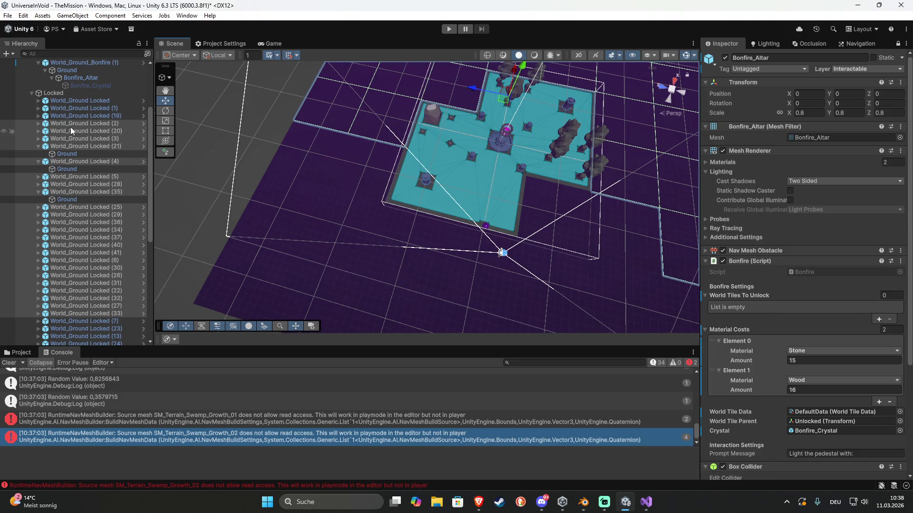
{"action": "scroll", "coordinate": [795, 276], "scroll_direction": "down", "scroll_amount": 2}
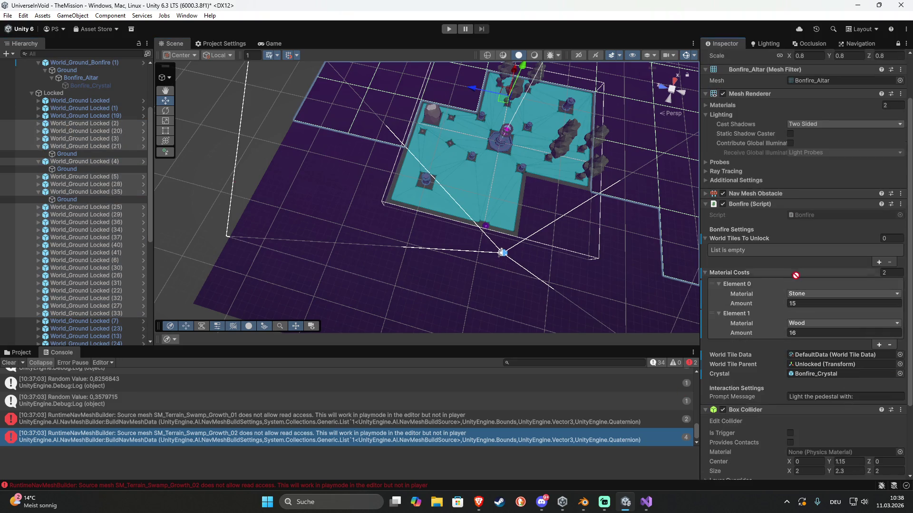
Drag 24 locked tiles into the altar's World Tiles To Unlock list, then deselect them
{"action": "left_click_drag", "start_coordinate": [788, 248], "coordinate": [786, 241]}
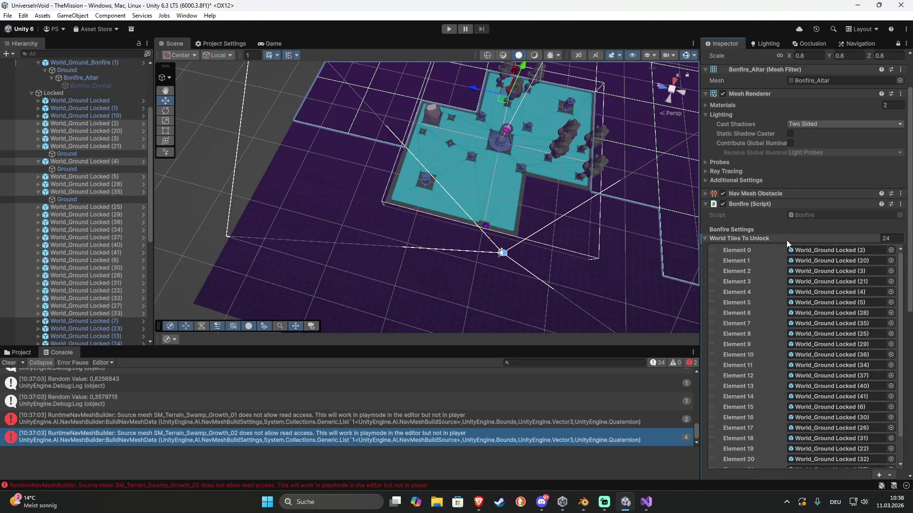
{"action": "left_click", "coordinate": [198, 184]}
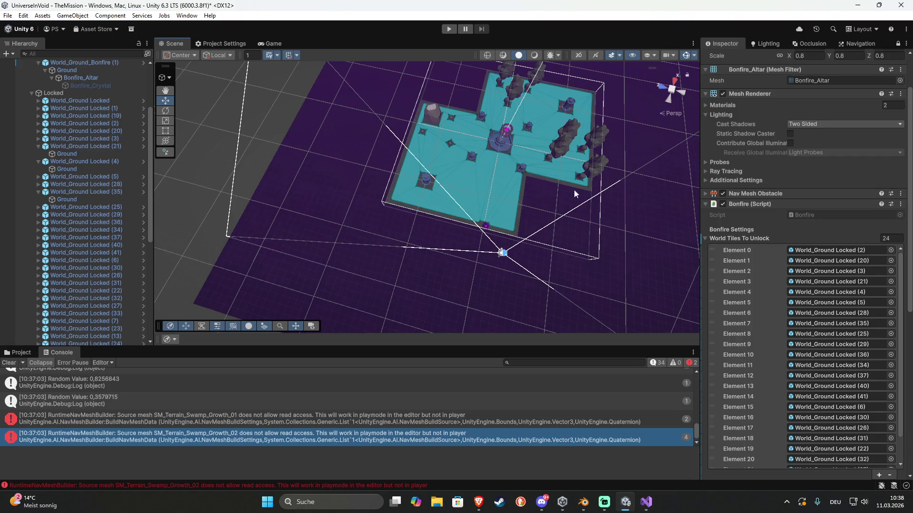
{"action": "scroll", "coordinate": [87, 217], "scroll_direction": "down", "scroll_amount": 8}
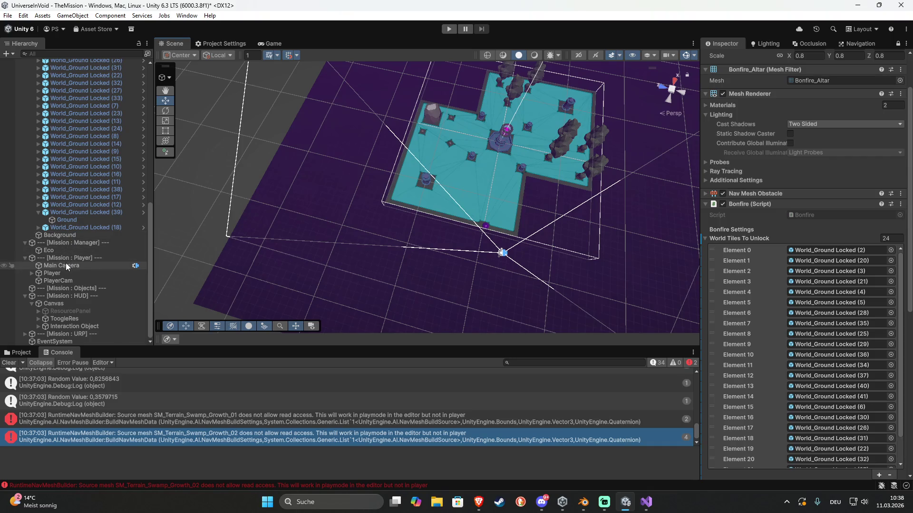
{"action": "left_click", "coordinate": [56, 252]}
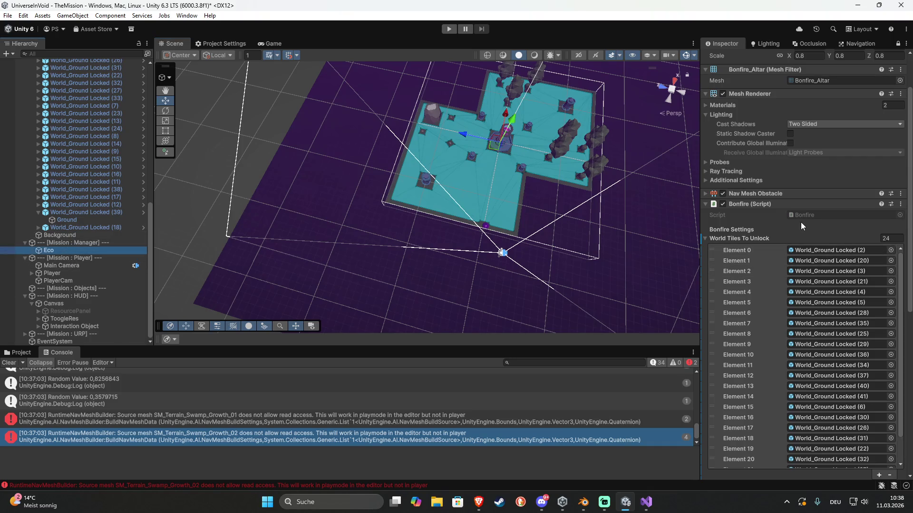
Unlock the Inspector, set Eco's starting Wood amount to 50, and start playing the level
{"action": "left_click", "coordinate": [897, 44]}
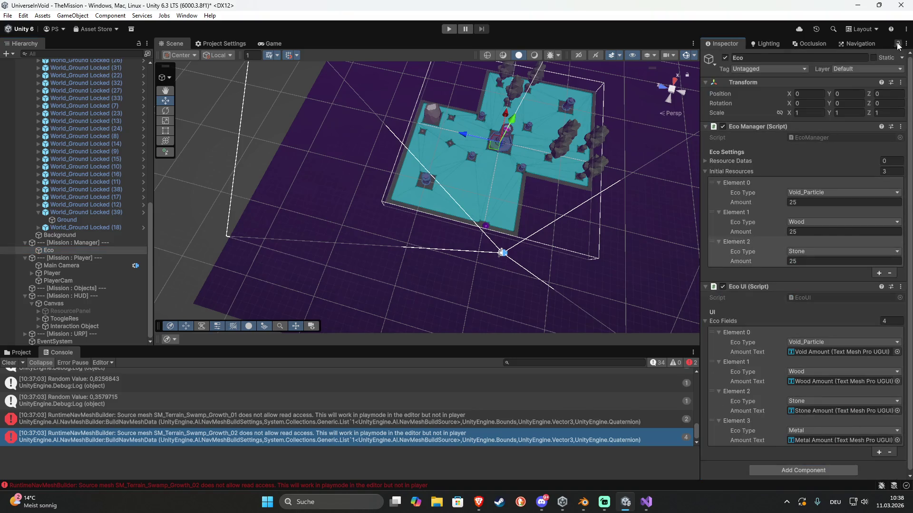
{"action": "left_click", "coordinate": [806, 231]}
{"action": "type", "text": "50"}
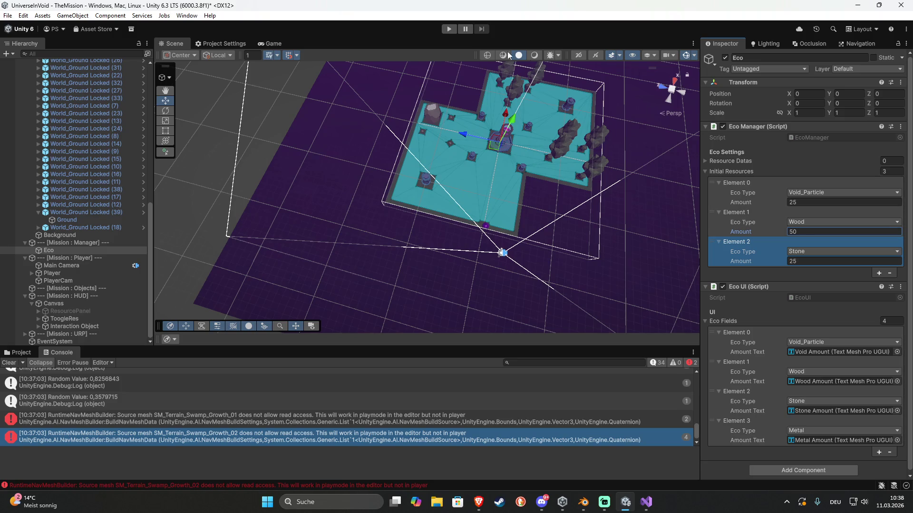
{"action": "left_click", "coordinate": [449, 30]}
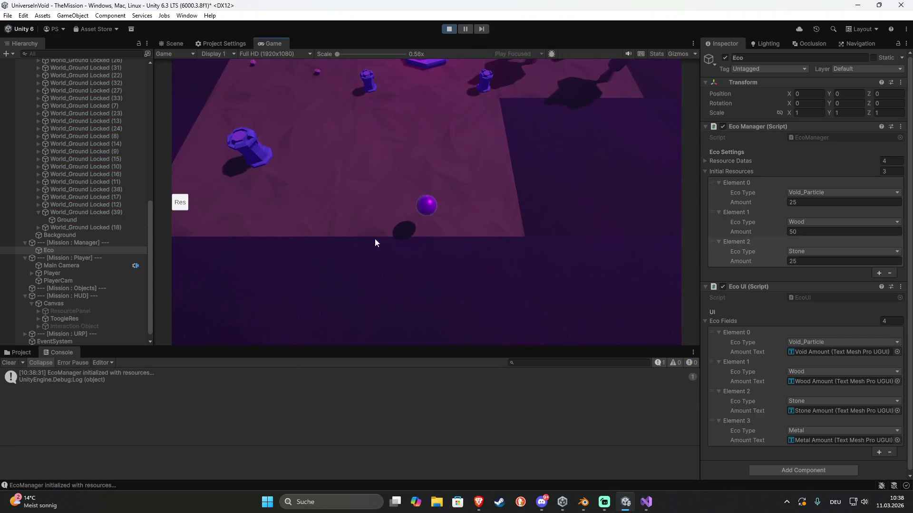
{"action": "left_click", "coordinate": [304, 174]}
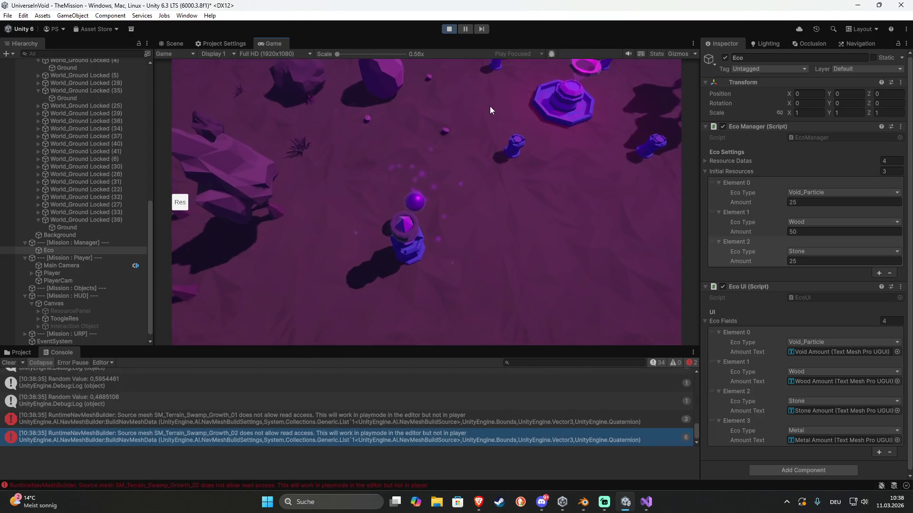
Roll the ball onto the bonfire pedestal to light it, then roll it away
{"action": "left_click", "coordinate": [510, 102]}
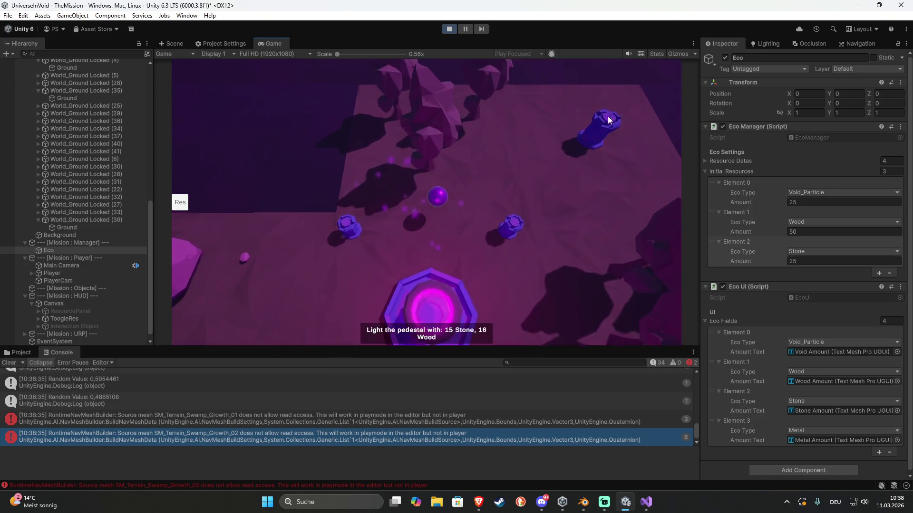
{"action": "left_click", "coordinate": [579, 158]}
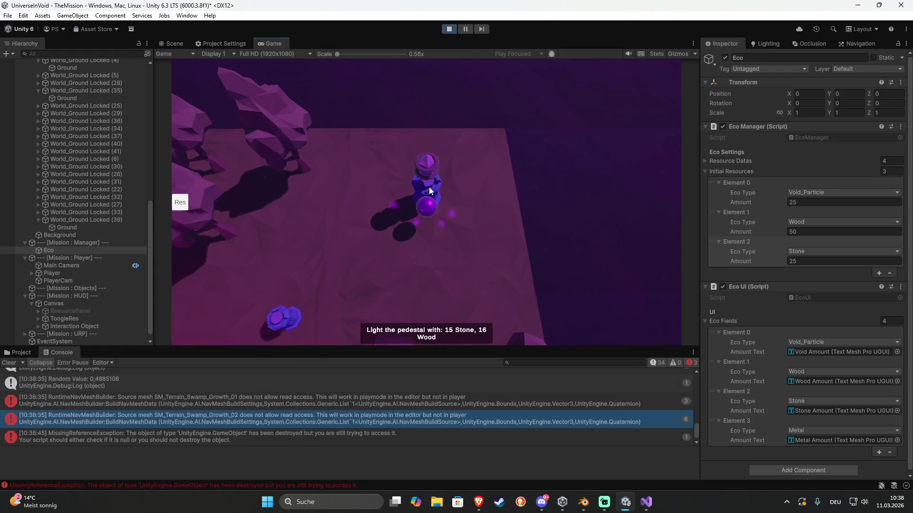
{"action": "left_click", "coordinate": [372, 216]}
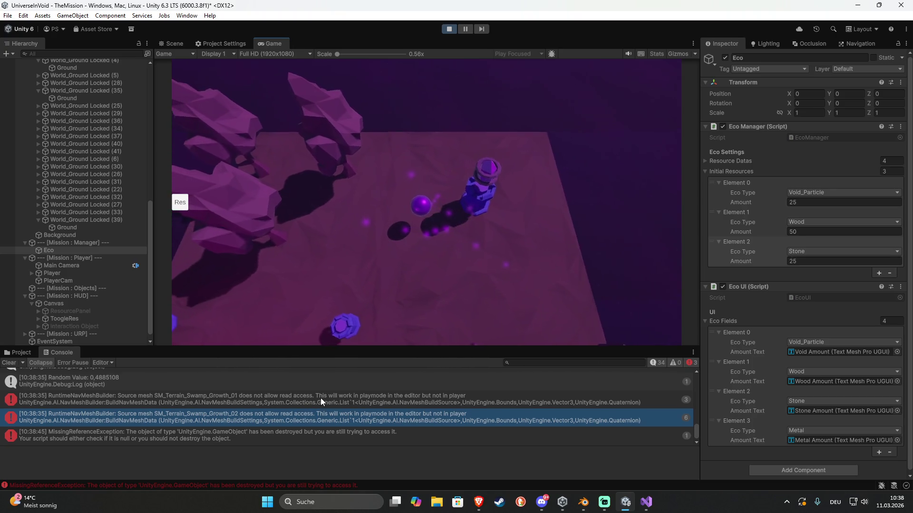
Read the missing-reference error and check the second altar's list, whose first two entries show Missing
{"action": "left_click", "coordinate": [317, 437]}
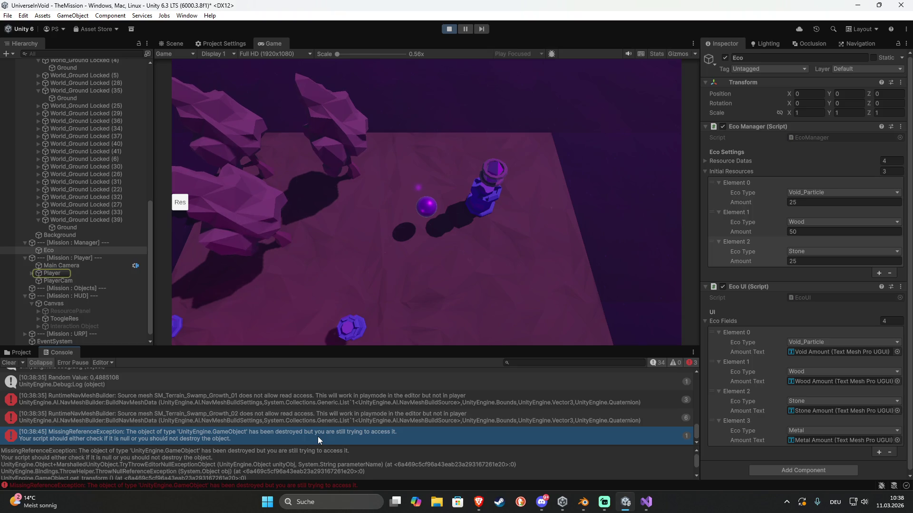
{"action": "scroll", "coordinate": [100, 242], "scroll_direction": "up", "scroll_amount": 6}
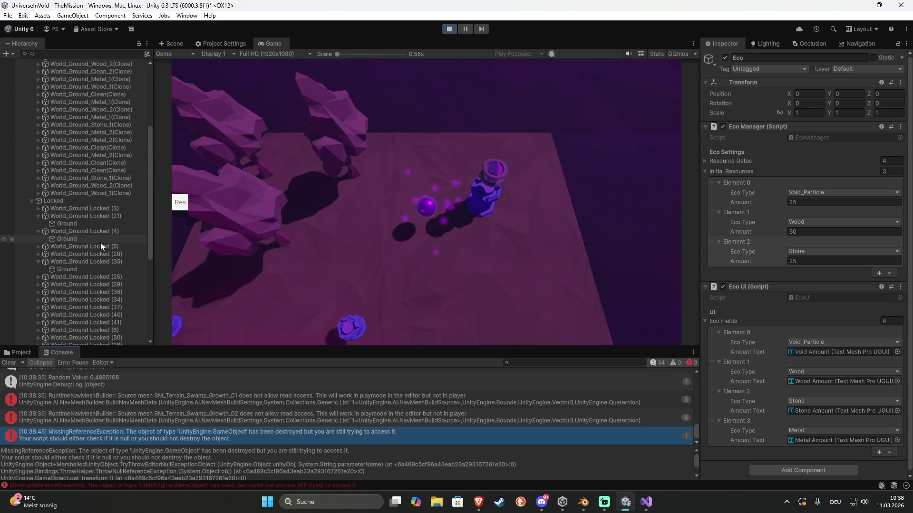
{"action": "scroll", "coordinate": [101, 242], "scroll_direction": "up", "scroll_amount": 4}
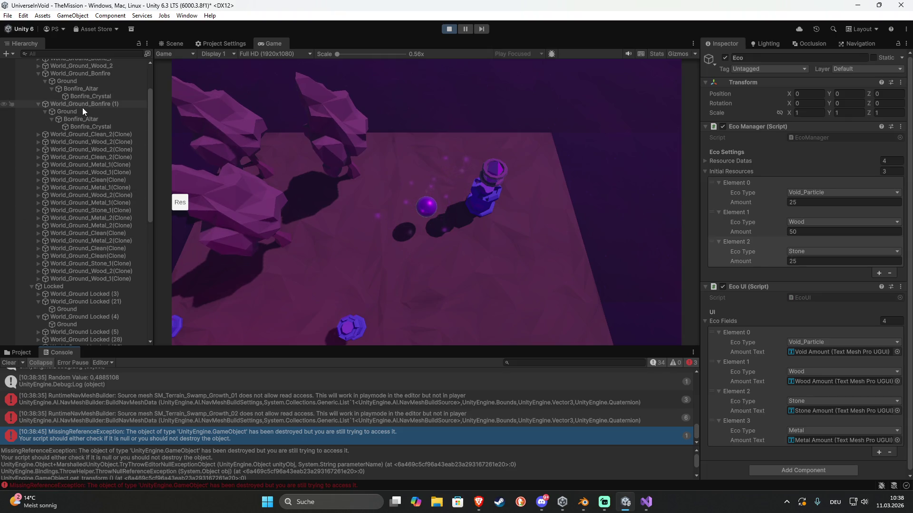
{"action": "scroll", "coordinate": [101, 127], "scroll_direction": "up", "scroll_amount": 3}
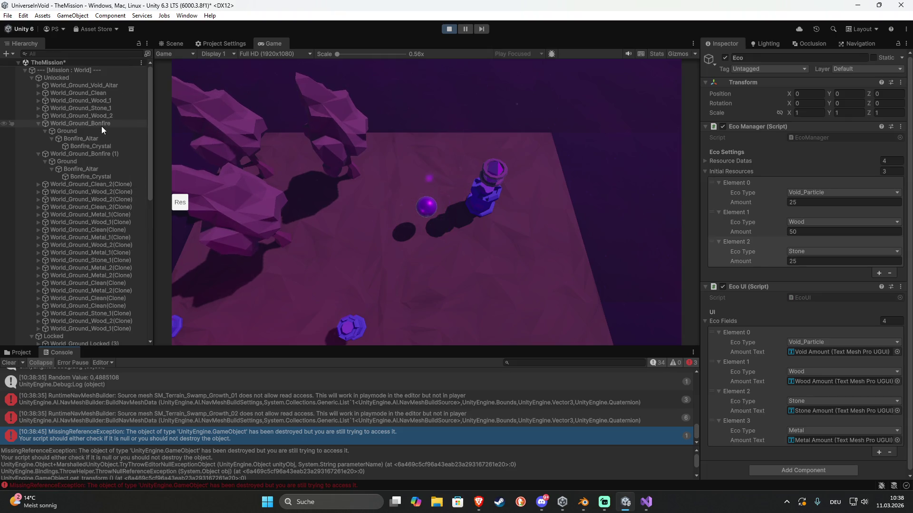
{"action": "left_click", "coordinate": [87, 169]}
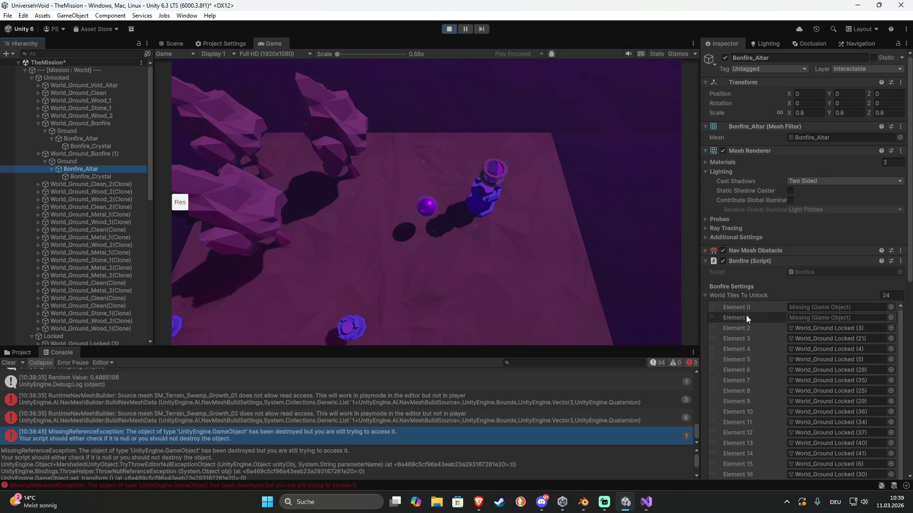
{"action": "left_click", "coordinate": [172, 46]}
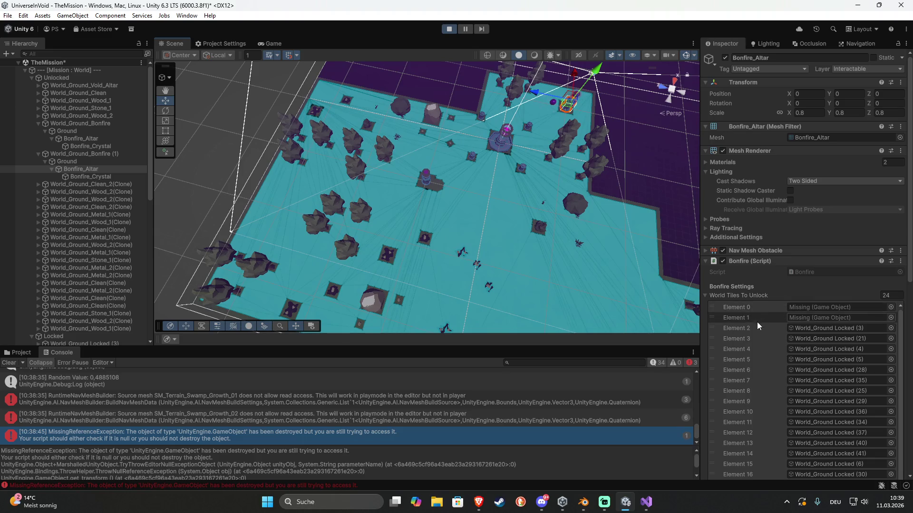
Stop play, remove unlock list Elements 0 and 1 to leave 22 tiles, and play again
{"action": "left_click", "coordinate": [446, 30]}
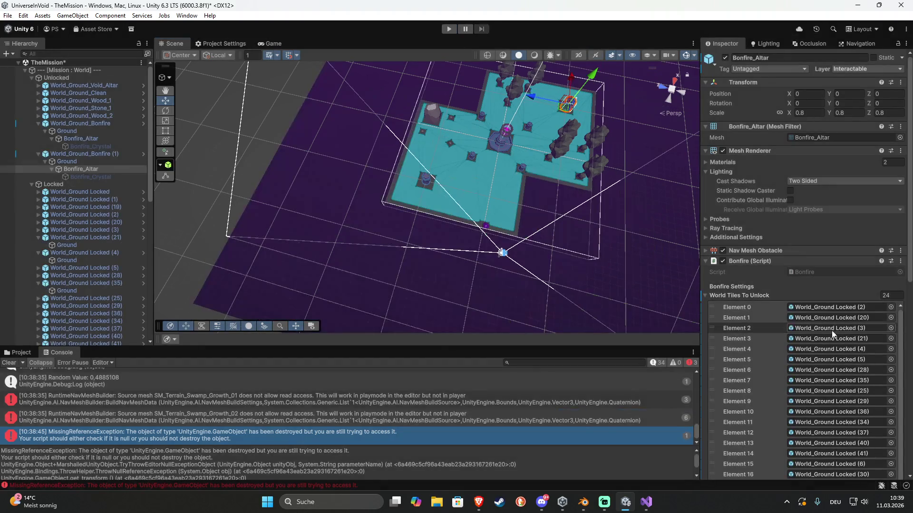
{"action": "left_click", "coordinate": [771, 306]}
{"action": "left_click", "coordinate": [771, 318], "text": "shift"}
{"action": "scroll", "coordinate": [765, 317], "scroll_direction": "down", "scroll_amount": 5}
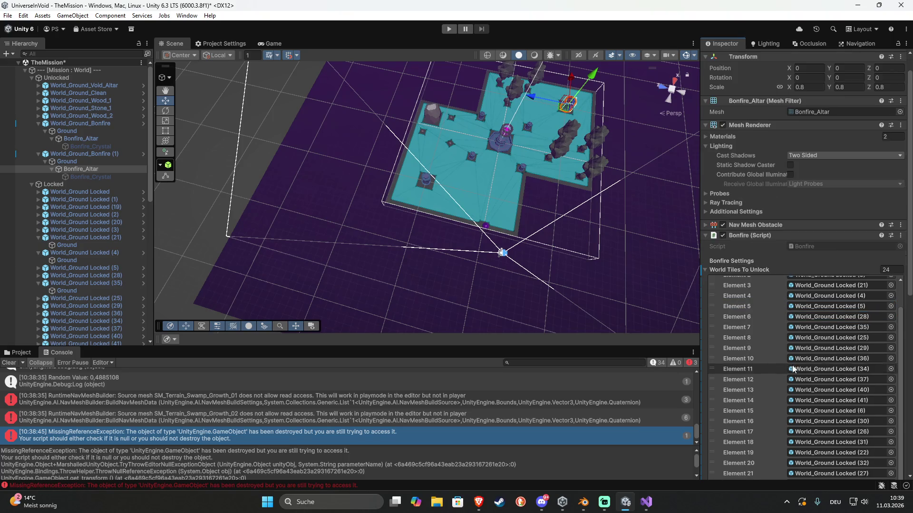
{"action": "scroll", "coordinate": [709, 356], "scroll_direction": "up", "scroll_amount": 5}
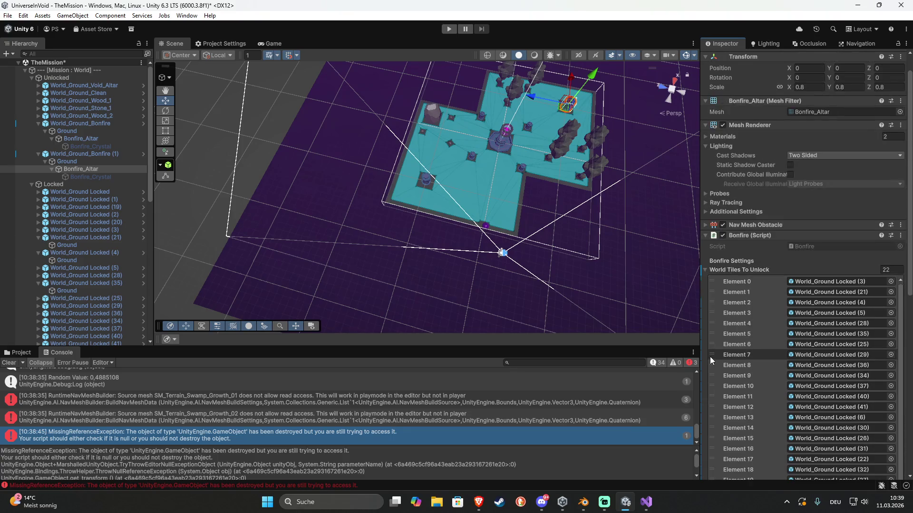
{"action": "left_click", "coordinate": [447, 30]}
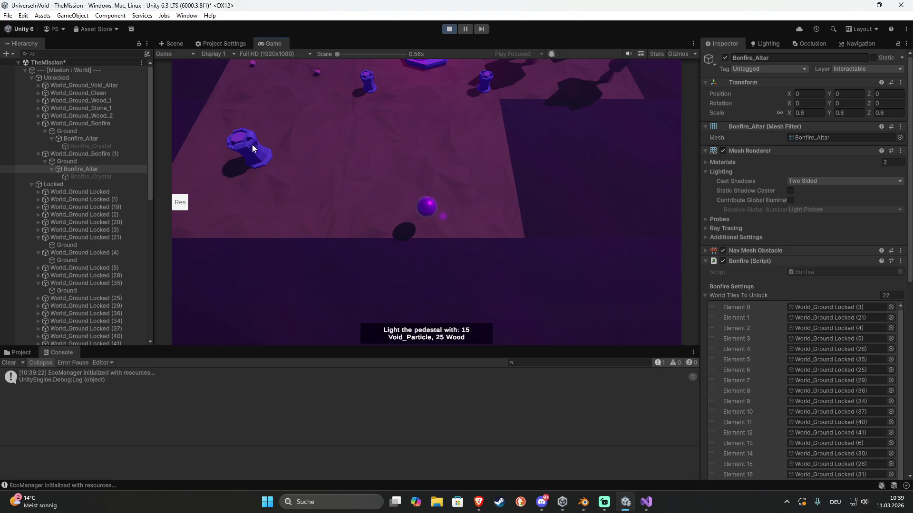
Steer the ball with A, W and D to light the bonfire altar, spawning cloned tiles, then show the Scene view
{"action": "key", "text": "a"}
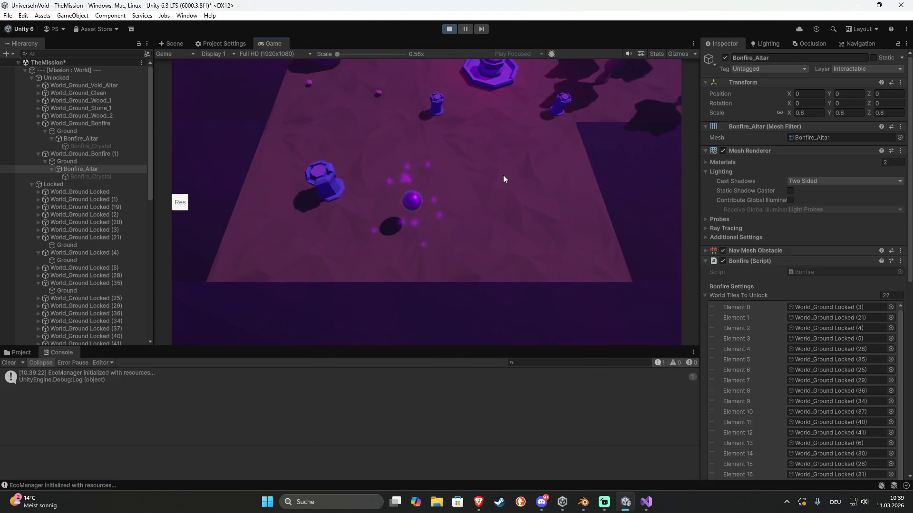
{"action": "key", "text": "w"}
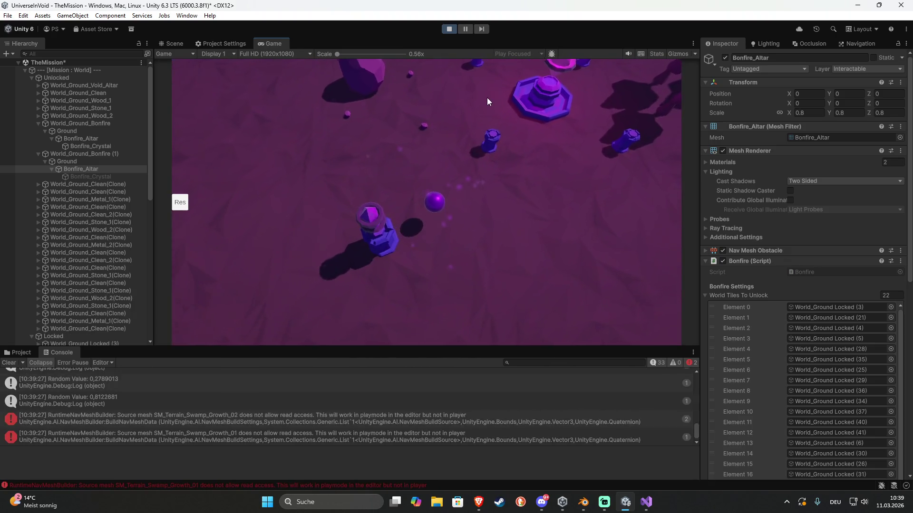
{"action": "key", "text": "w"}
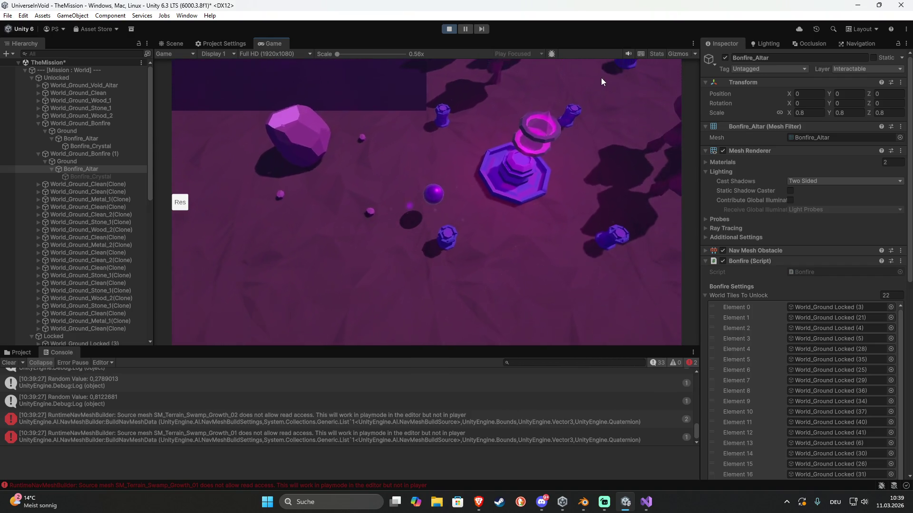
{"action": "key", "text": "w"}
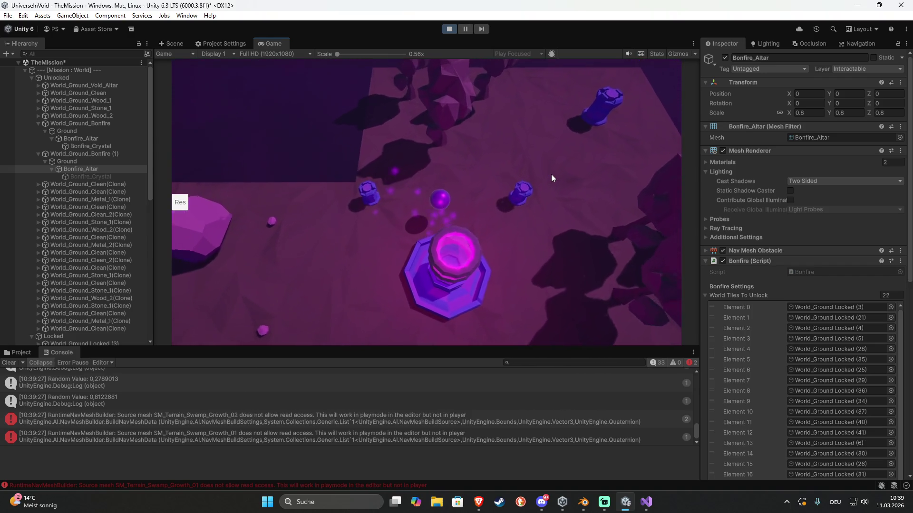
{"action": "key", "text": "w"}
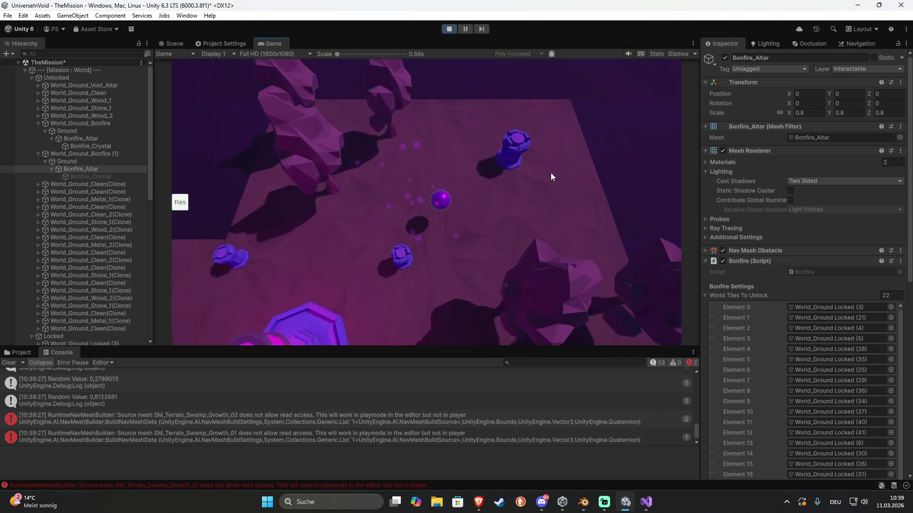
{"action": "key", "text": "d"}
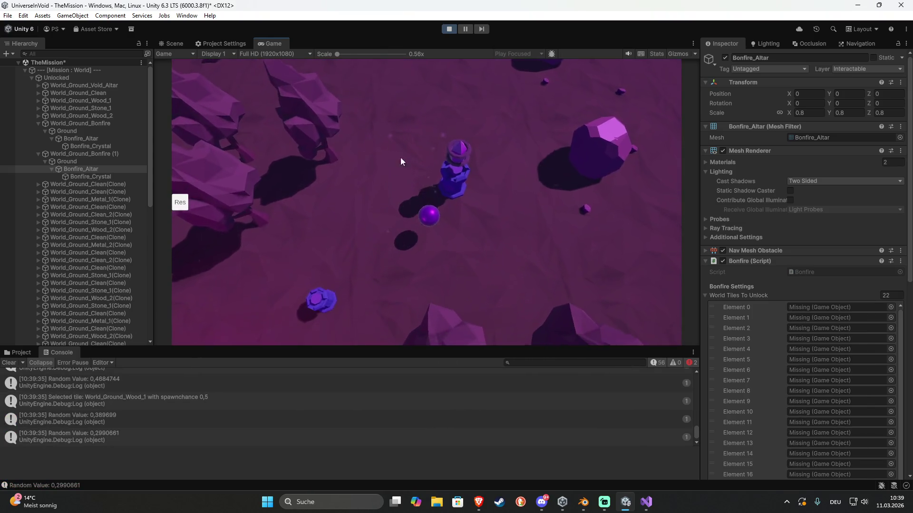
{"action": "left_click", "coordinate": [172, 42]}
{"action": "scroll", "coordinate": [441, 225], "scroll_direction": "down", "scroll_amount": 5}
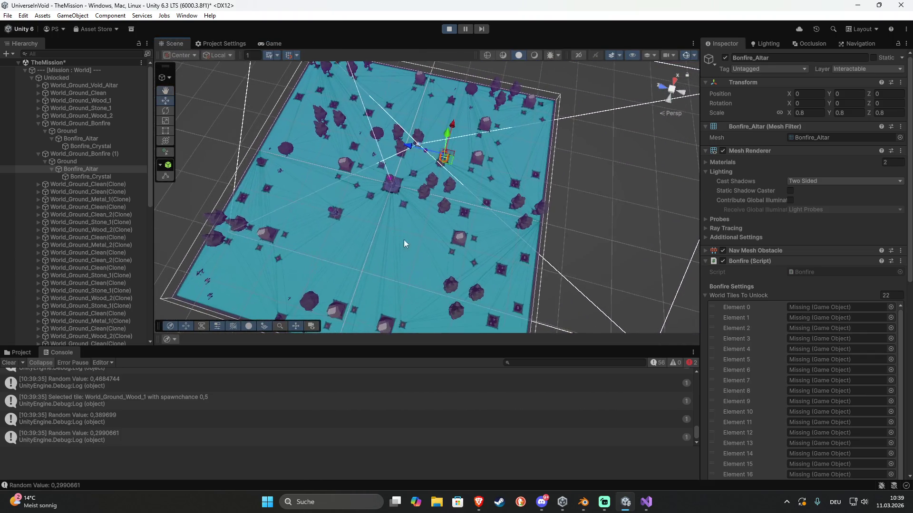
Orbit and zoom around the spawned World_Ground_Clean(Clone) tiles to inspect them
{"action": "mouse_move", "coordinate": [404, 244]}
{"action": "left_mouse_down"}
{"action": "mouse_move", "coordinate": [220, 157]}
{"action": "mouse_move", "coordinate": [156, 156]}
{"action": "left_mouse_up"}
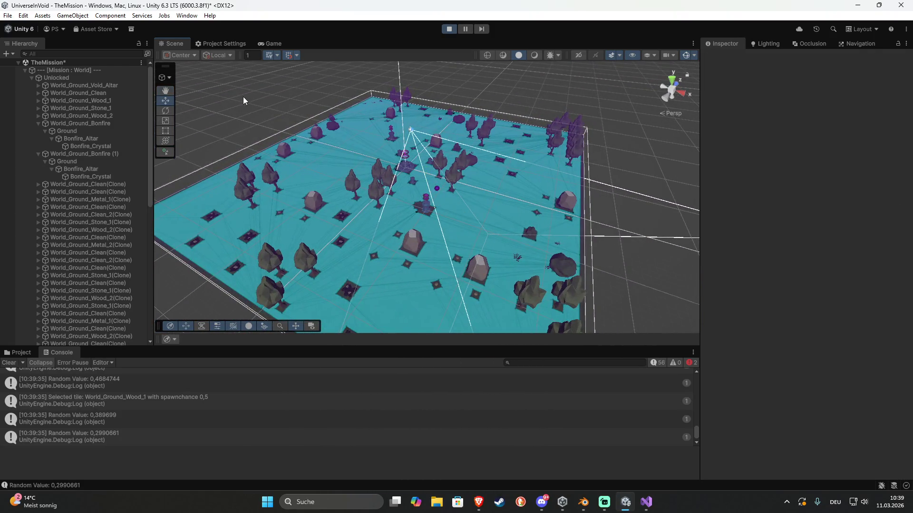
{"action": "left_click", "coordinate": [104, 185]}
{"action": "mouse_move", "coordinate": [173, 200]}
{"action": "left_mouse_down"}
{"action": "mouse_move", "coordinate": [361, 235]}
{"action": "mouse_move", "coordinate": [402, 224]}
{"action": "mouse_move", "coordinate": [390, 220]}
{"action": "left_mouse_up"}
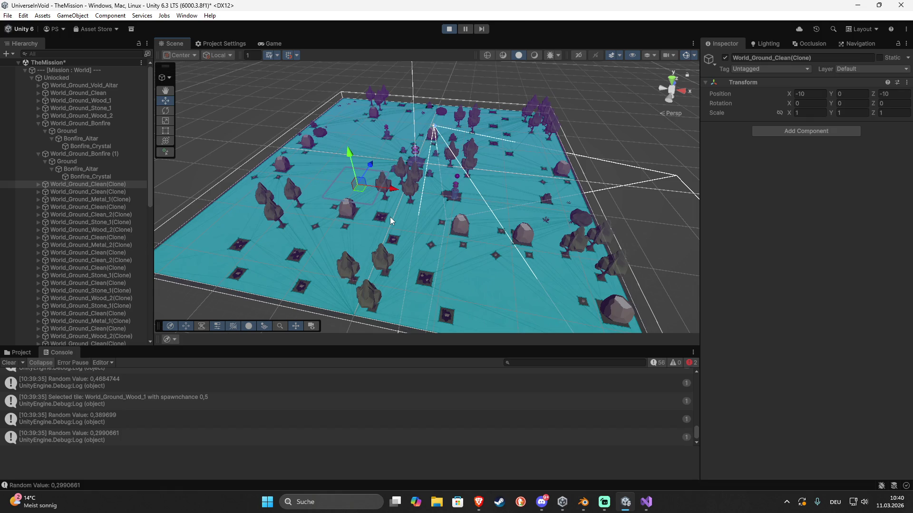
{"action": "left_click", "coordinate": [221, 138]}
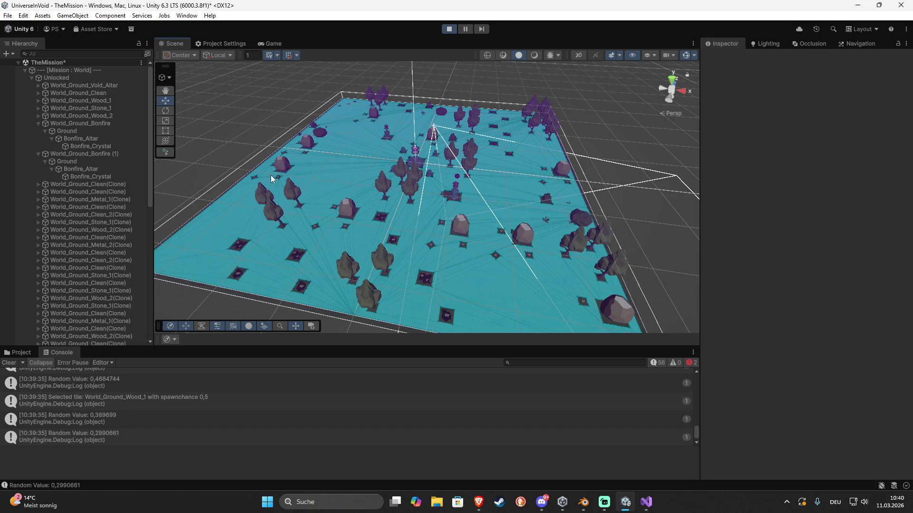
{"action": "left_click_drag", "start_coordinate": [351, 206], "coordinate": [471, 206]}
{"action": "scroll", "coordinate": [471, 206], "scroll_direction": "down", "scroll_amount": 10}
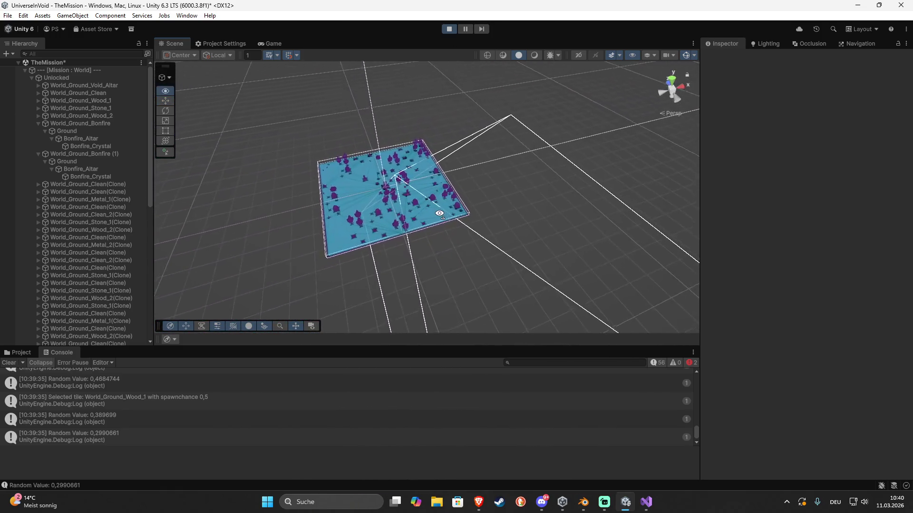
{"action": "scroll", "coordinate": [439, 214], "scroll_direction": "up", "scroll_amount": 10}
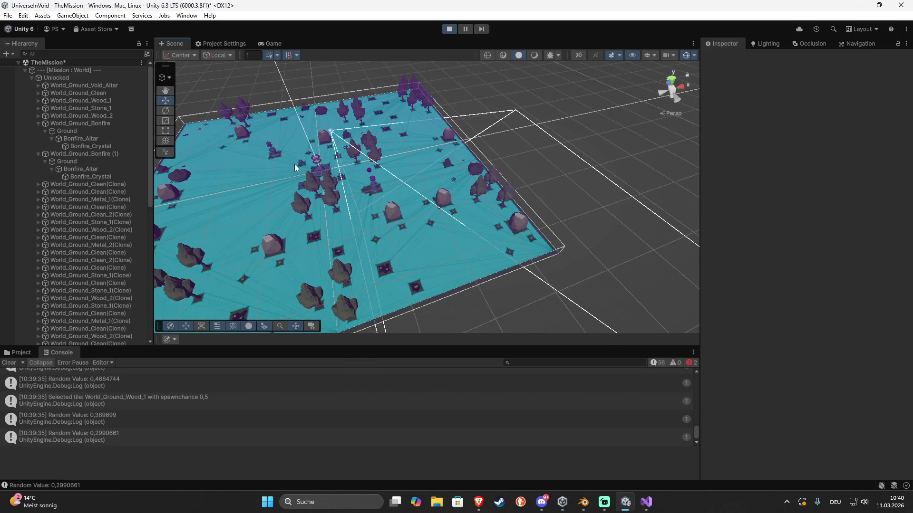
{"action": "left_click_drag", "start_coordinate": [392, 184], "coordinate": [352, 176]}
{"action": "scroll", "coordinate": [352, 176], "scroll_direction": "up", "scroll_amount": 10}
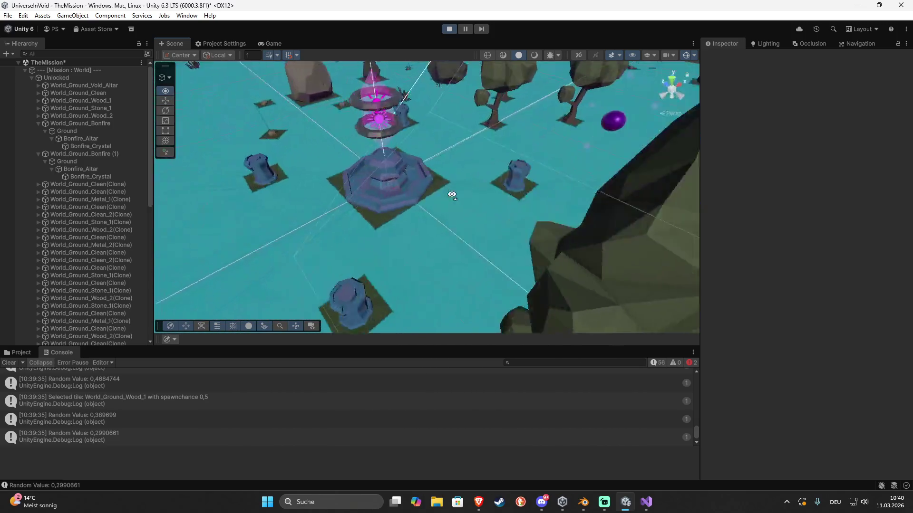
Select each Rift_Anchor pillar (1 through 4) around the altar to inspect them
{"action": "left_click", "coordinate": [473, 255]}
{"action": "left_click", "coordinate": [276, 229]}
{"action": "left_click", "coordinate": [355, 122]}
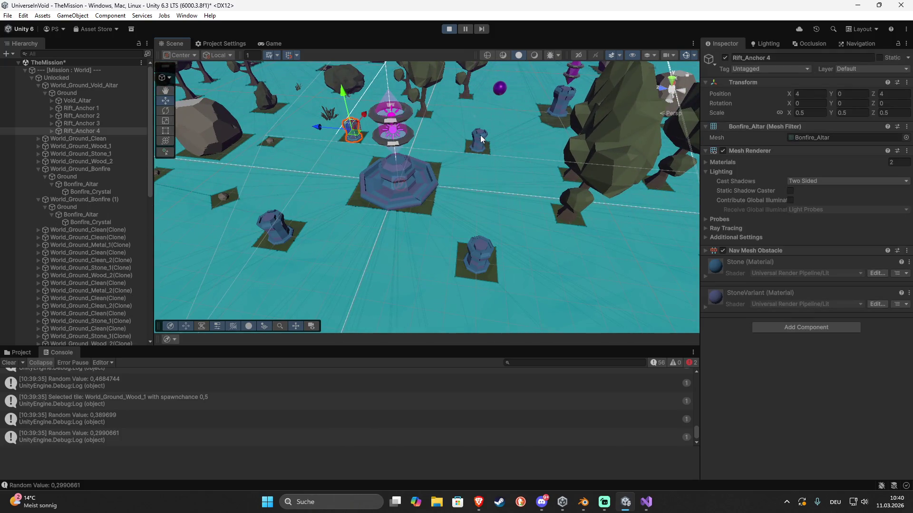
{"action": "left_click", "coordinate": [481, 135]}
{"action": "left_click", "coordinate": [476, 254]}
{"action": "left_click", "coordinate": [274, 229]}
{"action": "left_click", "coordinate": [348, 130]}
Orbit out to a higher overview of the level and stop Play mode
{"action": "scroll", "coordinate": [437, 167], "scroll_direction": "down", "scroll_amount": 5}
{"action": "mouse_move", "coordinate": [437, 168]}
{"action": "left_mouse_down"}
{"action": "mouse_move", "coordinate": [274, 179]}
{"action": "mouse_move", "coordinate": [511, 209]}
{"action": "left_mouse_up"}
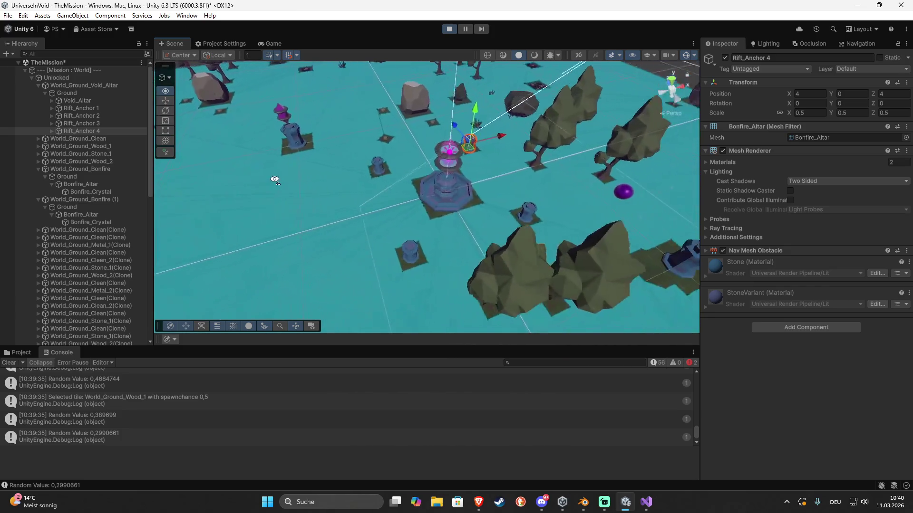
{"action": "scroll", "coordinate": [510, 209], "scroll_direction": "up", "scroll_amount": 4}
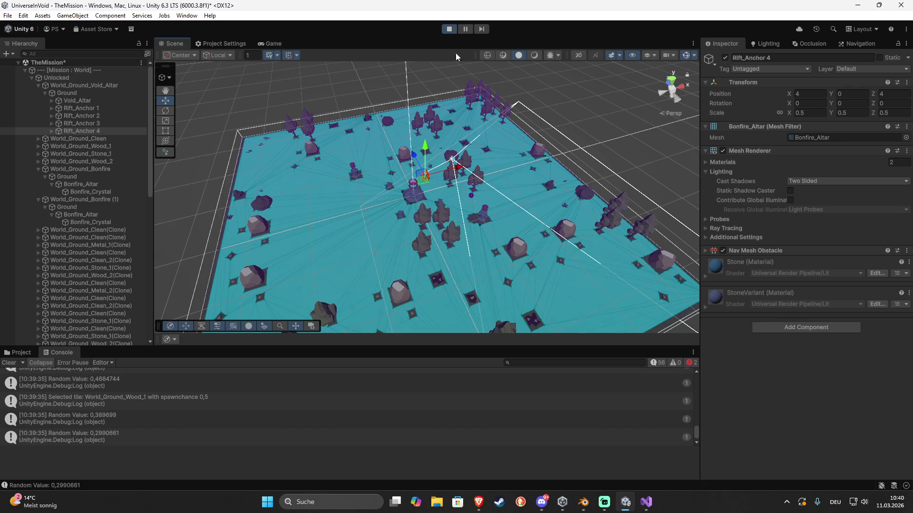
{"action": "left_click", "coordinate": [452, 28]}
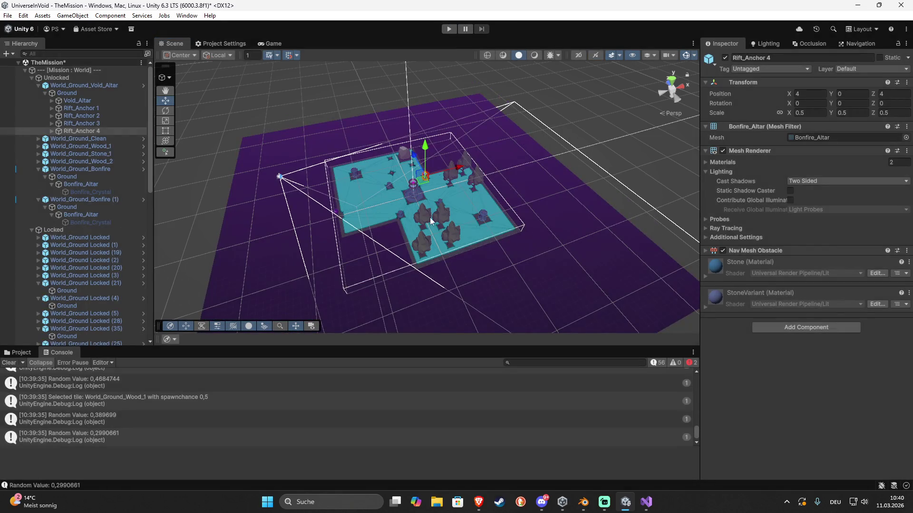
Add a Point Light under the first Bonfire_Crystal and set its Mode to Mixed
{"action": "left_click", "coordinate": [66, 192]}
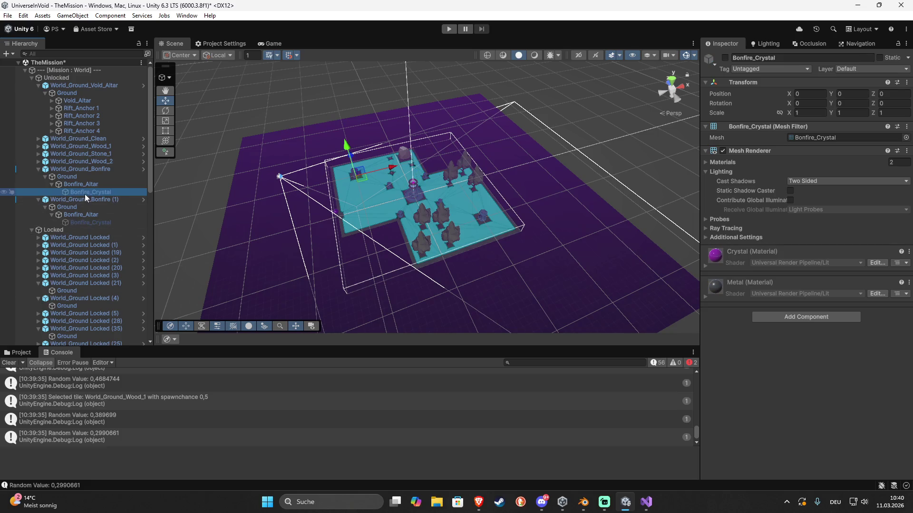
{"action": "left_click", "coordinate": [102, 223], "text": "ctrl"}
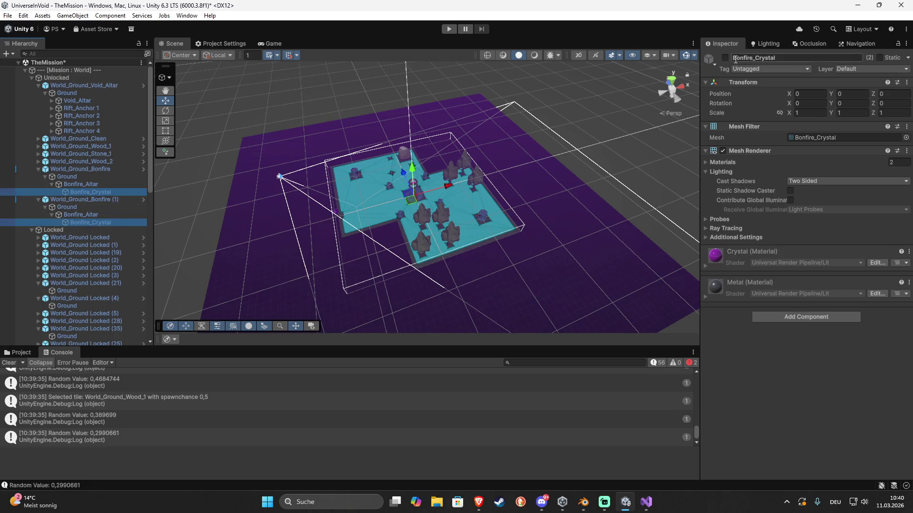
{"action": "left_click", "coordinate": [89, 189]}
{"action": "right_click", "coordinate": [89, 189]}
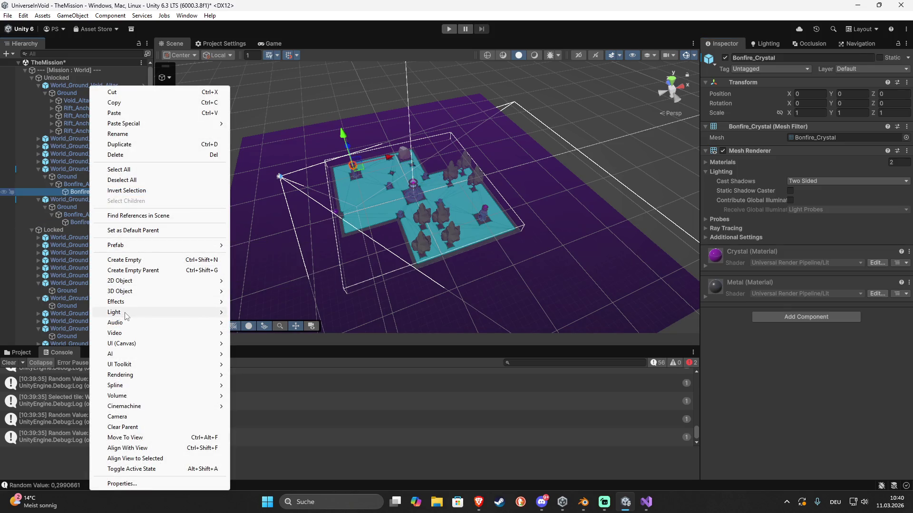
{"action": "mouse_move", "coordinate": [126, 312]}
{"action": "left_click", "coordinate": [253, 324]}
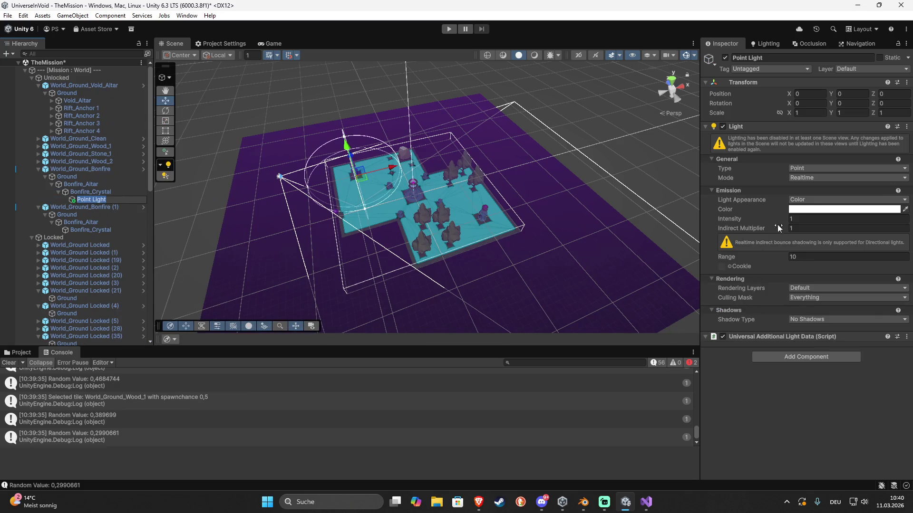
{"action": "left_click", "coordinate": [812, 178]}
{"action": "left_click", "coordinate": [817, 193]}
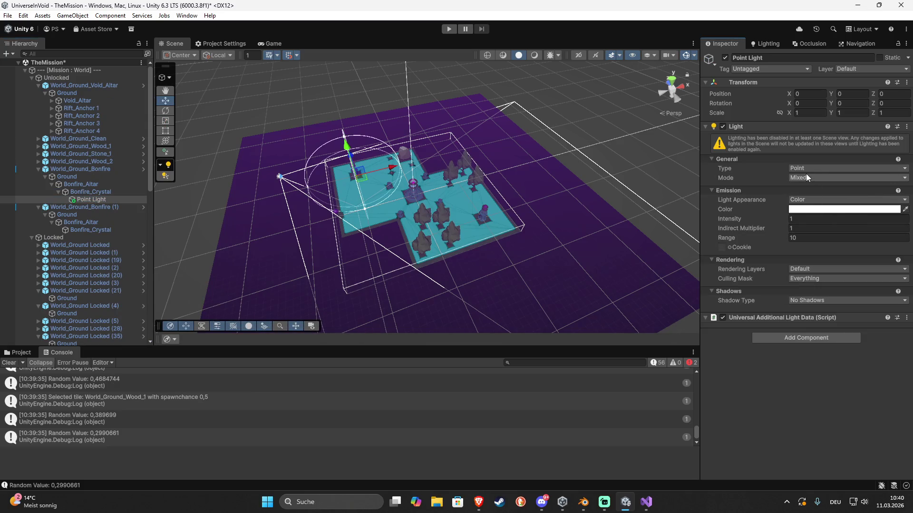
Raise the light to Y 3.75, set intensity 3 and colour FF15FB, then check the Game view
{"action": "key", "text": "f"}
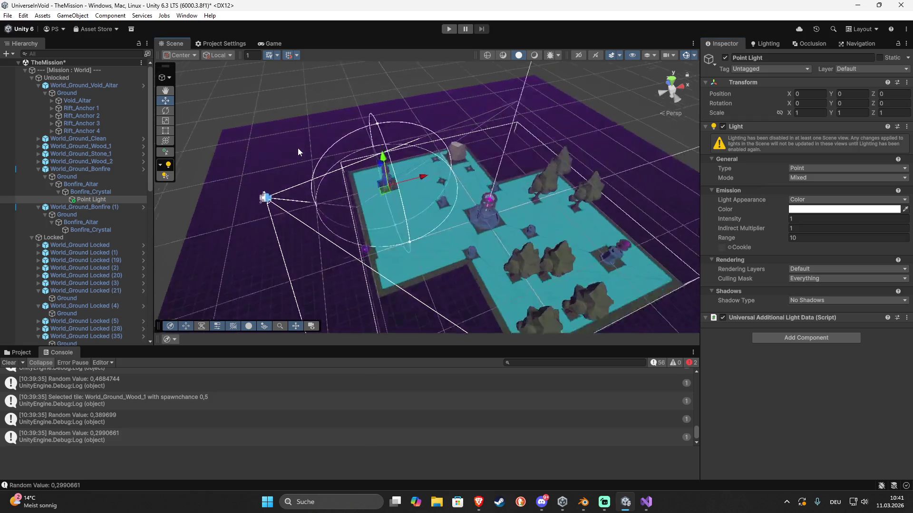
{"action": "scroll", "coordinate": [438, 220], "scroll_direction": "down", "scroll_amount": 5}
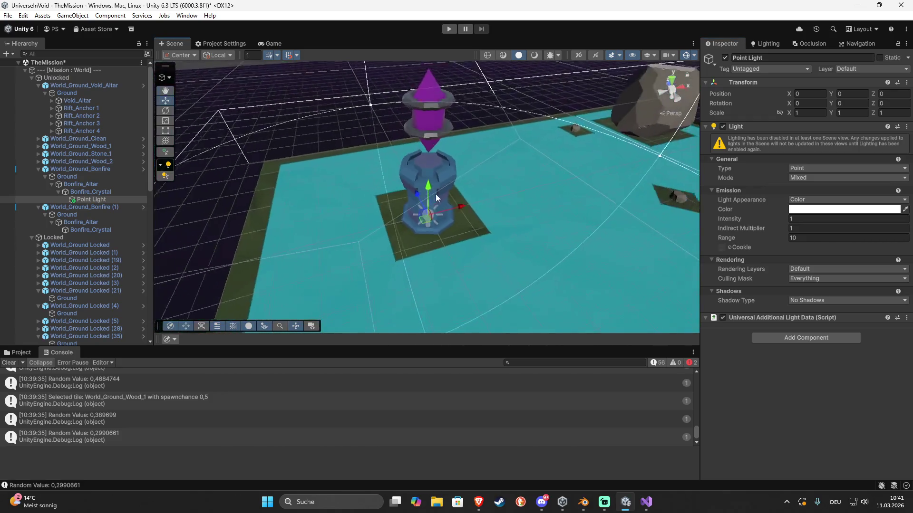
{"action": "left_click_drag", "start_coordinate": [427, 183], "coordinate": [429, 89]}
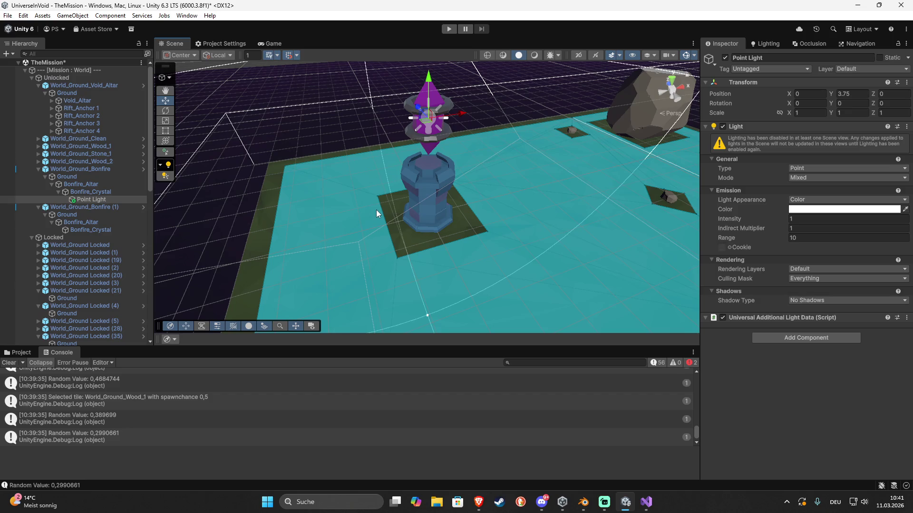
{"action": "left_click", "coordinate": [801, 218]}
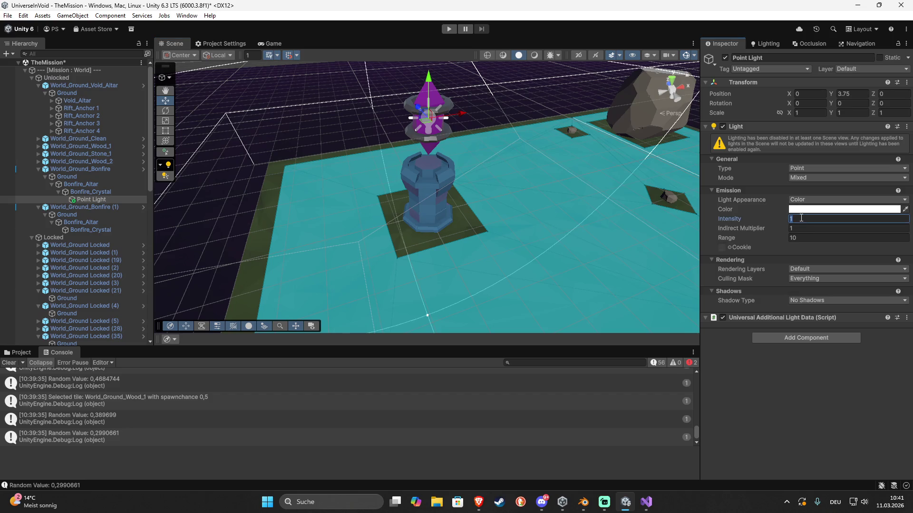
{"action": "type", "text": "3"}
{"action": "left_click", "coordinate": [805, 208]}
{"action": "left_click", "coordinate": [879, 295]}
{"action": "left_click", "coordinate": [878, 232]}
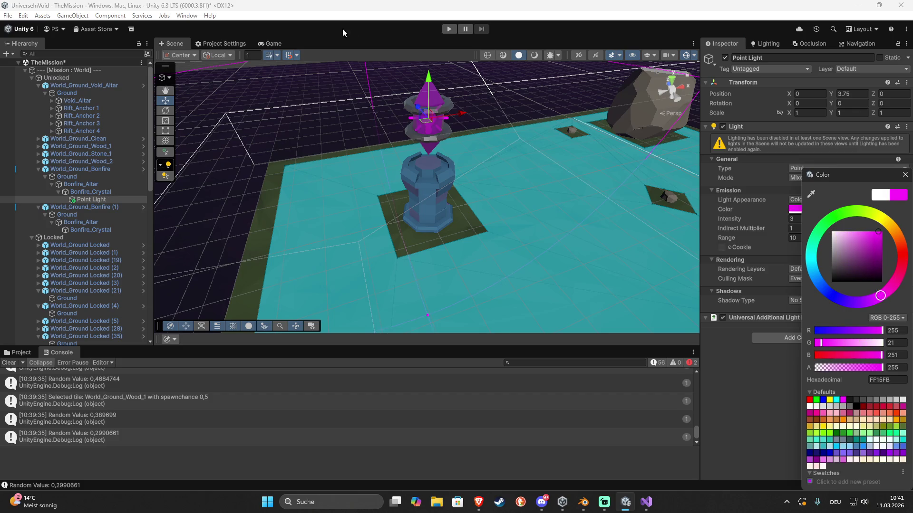
{"action": "left_click", "coordinate": [273, 43]}
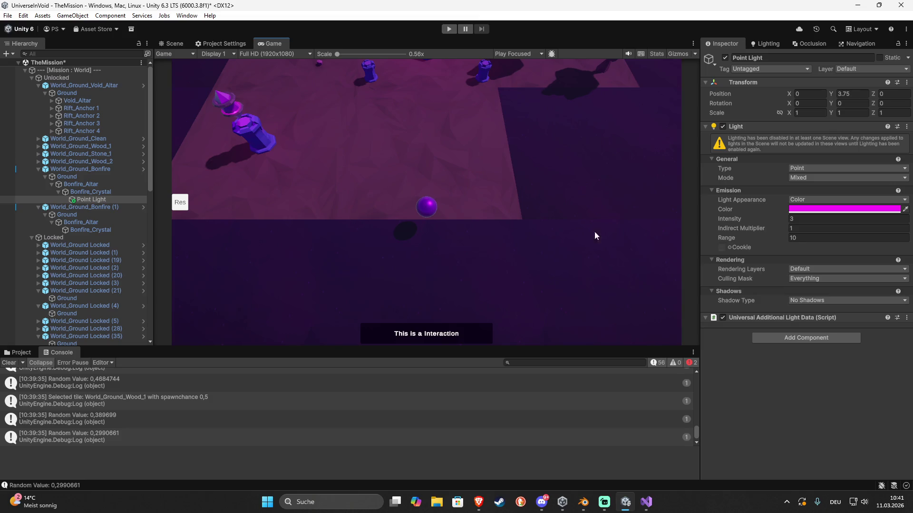
Re-enter the point light's height as 3.75
{"action": "left_click", "coordinate": [849, 95]}
{"action": "type", "text": "3.5"}
{"action": "key", "text": "BackSpace"}
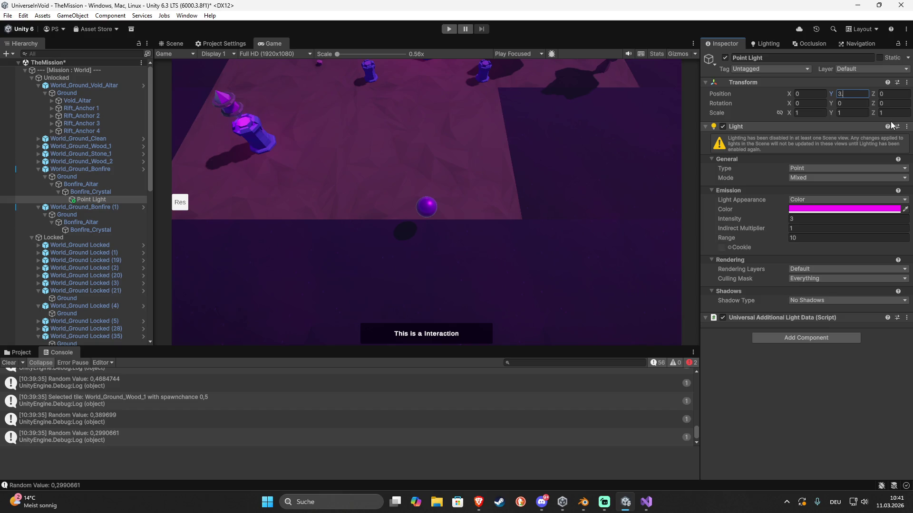
{"action": "type", "text": "72"}
{"action": "key", "text": "BackSpace"}
{"action": "type", "text": "5"}
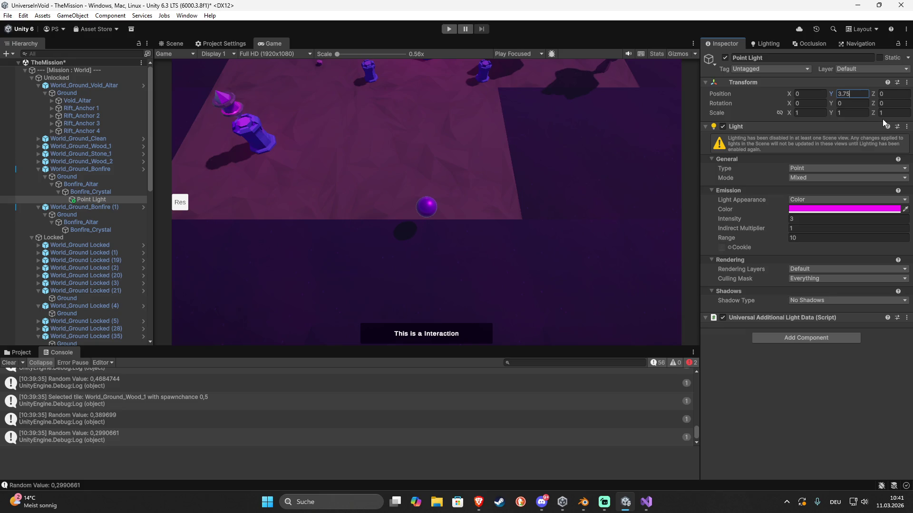
Set the point light to range 25 and intensity 15, then duplicate it as Point Light (1)
{"action": "left_click", "coordinate": [828, 220]}
{"action": "type", "text": "5"}
{"action": "key", "text": "Tab"}
{"action": "key", "text": "Tab"}
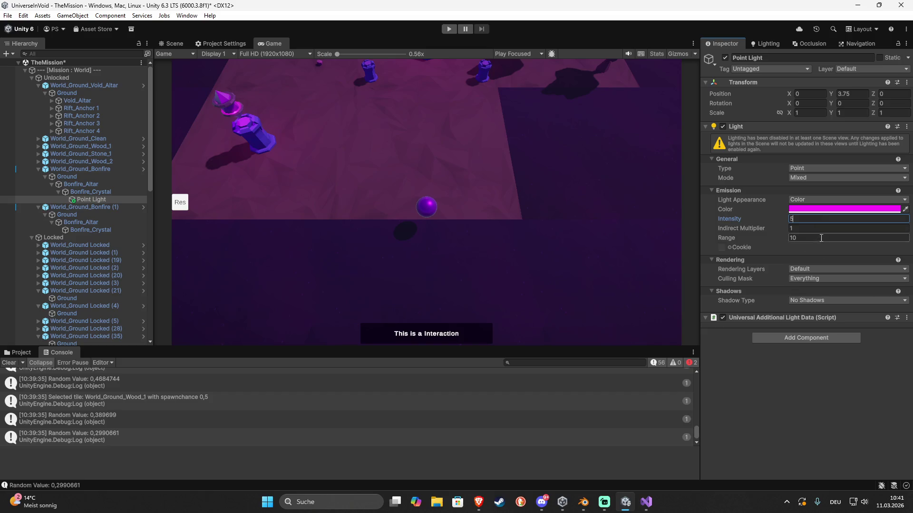
{"action": "type", "text": "15"}
{"action": "key", "text": "BackSpace"}
{"action": "key", "text": "BackSpace"}
{"action": "type", "text": "25"}
{"action": "key", "text": "shift+Tab"}
{"action": "key", "text": "shift+Tab"}
{"action": "type", "text": "15"}
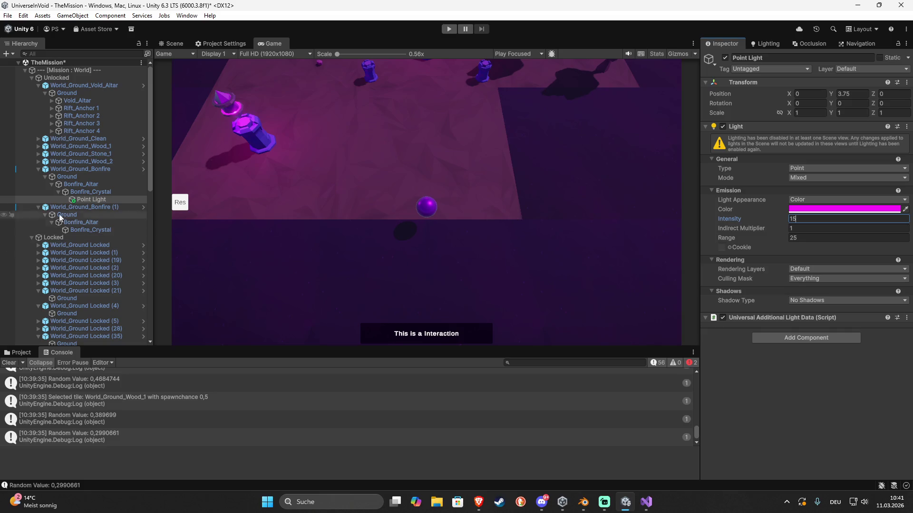
{"action": "left_click", "coordinate": [91, 201]}
{"action": "key", "text": "ctrl+d"}
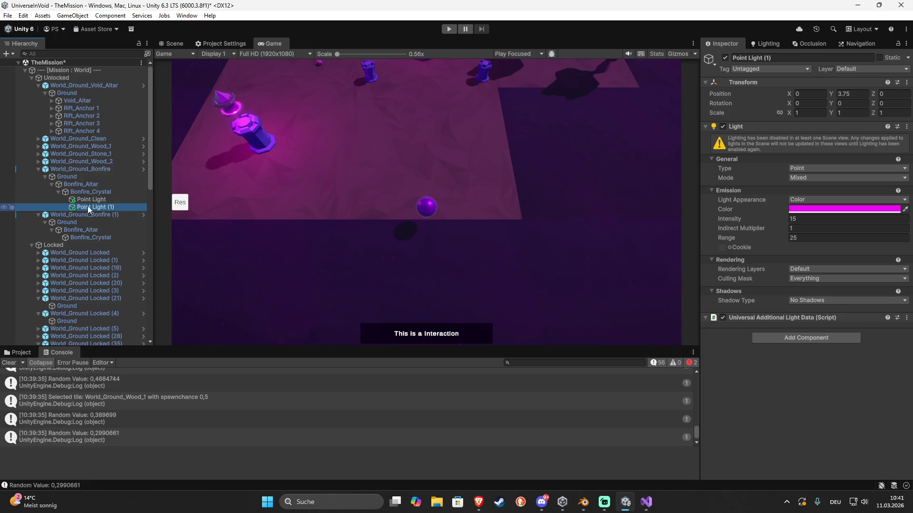
Parent Point Light (1) under the second Bonfire_Crystal and frame both crystal lights in the Scene view
{"action": "left_click_drag", "start_coordinate": [90, 238], "coordinate": [89, 238]}
{"action": "left_click", "coordinate": [89, 232]}
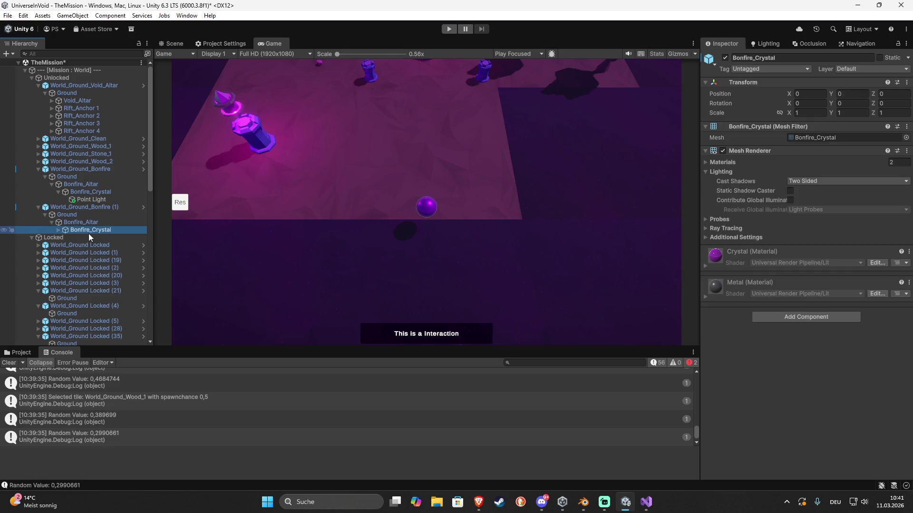
{"action": "left_click", "coordinate": [171, 42]}
{"action": "key", "text": "f"}
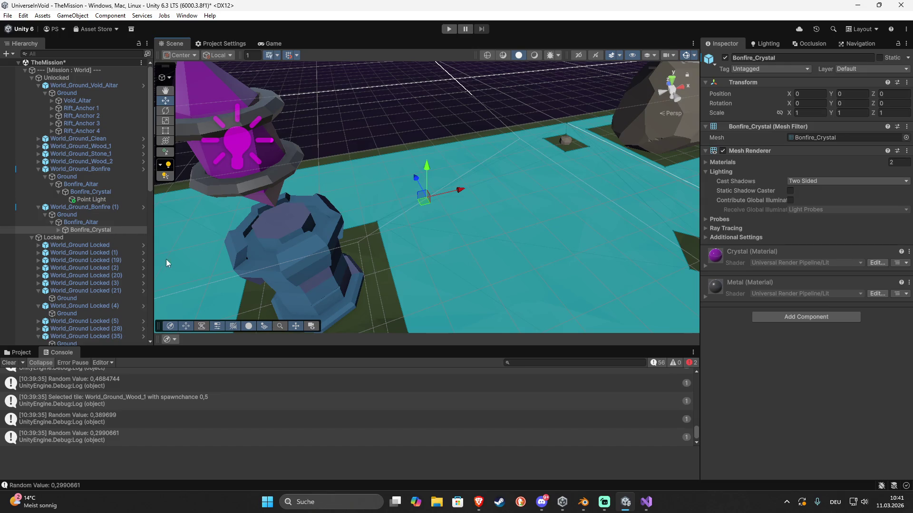
{"action": "left_click", "coordinate": [90, 230]}
{"action": "key", "text": "ctrl+shift+v"}
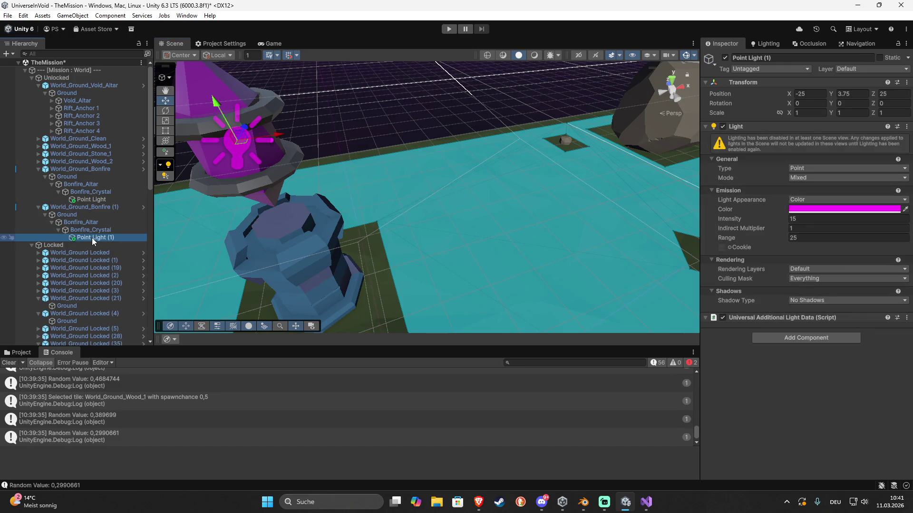
{"action": "key", "text": "f"}
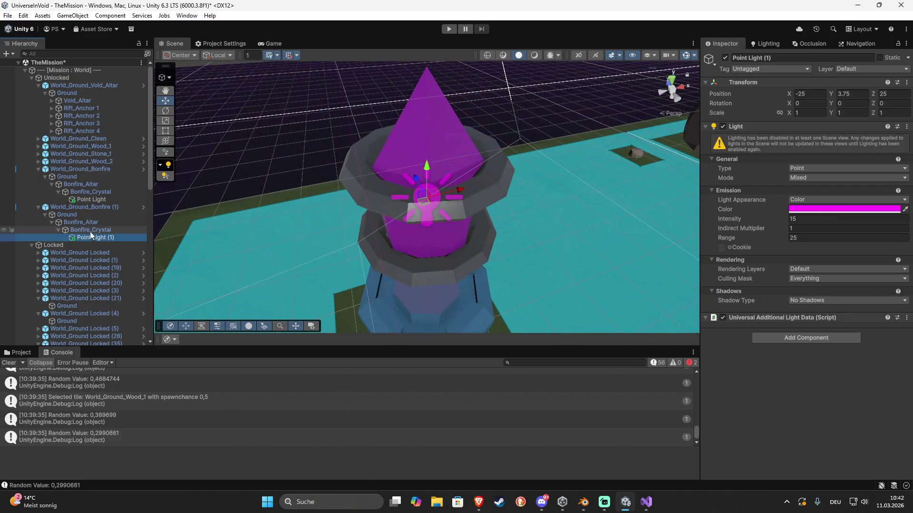
{"action": "left_click", "coordinate": [90, 229]}
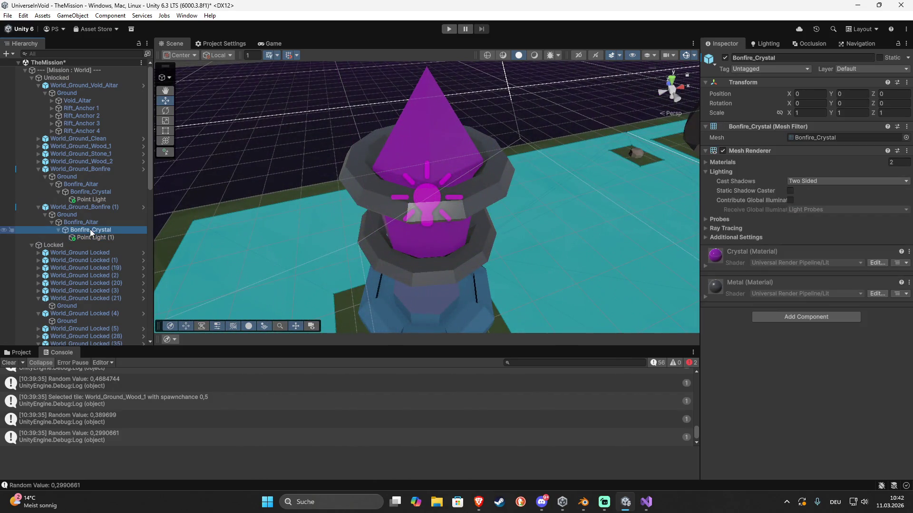
{"action": "left_click", "coordinate": [88, 201]}
{"action": "key", "text": "f"}
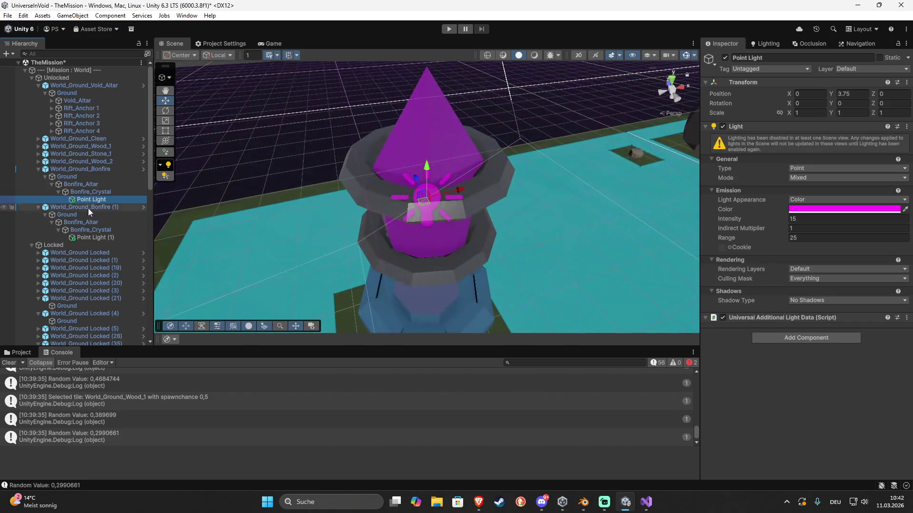
Zero Point Light (1)'s X and Z position so it sits on its crystal
{"action": "left_click", "coordinate": [90, 236]}
{"action": "left_click", "coordinate": [808, 94]}
{"action": "type", "text": "0"}
{"action": "key", "text": "Tab"}
{"action": "key", "text": "Tab"}
{"action": "type", "text": "0"}
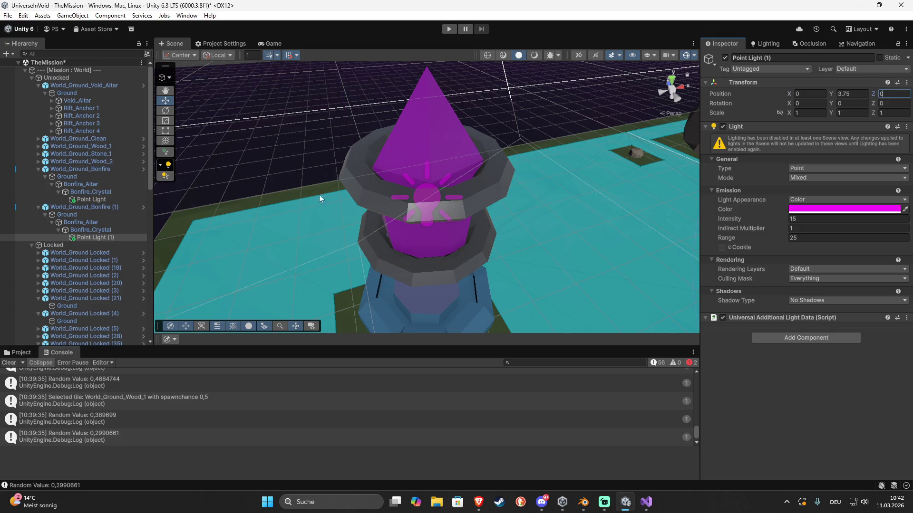
{"action": "double_click", "coordinate": [106, 239]}
{"action": "left_click_drag", "start_coordinate": [360, 216], "coordinate": [517, 221]}
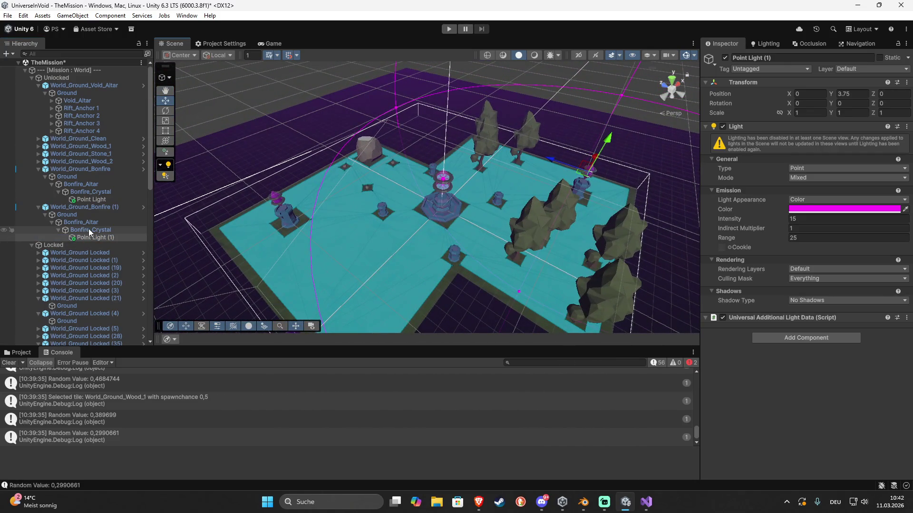
Apply All overrides to the World_Ground_Bonfire prefab and delete the extra Point Light (1)
{"action": "left_click", "coordinate": [89, 170]}
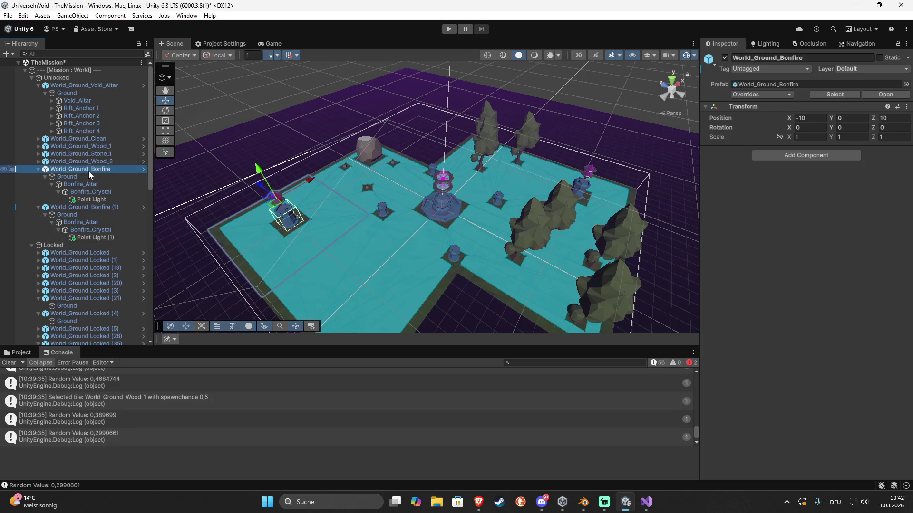
{"action": "left_click", "coordinate": [761, 93]}
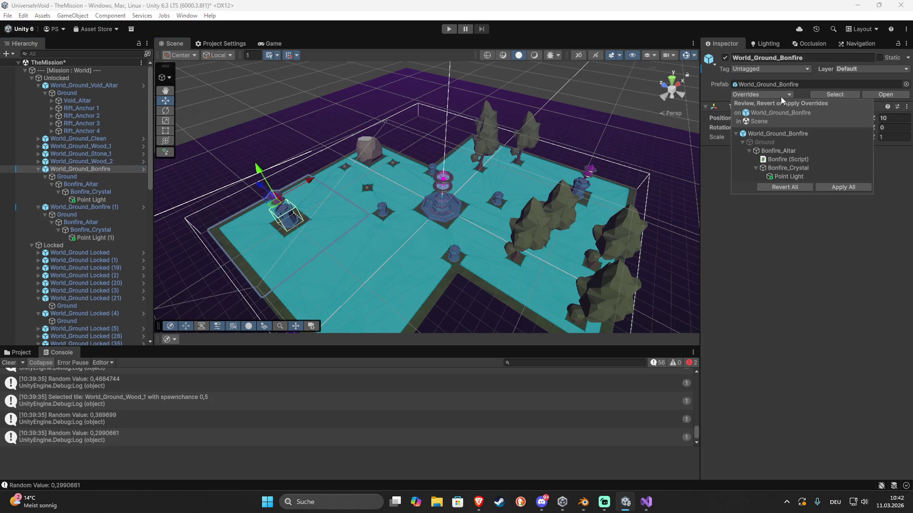
{"action": "left_click", "coordinate": [837, 188]}
{"action": "left_click", "coordinate": [114, 245]}
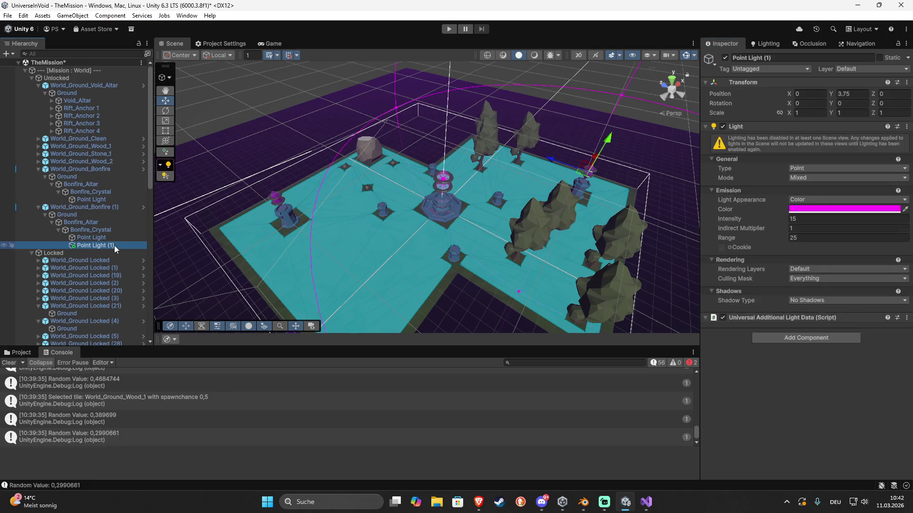
{"action": "key", "text": "Delete"}
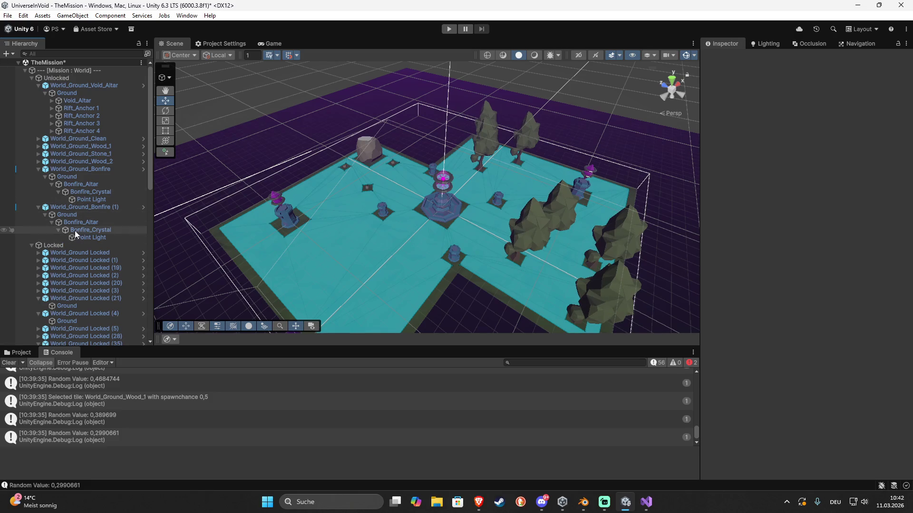
Deactivate both Bonfire_Crystal objects and save the scene
{"action": "left_click", "coordinate": [90, 230]}
{"action": "left_click", "coordinate": [90, 192], "text": "ctrl"}
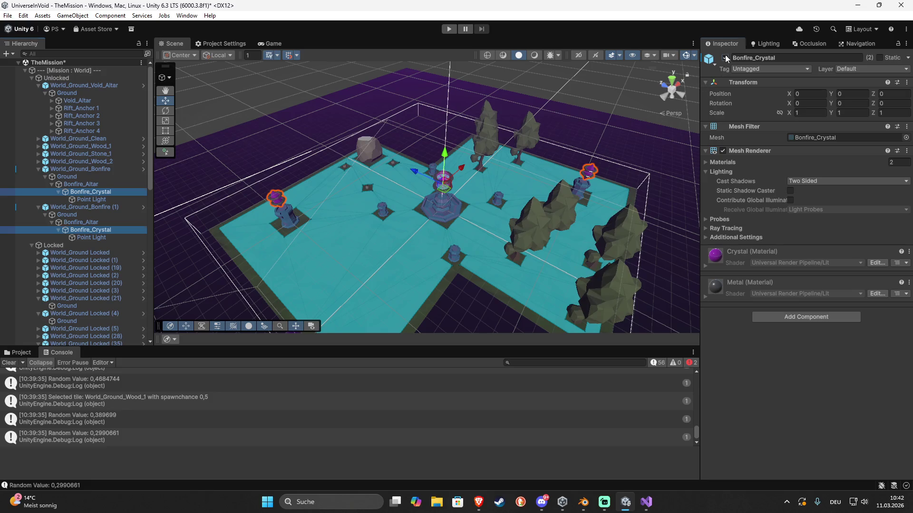
{"action": "key", "text": "alt+shift+a"}
{"action": "left_click", "coordinate": [275, 91]}
{"action": "key", "text": "ctrl+s"}
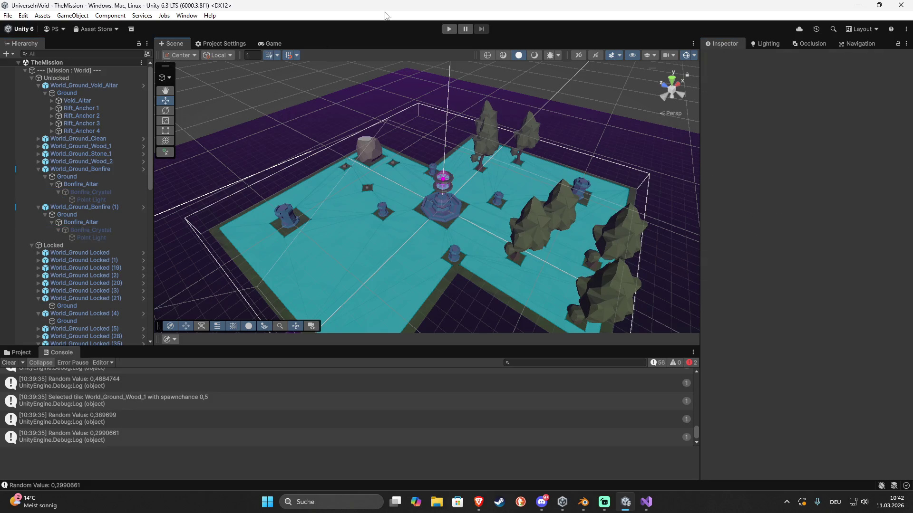
{"action": "left_click", "coordinate": [448, 30]}
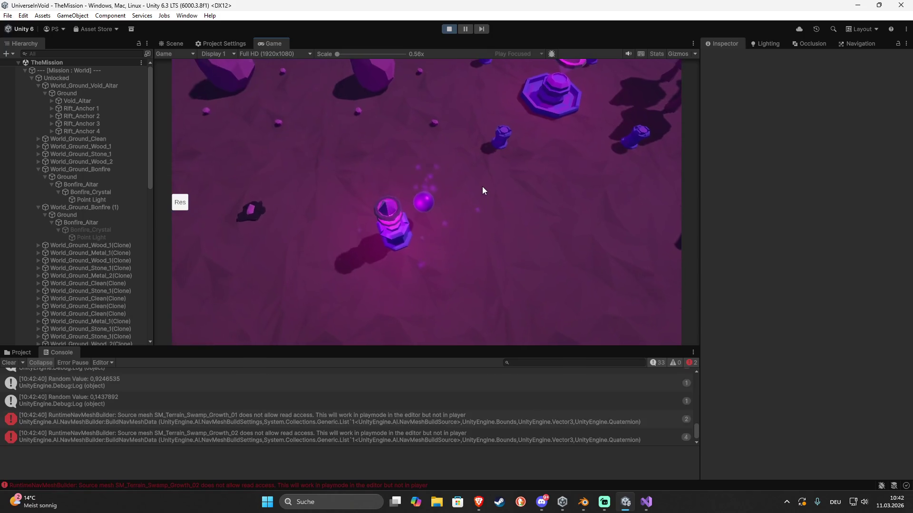
Briefly playtest, stop, then open World_Ground_Metal_2 from Assets > Data > Prefabs > World > WorldTiles
{"action": "left_click", "coordinate": [326, 302]}
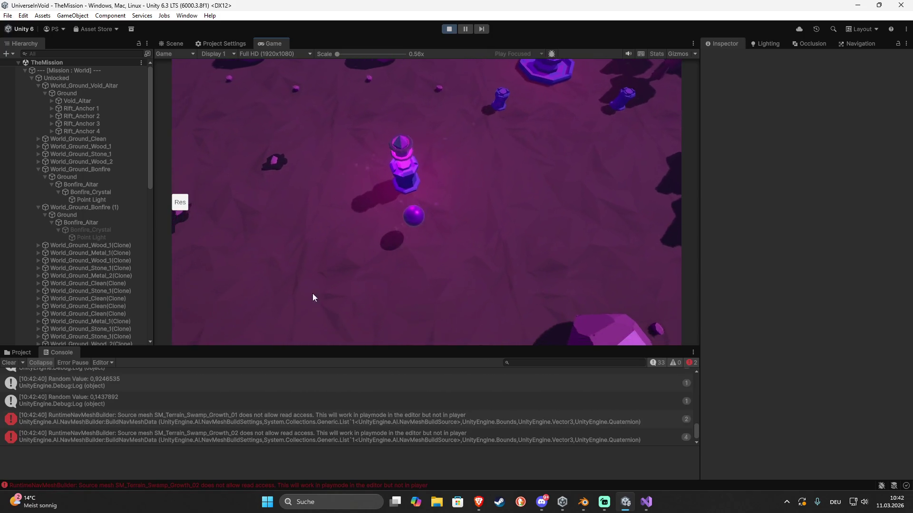
{"action": "left_click", "coordinate": [449, 29]}
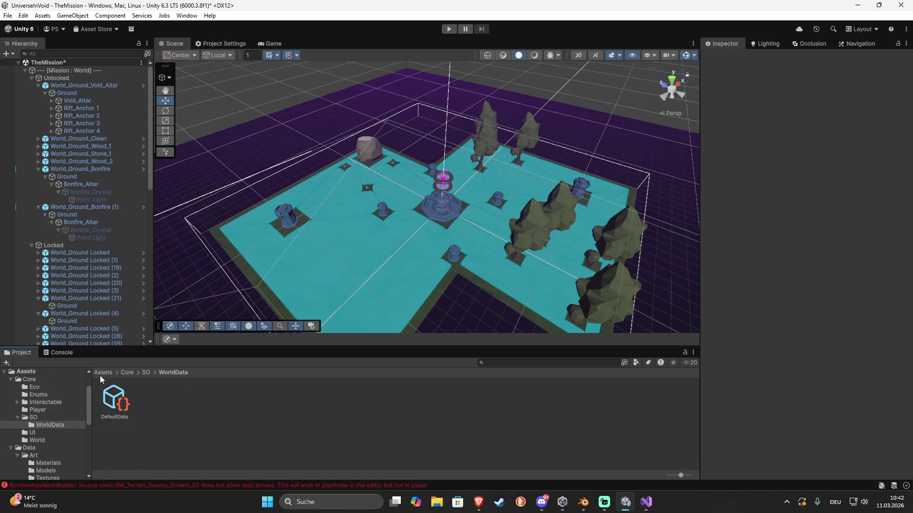
{"action": "left_click", "coordinate": [103, 373]}
{"action": "double_click", "coordinate": [176, 406]}
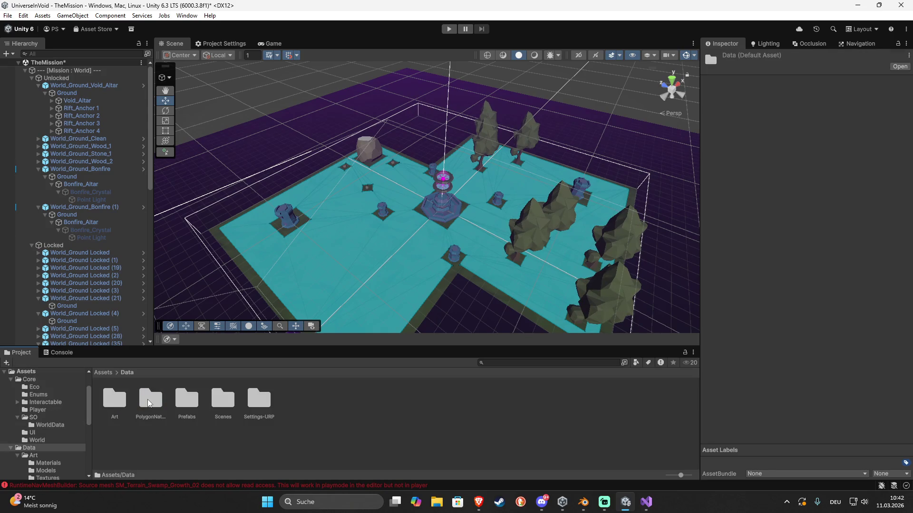
{"action": "double_click", "coordinate": [187, 401]}
{"action": "double_click", "coordinate": [121, 403]}
{"action": "double_click", "coordinate": [151, 402]}
{"action": "double_click", "coordinate": [259, 404]}
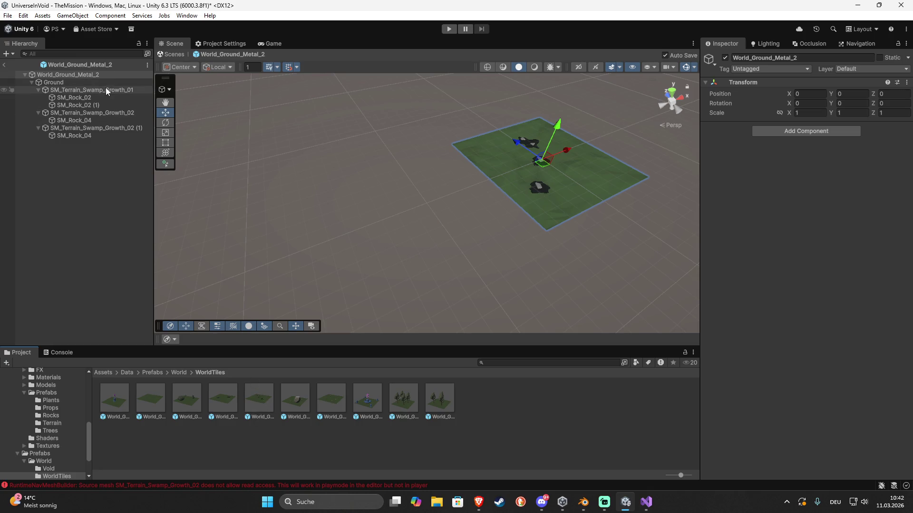
Remove the Nav Mesh Obstacle from World_Ground_Metal_1's SM_Terrain_Swamp_Growth_01 and _02 objects
{"action": "left_click", "coordinate": [107, 89]}
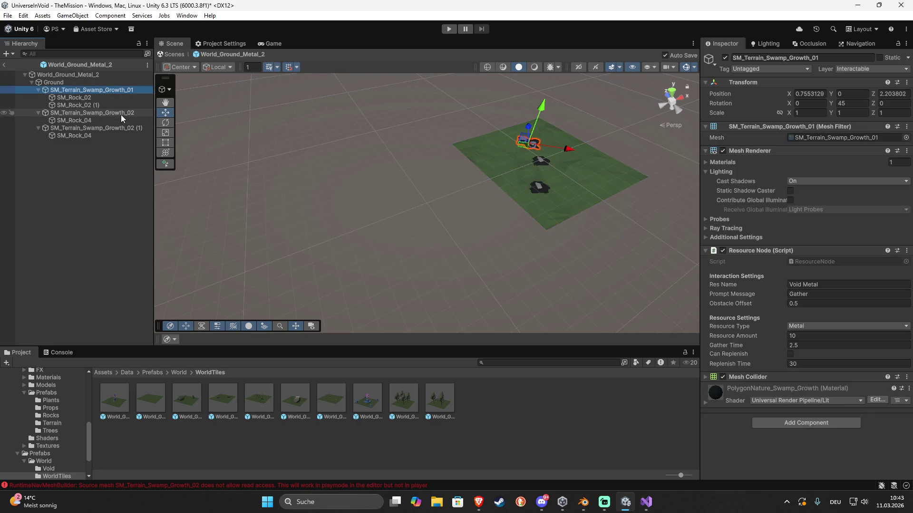
{"action": "left_click", "coordinate": [120, 113]}
{"action": "left_click", "coordinate": [127, 129]}
{"action": "double_click", "coordinate": [232, 392]}
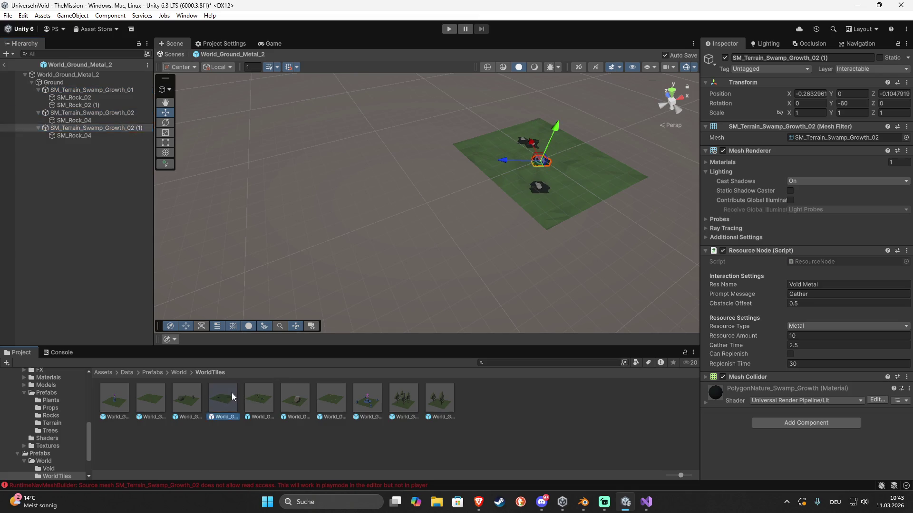
{"action": "left_click", "coordinate": [91, 90]}
{"action": "left_click", "coordinate": [110, 113], "text": "ctrl"}
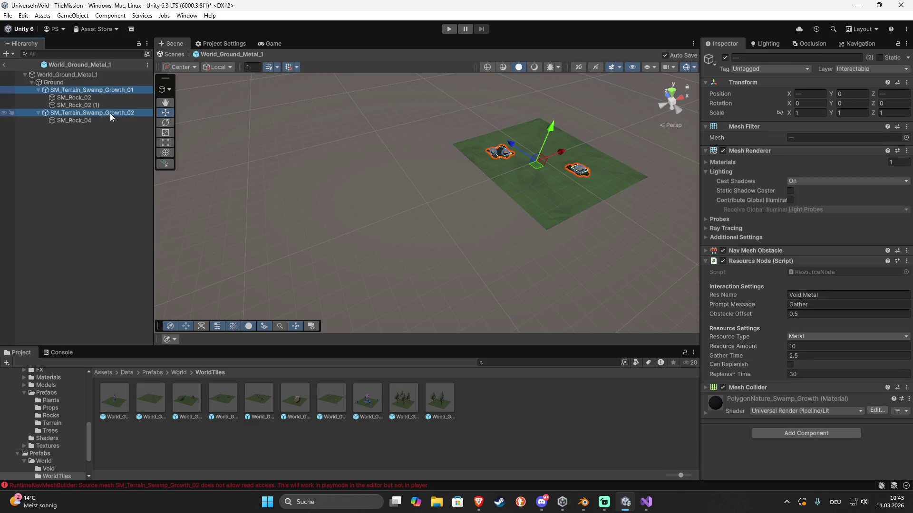
{"action": "left_click", "coordinate": [906, 252]}
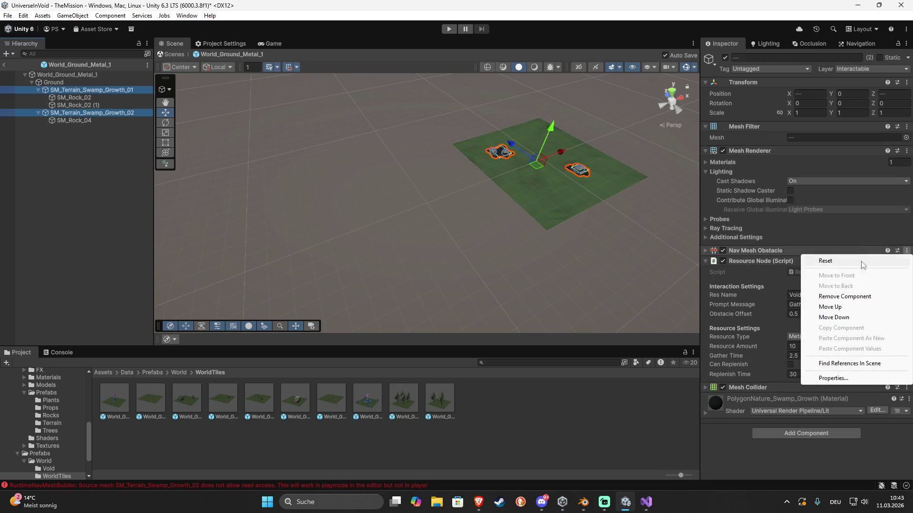
{"action": "left_click", "coordinate": [849, 298]}
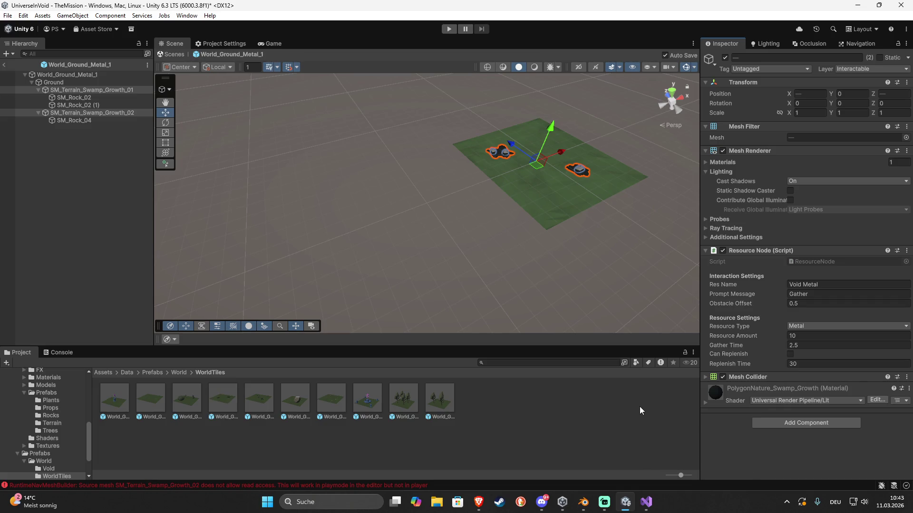
Playtest by moving the ball, return to the full TheMission scene, and stop Play mode
{"action": "left_click", "coordinate": [450, 30]}
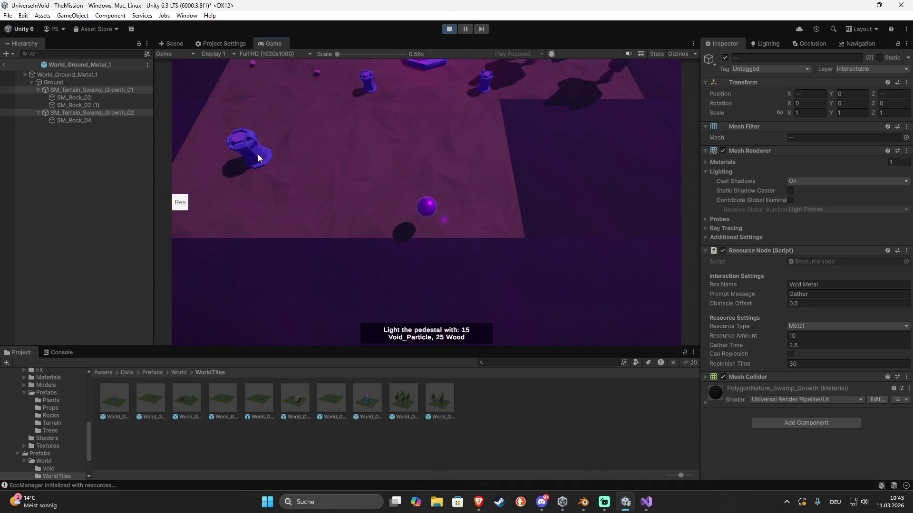
{"action": "left_click", "coordinate": [258, 154]}
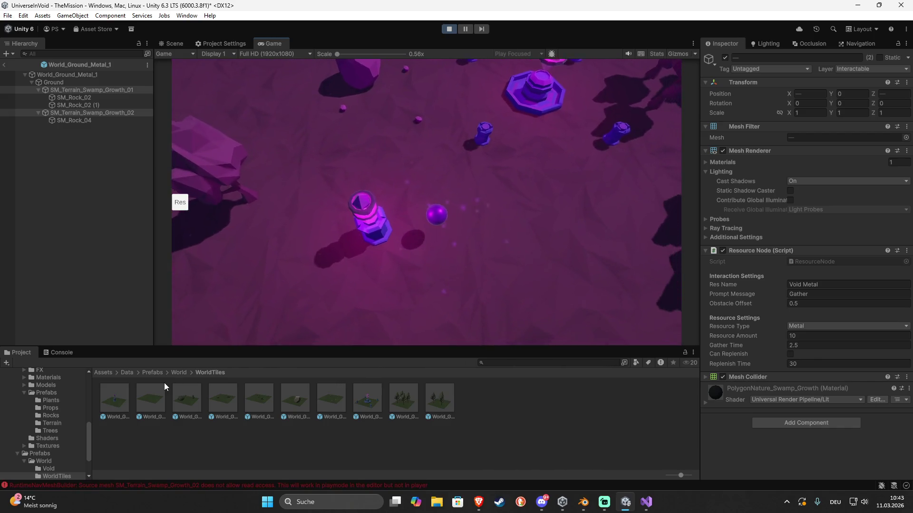
{"action": "left_click", "coordinate": [275, 282]}
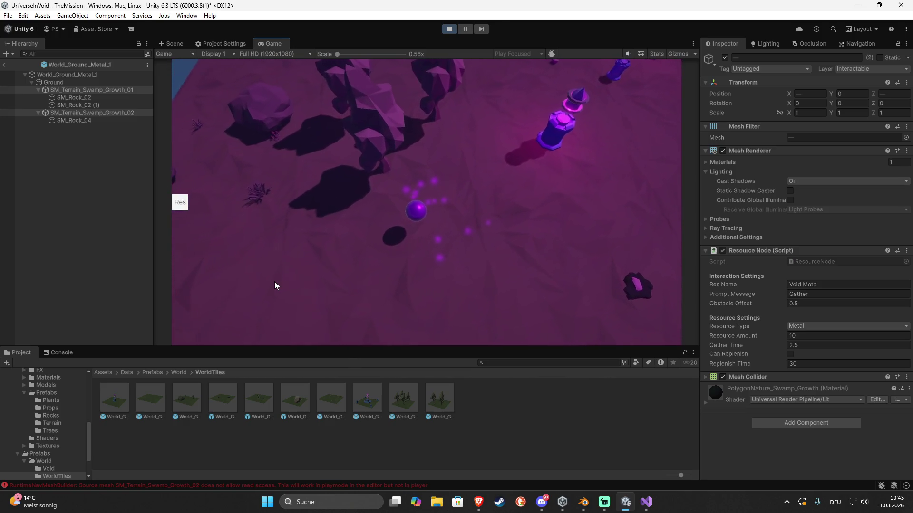
{"action": "left_click", "coordinate": [175, 43]}
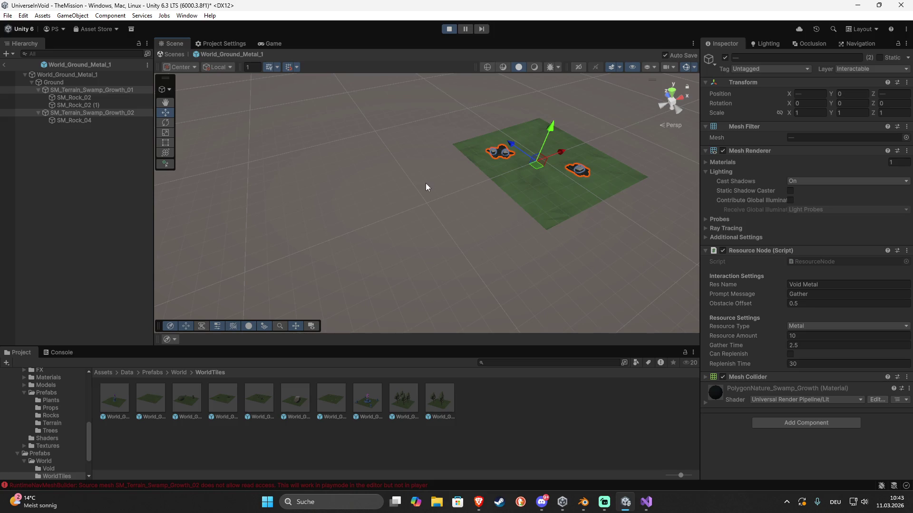
{"action": "left_click", "coordinate": [4, 65]}
{"action": "mouse_move", "coordinate": [446, 283]}
{"action": "left_mouse_down"}
{"action": "mouse_move", "coordinate": [350, 309]}
{"action": "mouse_move", "coordinate": [432, 370]}
{"action": "mouse_move", "coordinate": [532, 378]}
{"action": "mouse_move", "coordinate": [654, 354]}
{"action": "mouse_move", "coordinate": [534, 315]}
{"action": "mouse_move", "coordinate": [383, 293]}
{"action": "mouse_move", "coordinate": [524, 284]}
{"action": "mouse_move", "coordinate": [415, 374]}
{"action": "mouse_move", "coordinate": [502, 290]}
{"action": "mouse_move", "coordinate": [558, 297]}
{"action": "left_mouse_up"}
{"action": "left_click", "coordinate": [449, 29]}
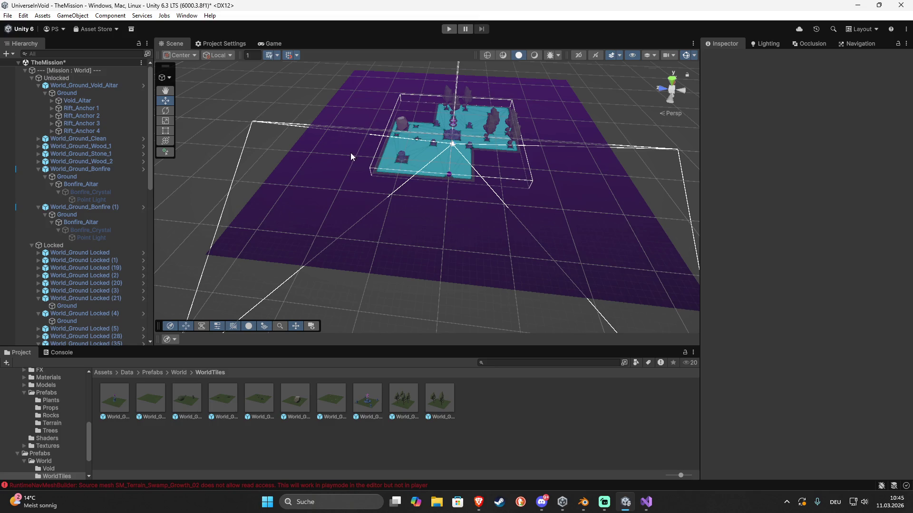
Open the Void_Altar object's VoidAltar script in Visual Studio and select the default Start/Update code
{"action": "mouse_move", "coordinate": [371, 214]}
{"action": "left_mouse_down"}
{"action": "mouse_move", "coordinate": [495, 244]}
{"action": "mouse_move", "coordinate": [437, 220]}
{"action": "left_mouse_up"}
{"action": "scroll", "coordinate": [438, 219], "scroll_direction": "up", "scroll_amount": 8}
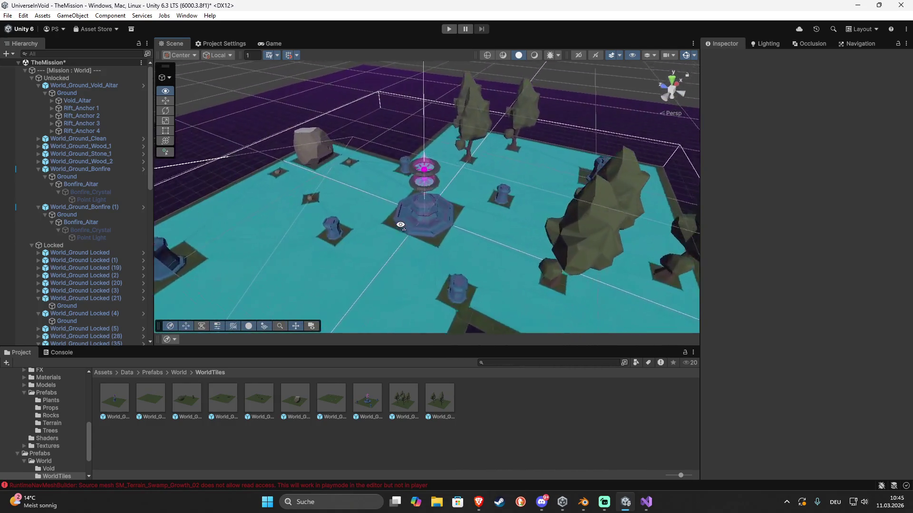
{"action": "left_click", "coordinate": [442, 227]}
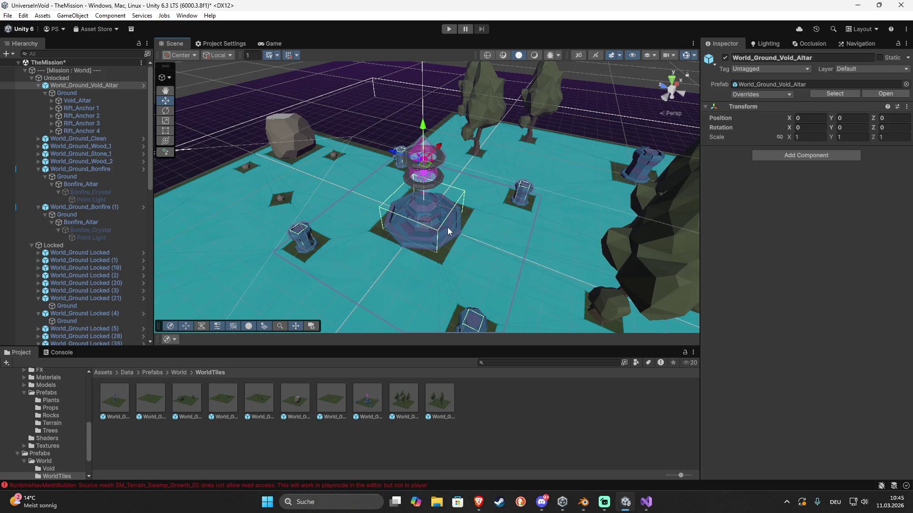
{"action": "left_click", "coordinate": [447, 227]}
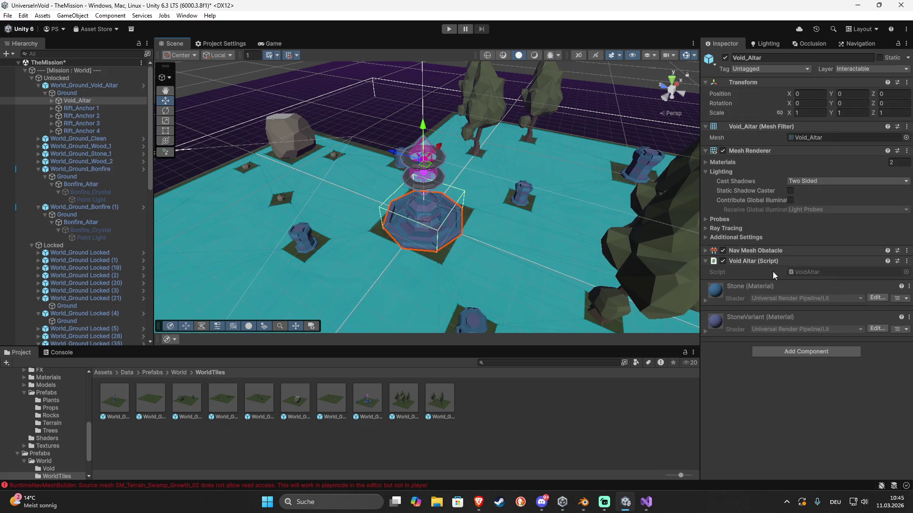
{"action": "double_click", "coordinate": [811, 273]}
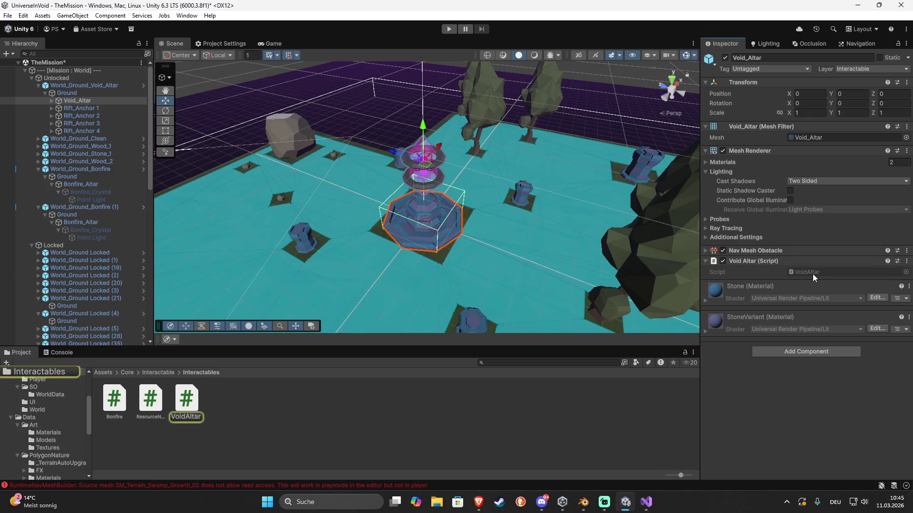
{"action": "mouse_move", "coordinate": [133, 187]}
{"action": "left_mouse_down"}
{"action": "mouse_move", "coordinate": [72, 142]}
{"action": "mouse_move", "coordinate": [85, 97]}
{"action": "left_mouse_up"}
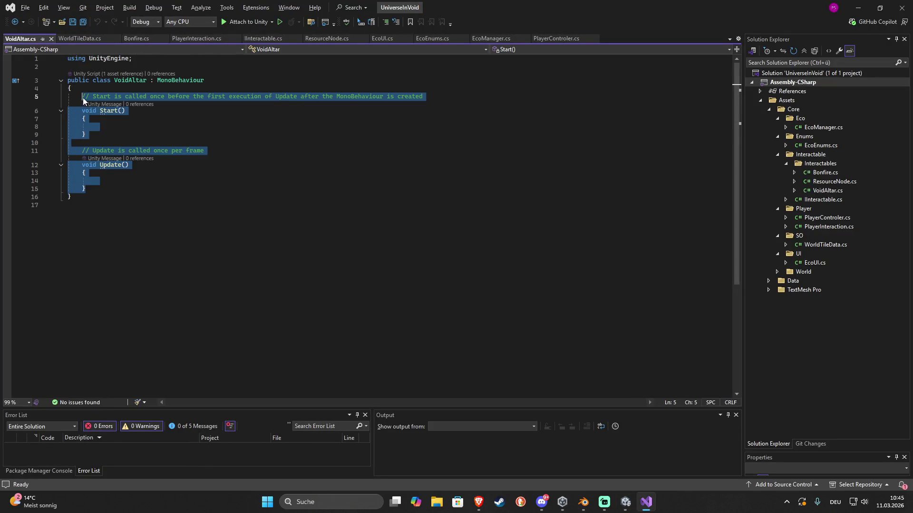
Replace the Start/Update template with IInteractable, generating stubs for all its members
{"action": "key", "text": "Delete"}
{"action": "left_click", "coordinate": [219, 86]}
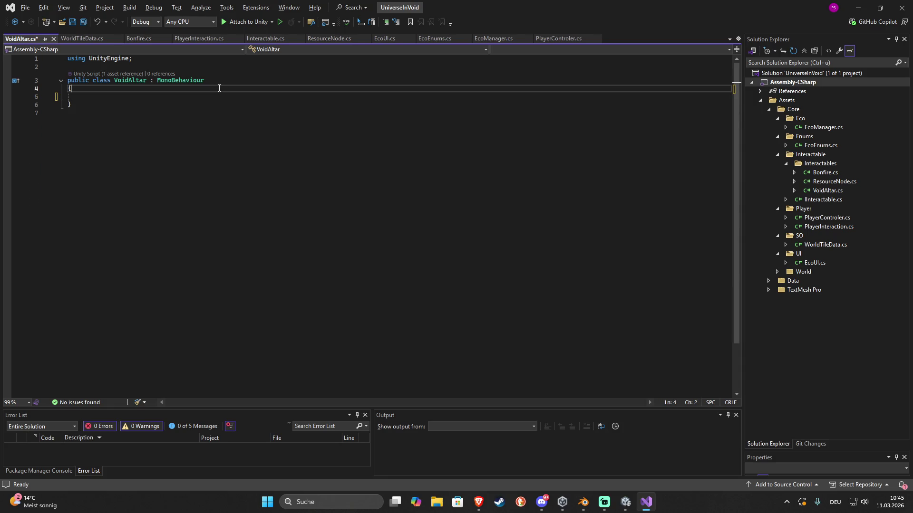
{"action": "left_click", "coordinate": [227, 77]}
{"action": "type", "text": ", IIn"}
{"action": "key", "text": "Tab"}
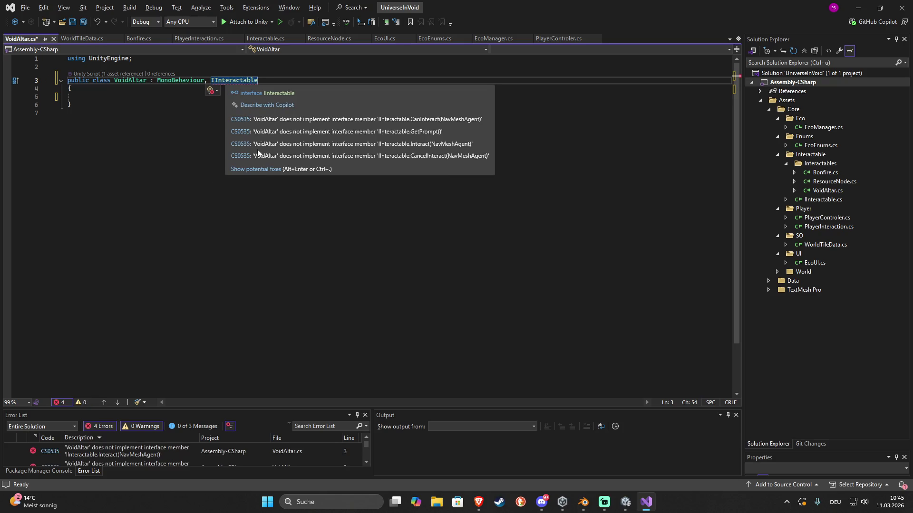
{"action": "key", "text": "ctrl+period"}
{"action": "key", "text": "Return"}
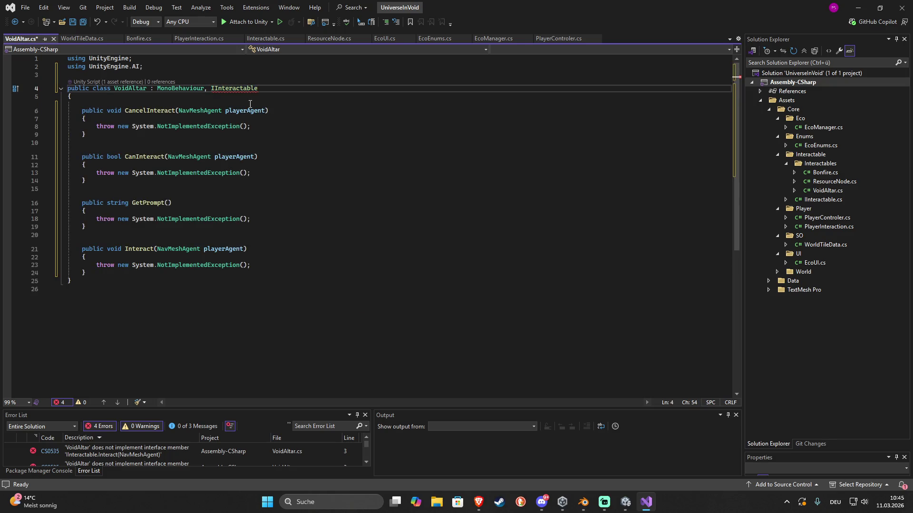
Add Header attributes 'Void Altar Settings', 'Interaction Settings' and 'UI Settings' to the class
{"action": "left_click", "coordinate": [80, 102]}
{"action": "key", "text": "Return"}
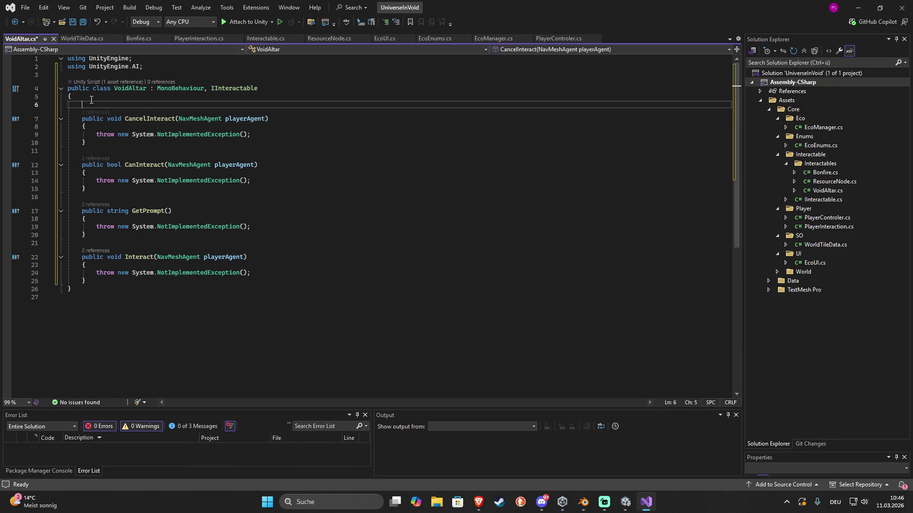
{"action": "type", "text": "[Header("}
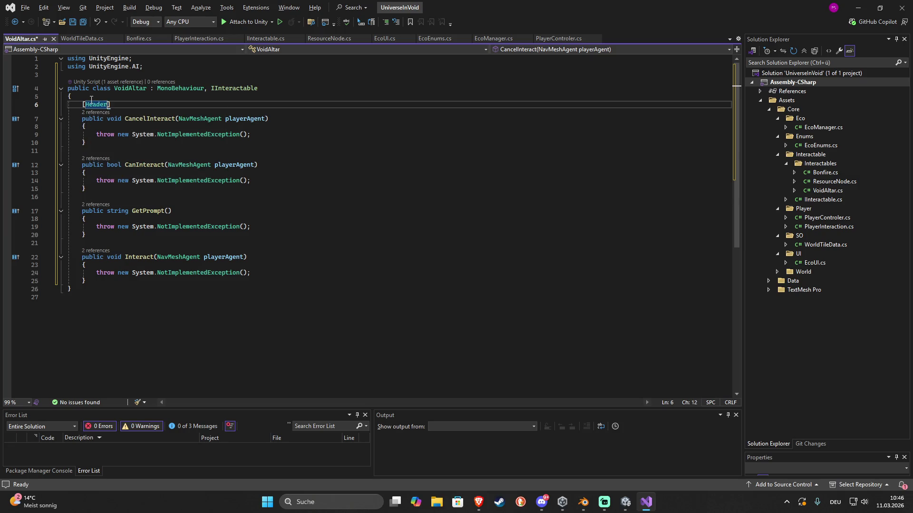
{"action": "type", "text": "\""}
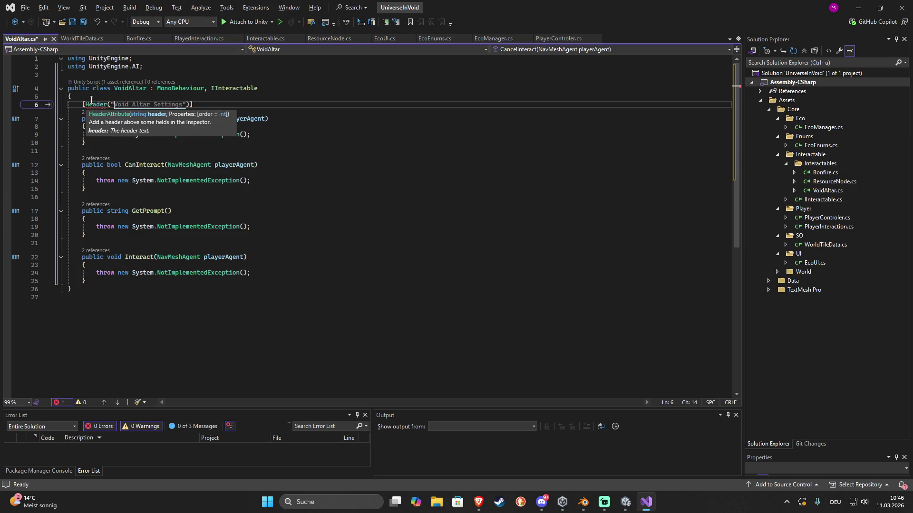
{"action": "key", "text": "Tab"}
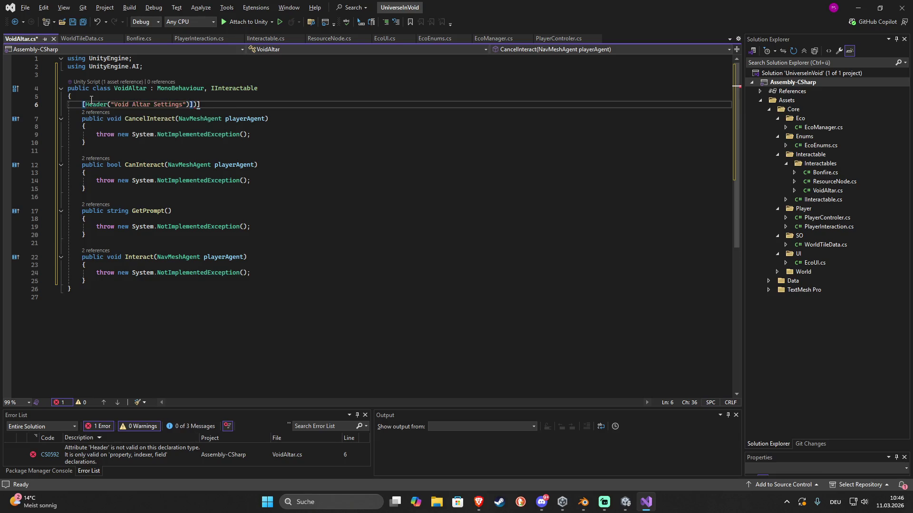
{"action": "key", "text": "End"}
{"action": "key", "text": "Return"}
{"action": "key", "text": "Return"}
{"action": "type", "text": "["}
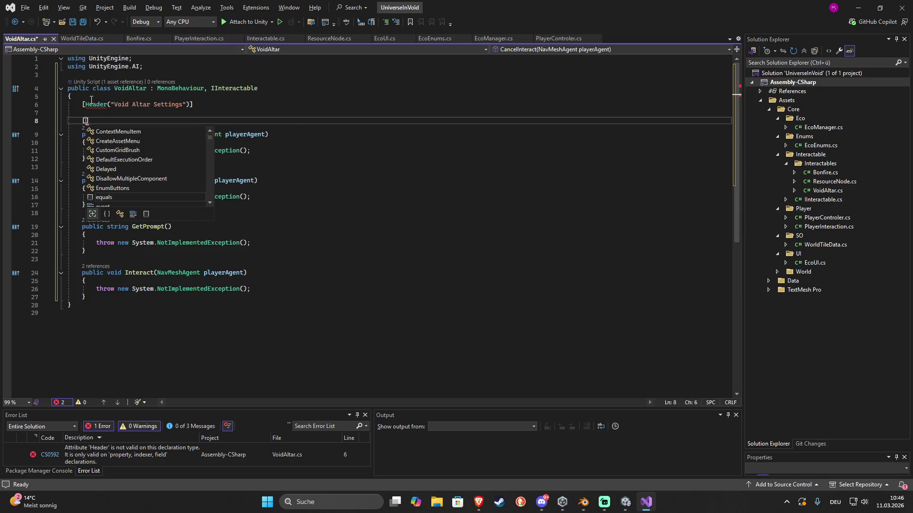
{"action": "type", "text": "Header(\"Interaction Se"}
{"action": "type", "text": "ttings\")"}
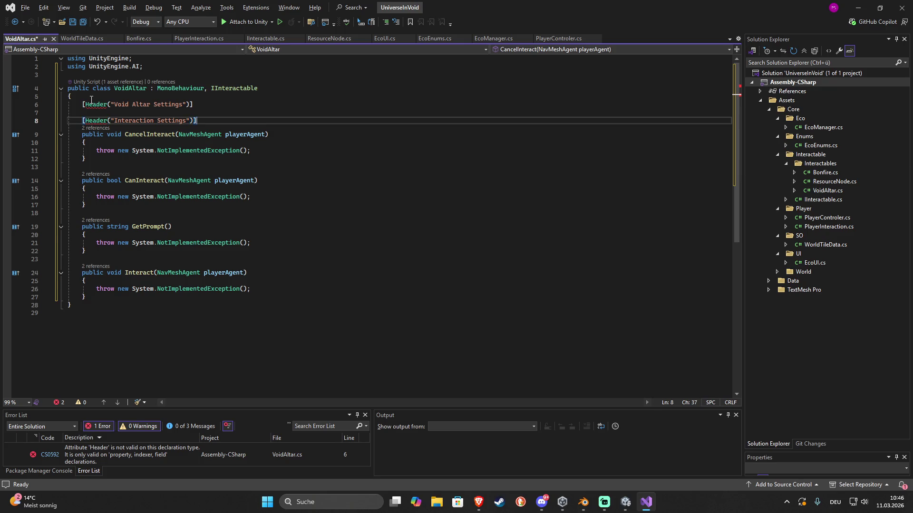
{"action": "key", "text": "Return"}
{"action": "key", "text": "Return"}
{"action": "type", "text": "[Hea"}
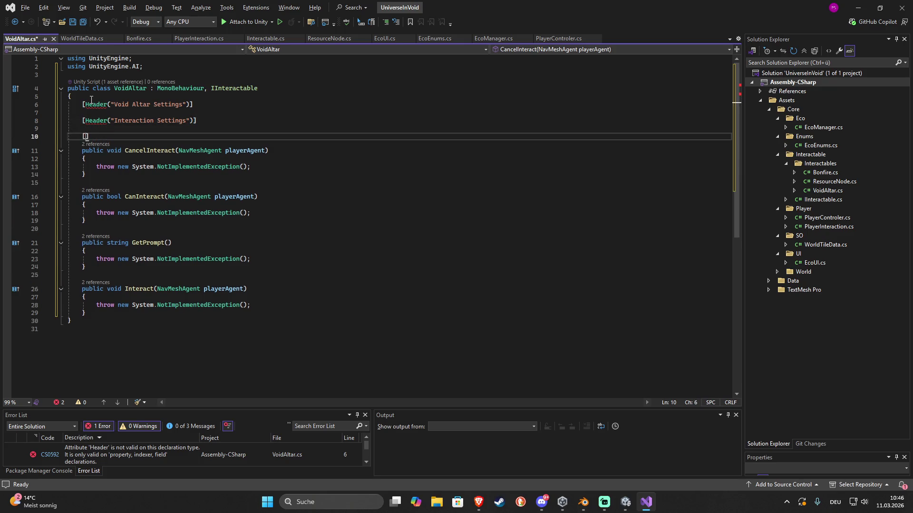
{"action": "type", "text": "der(\"U"}
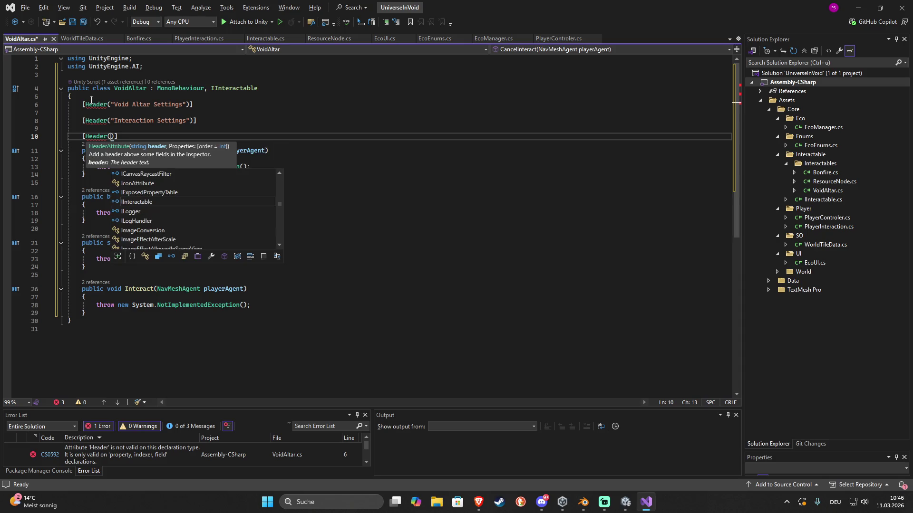
{"action": "type", "text": "I Setting"}
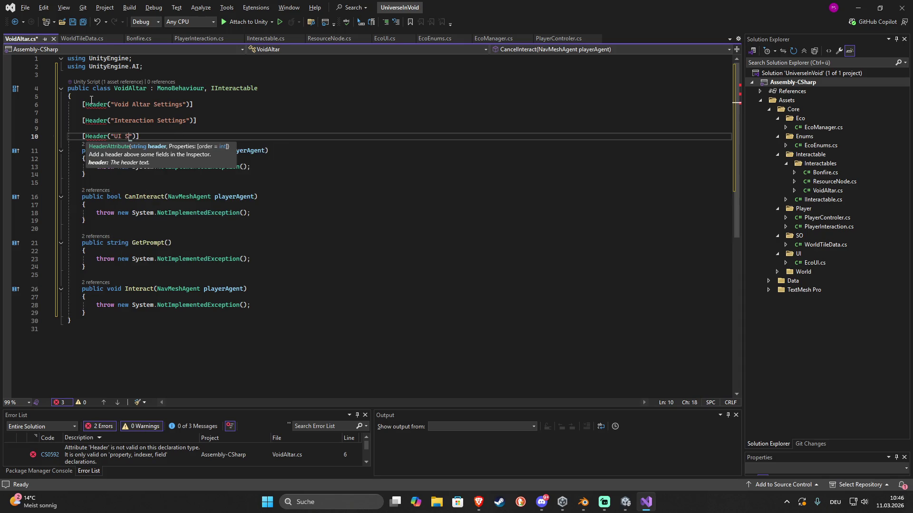
{"action": "type", "text": "s"}
Under Void Altar Settings, add '[SerializeField] private int altarStage = 0;'
{"action": "left_click", "coordinate": [96, 113]}
{"action": "type", "text": "[Ser"}
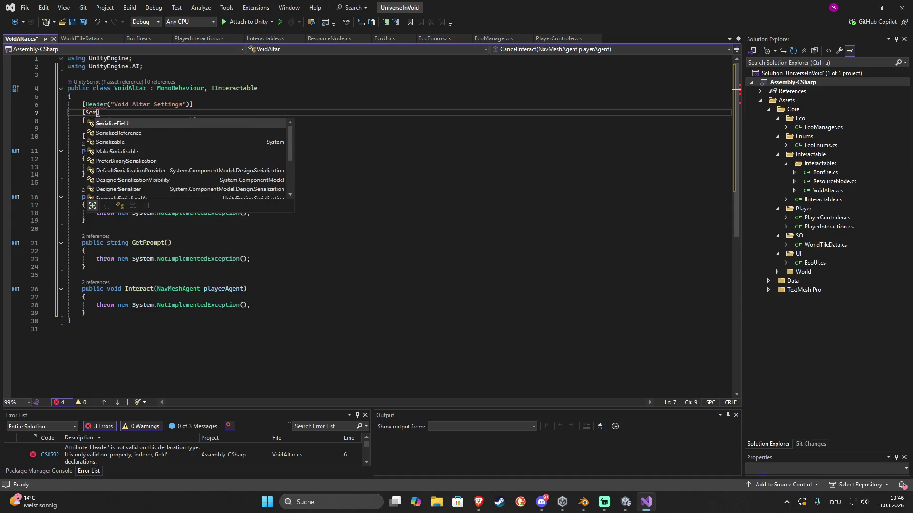
{"action": "key", "text": "Tab"}
{"action": "type", "text": "] private int"}
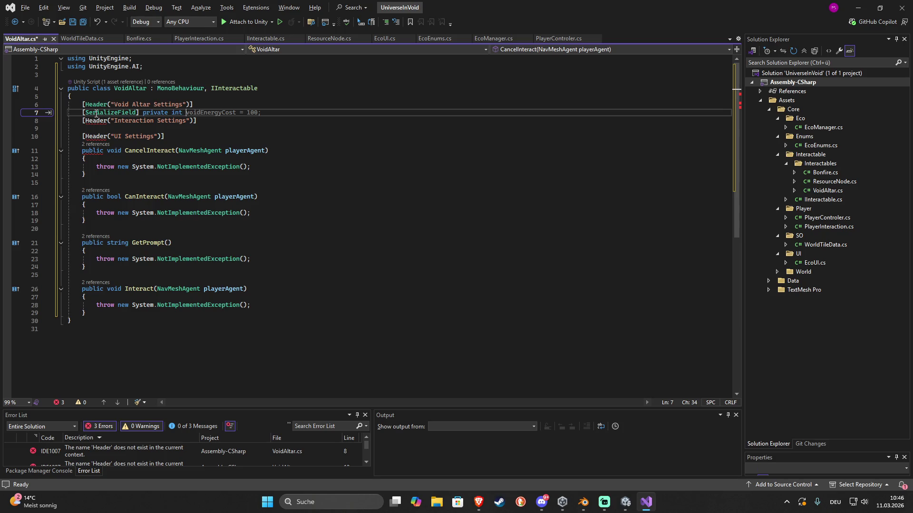
{"action": "type", "text": "altar"}
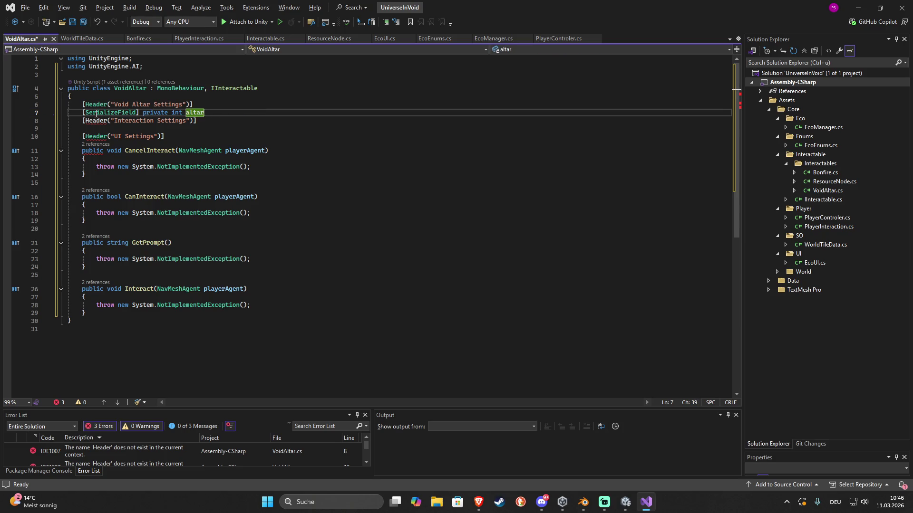
{"action": "type", "text": "Stag"}
{"action": "type", "text": "e"}
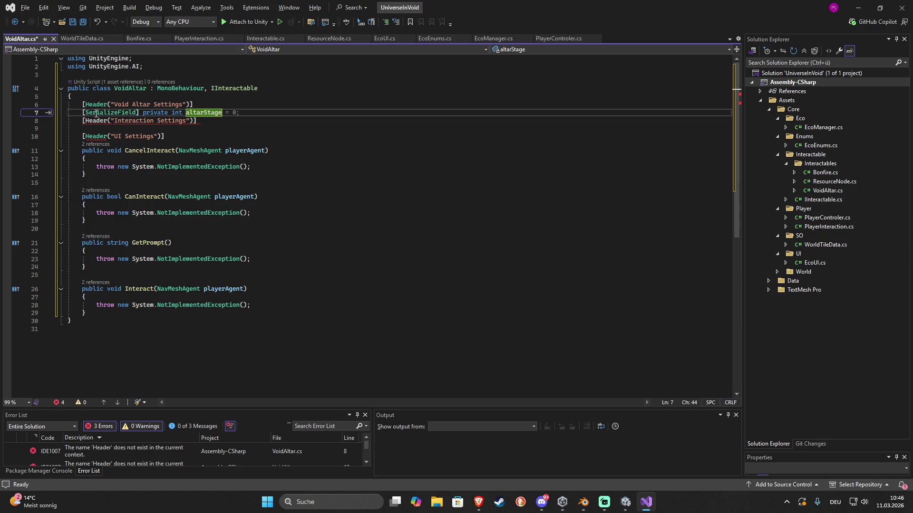
{"action": "key", "text": "Tab"}
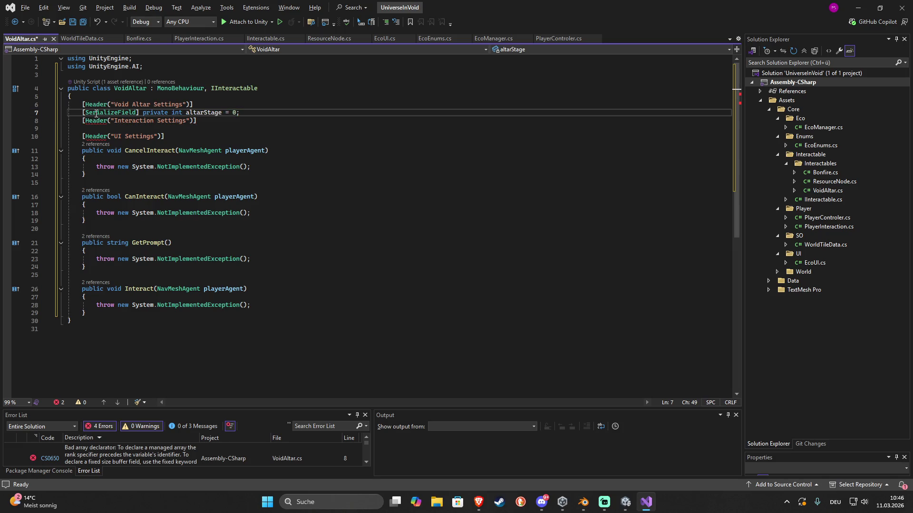
{"action": "key", "text": "Return"}
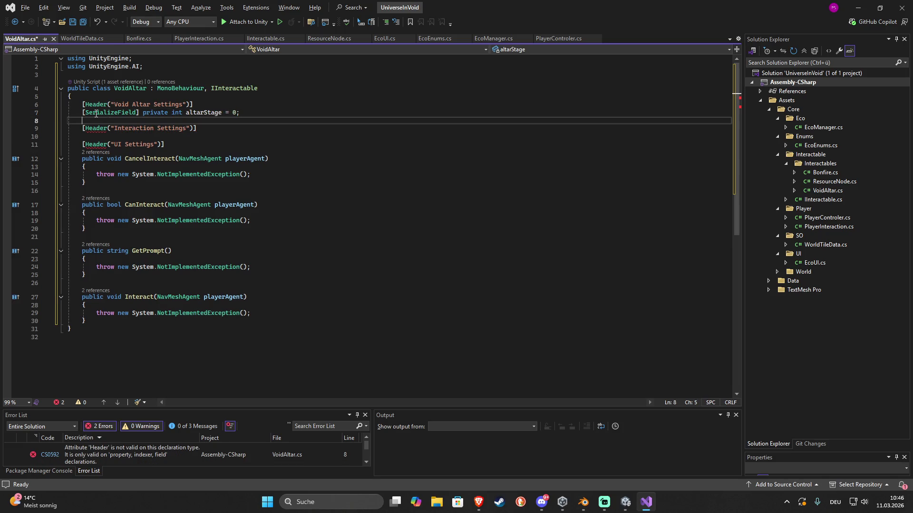
{"action": "key", "text": "Down"}
{"action": "key", "text": "Down"}
{"action": "key", "text": "Down"}
{"action": "key", "text": "Down"}
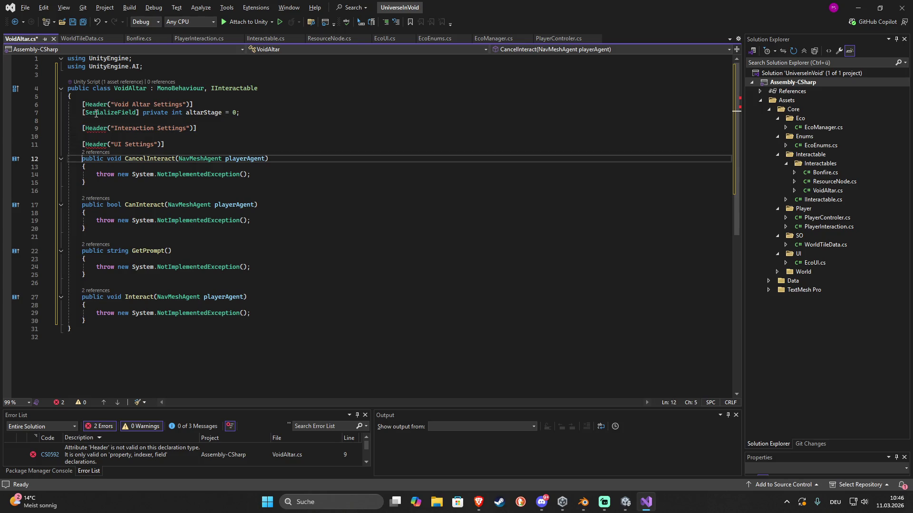
{"action": "key", "text": "Return"}
{"action": "key", "text": "Return"}
Add a read-only property 'public int AltarStage => altarStage;' and save
{"action": "key", "text": "Up"}
{"action": "key", "text": "Return"}
{"action": "key", "text": "Up"}
{"action": "type", "text": "public "}
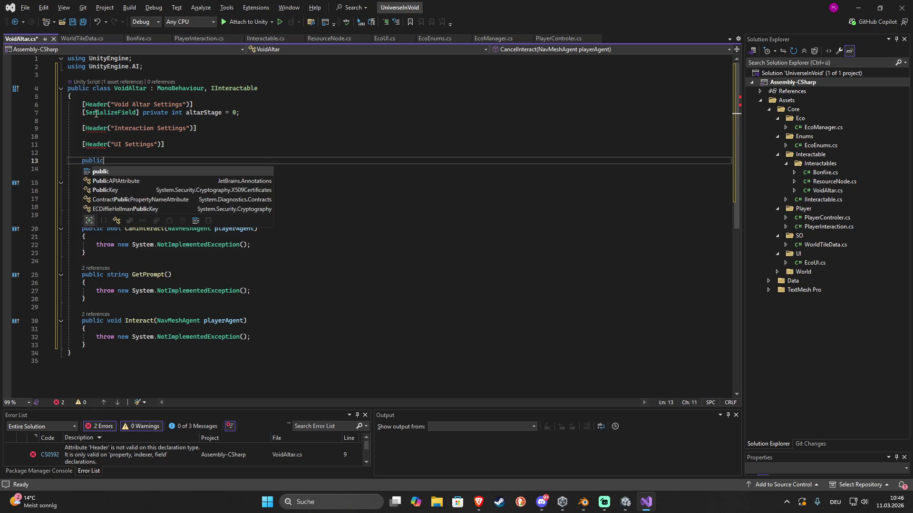
{"action": "type", "text": "i"}
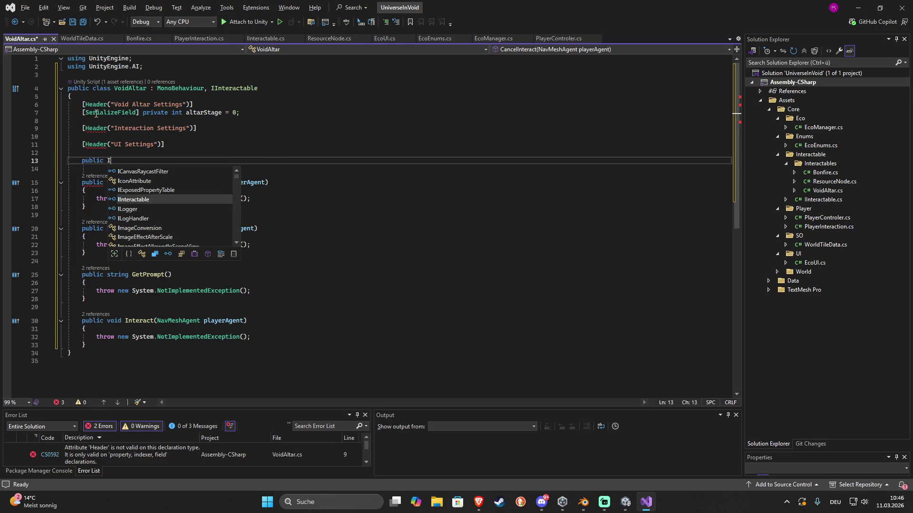
{"action": "type", "text": "nt"}
{"action": "key", "text": "BackSpace"}
{"action": "key", "text": "BackSpace"}
{"action": "type", "text": "int AltarStage => al"}
{"action": "key", "text": "Tab"}
{"action": "type", "text": ";"}
{"action": "key", "text": "ctrl+s"}
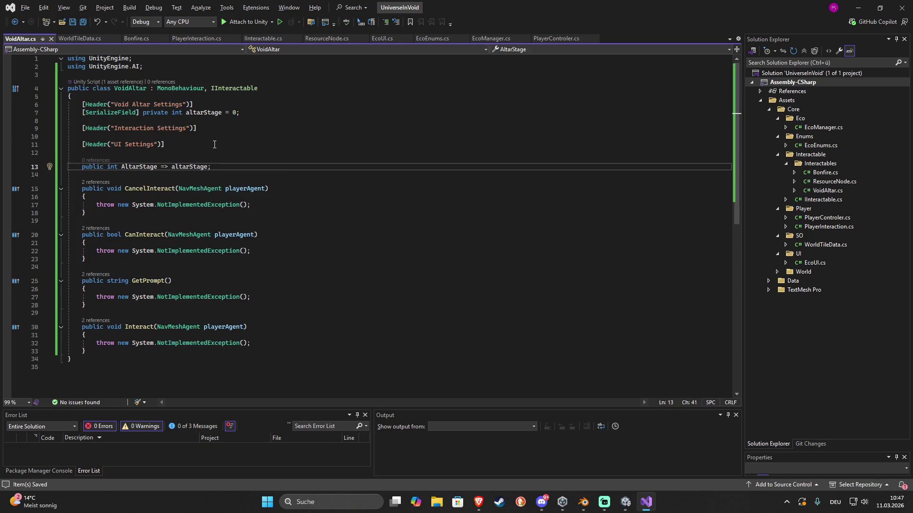
Add a serialized private maxAltarStage field with value 4 below altarStage
{"action": "left_click", "coordinate": [251, 113]}
{"action": "key", "text": "Return"}
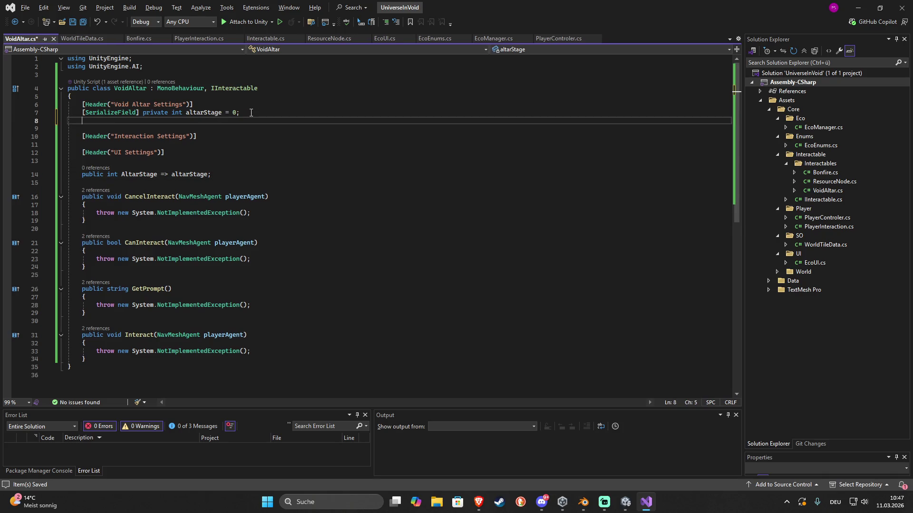
{"action": "type", "text": "[Ser"}
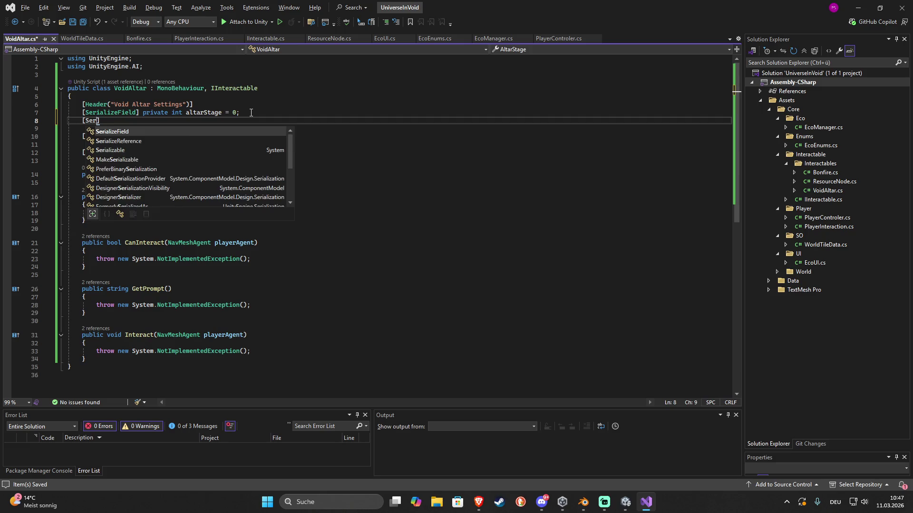
{"action": "key", "text": "Tab"}
{"action": "type", "text": "] priv"}
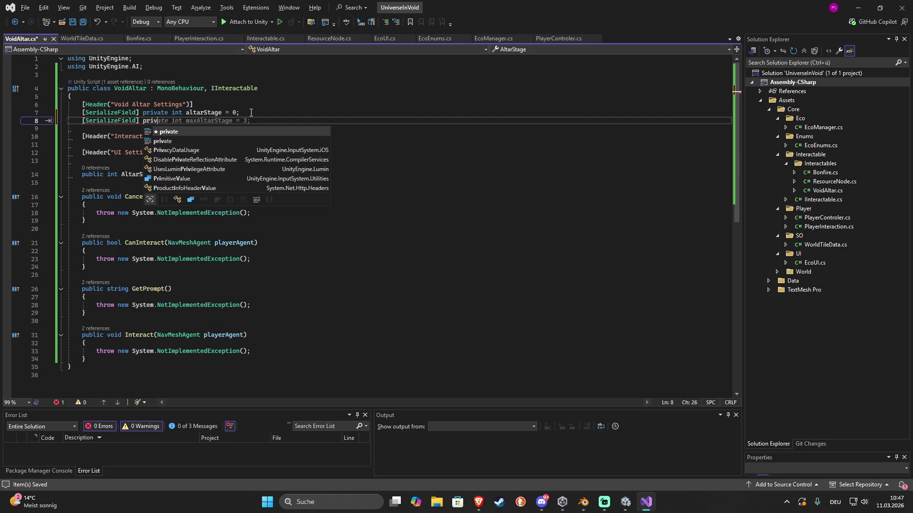
{"action": "key", "text": "Tab"}
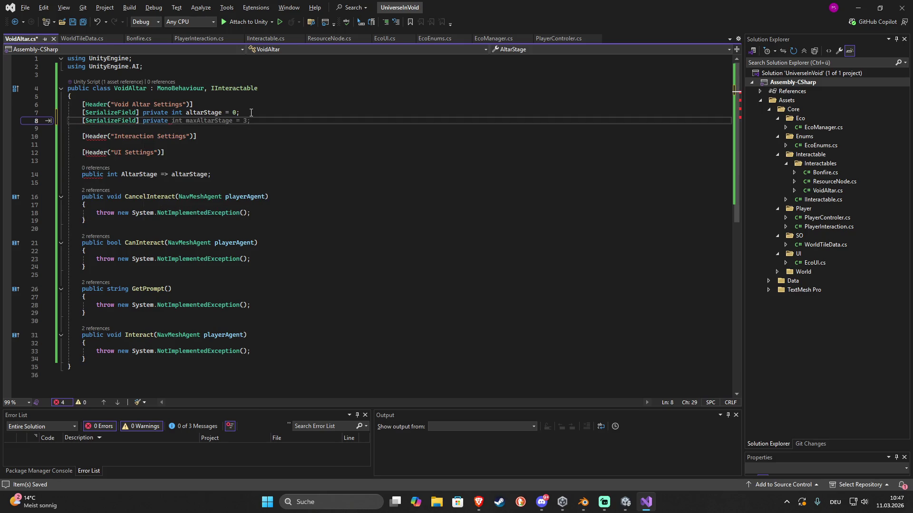
{"action": "key", "text": "Tab"}
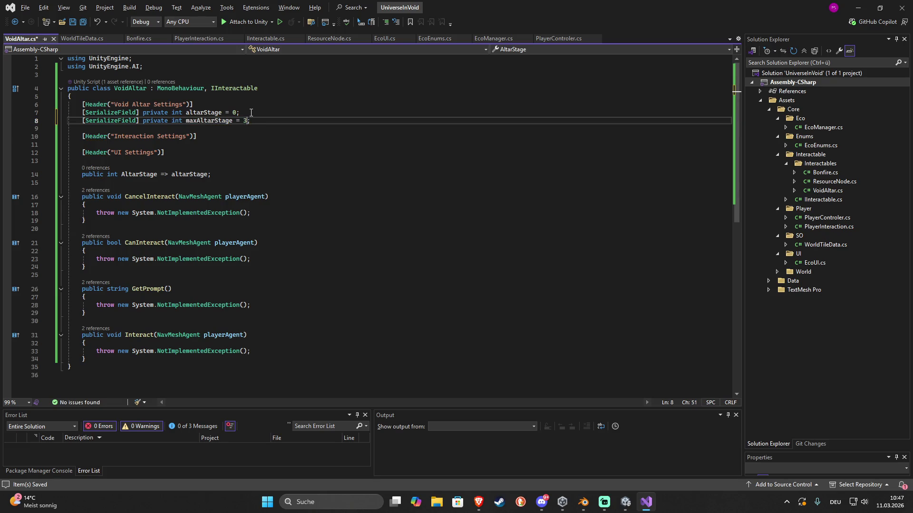
{"action": "key", "text": "shift+Left"}
{"action": "type", "text": "4"}
Add a serialized List<GameObject> stagePedestals field, importing System.Collections.Generic
{"action": "key", "text": "Return"}
{"action": "type", "text": "[Se"}
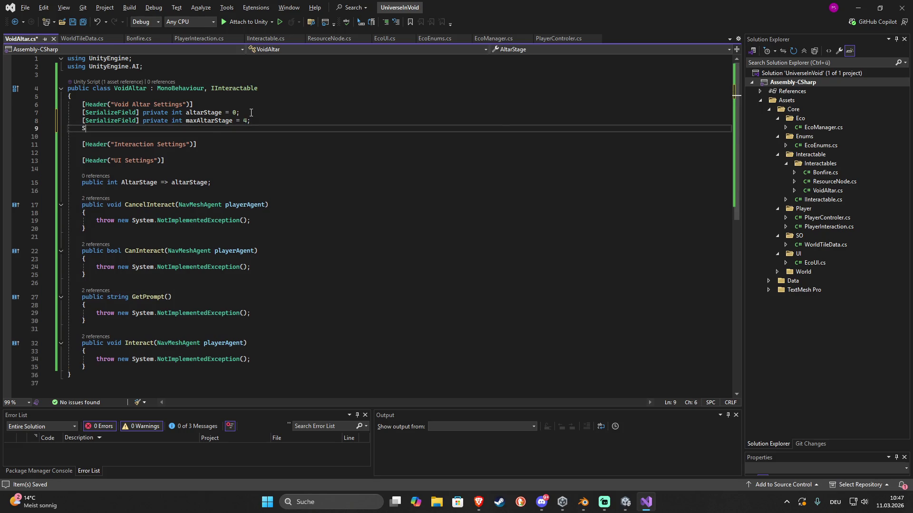
{"action": "key", "text": "Tab"}
{"action": "type", "text": "] private Lis"}
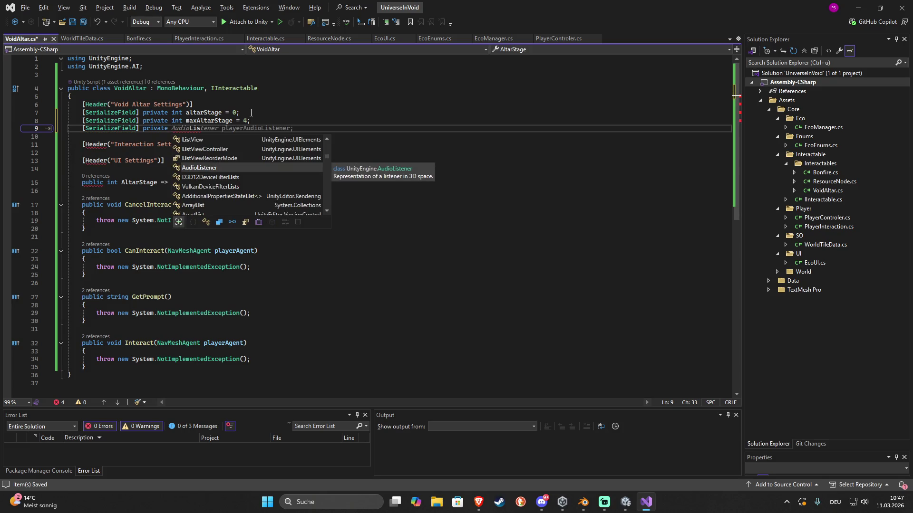
{"action": "type", "text": "t<"}
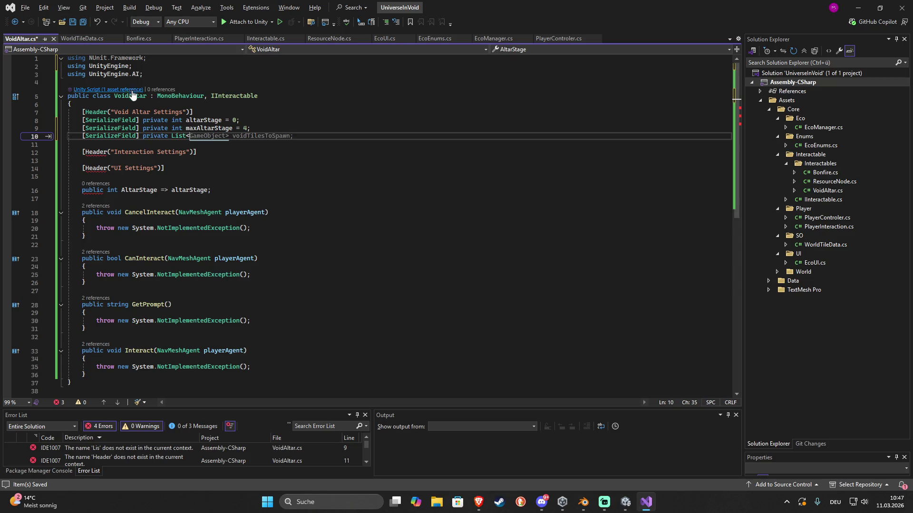
{"action": "key", "text": "ctrl+z"}
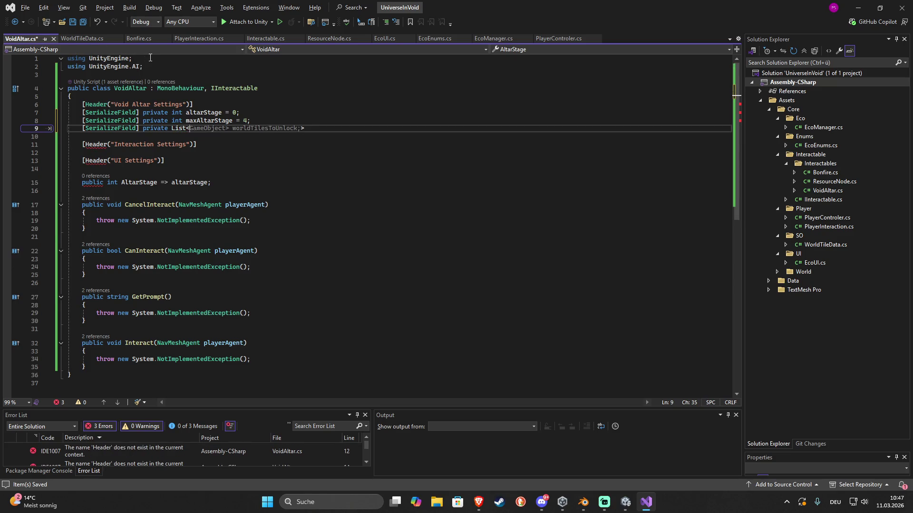
{"action": "left_click", "coordinate": [211, 151]}
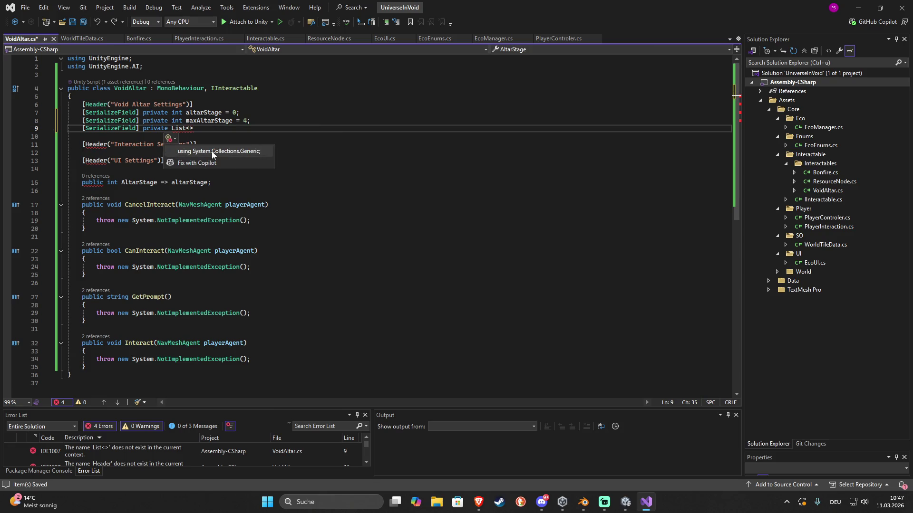
{"action": "left_click", "coordinate": [212, 152]}
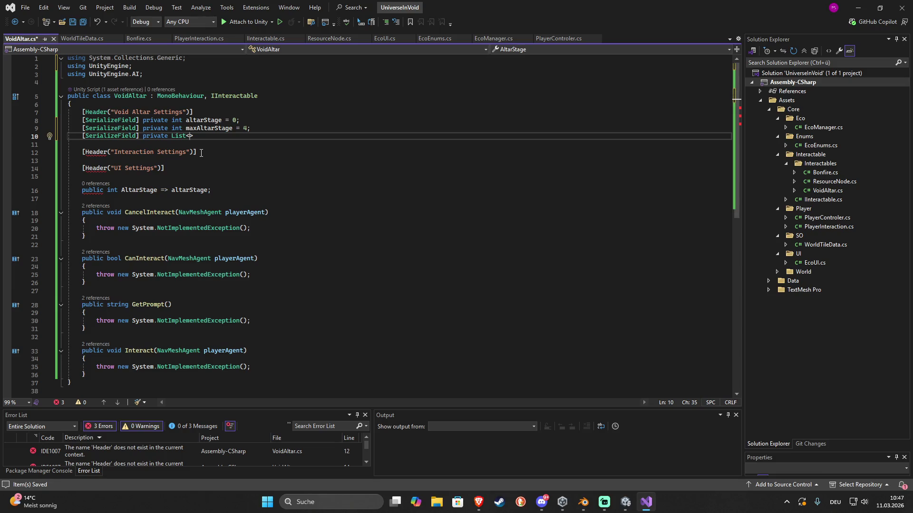
{"action": "type", "text": "GameObject> "}
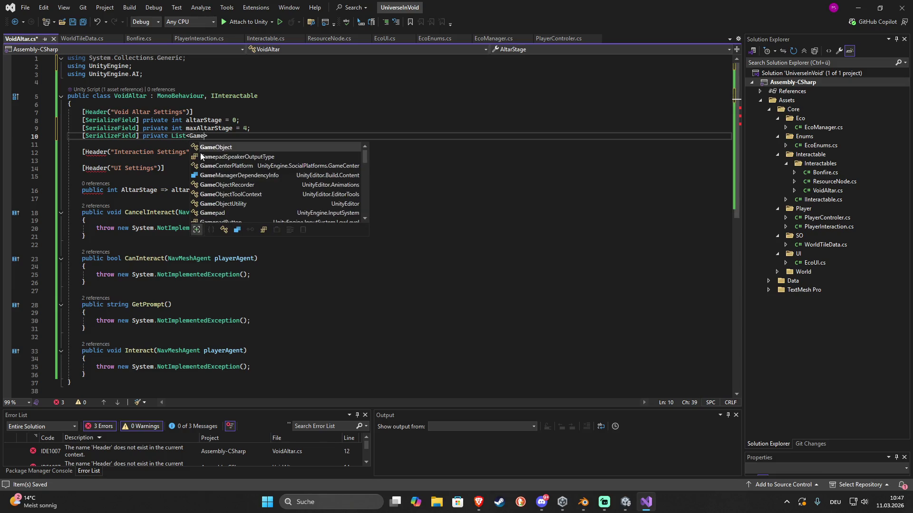
{"action": "type", "text": "pede"}
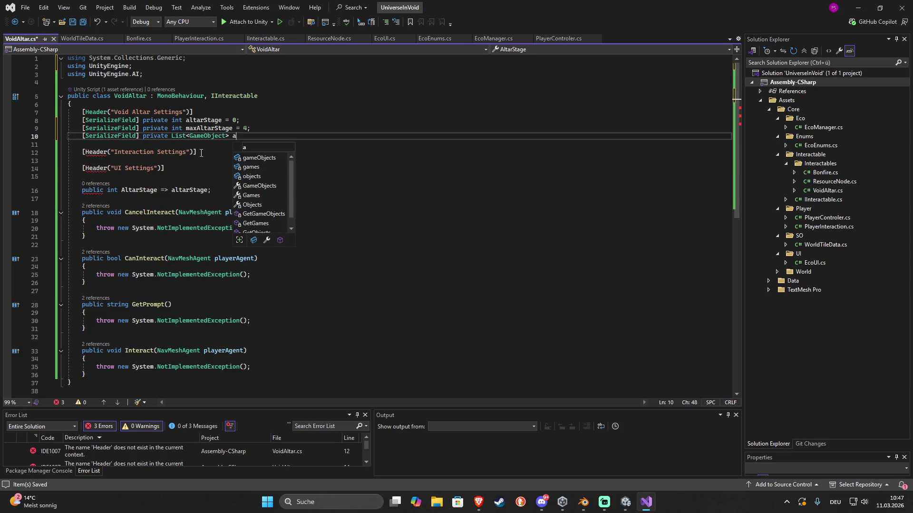
{"action": "type", "text": "stal"}
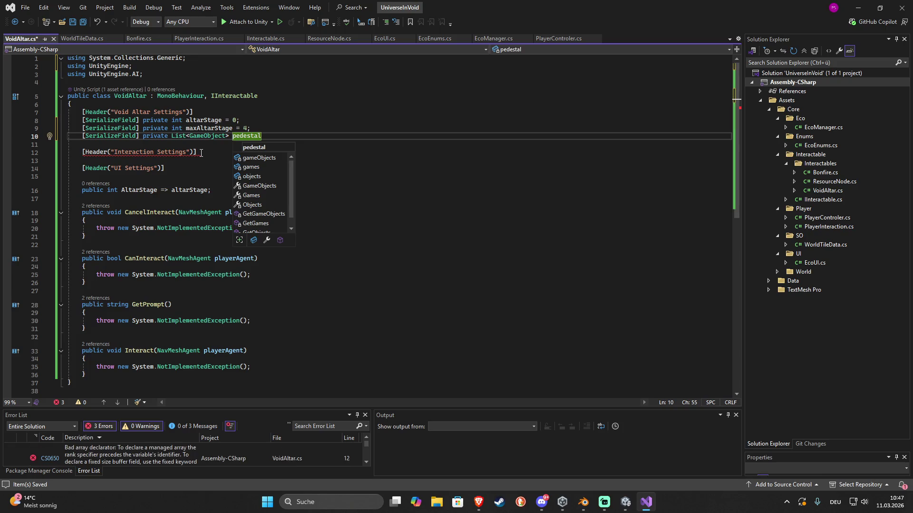
{"action": "key", "text": "BackSpace"}
{"action": "key", "text": "BackSpace"}
{"action": "key", "text": "BackSpace"}
{"action": "type", "text": "stag"}
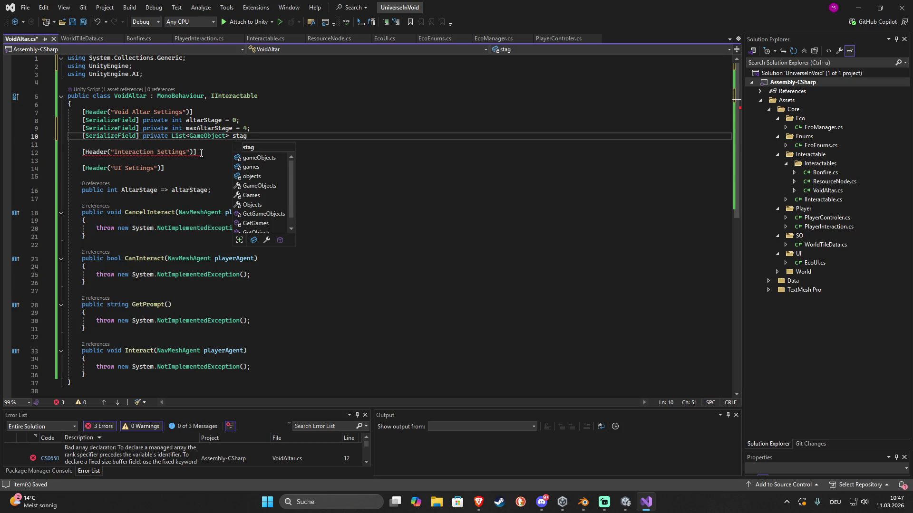
{"action": "type", "text": "ePedestals"}
{"action": "type", "text": ";"}
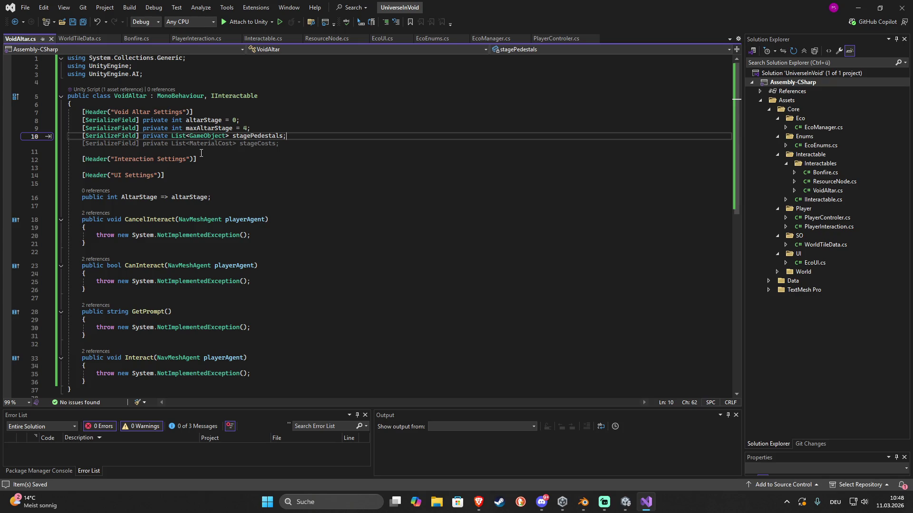
Add the suggested List<MaterialCost> stageCosts field, fix its indentation, and save
{"action": "key", "text": "Return"}
{"action": "key", "text": "Tab"}
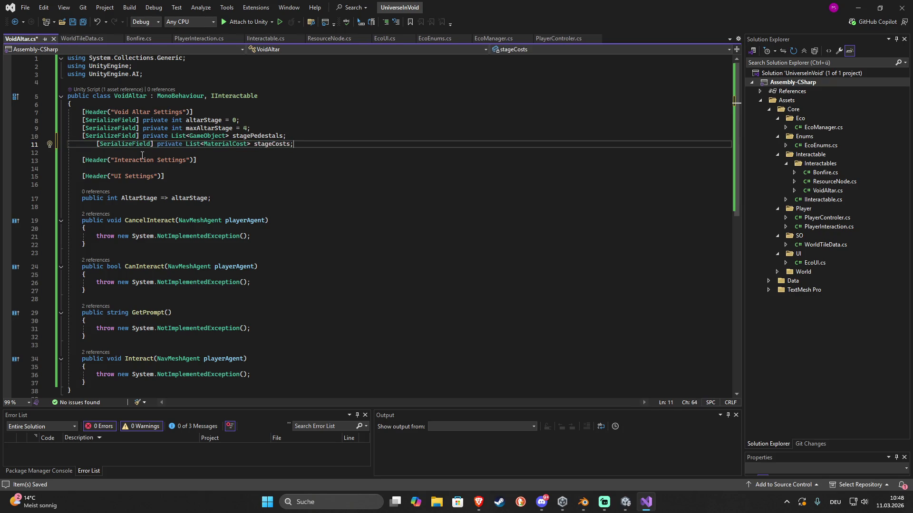
{"action": "left_click", "coordinate": [92, 145]}
{"action": "key", "text": "BackSpace"}
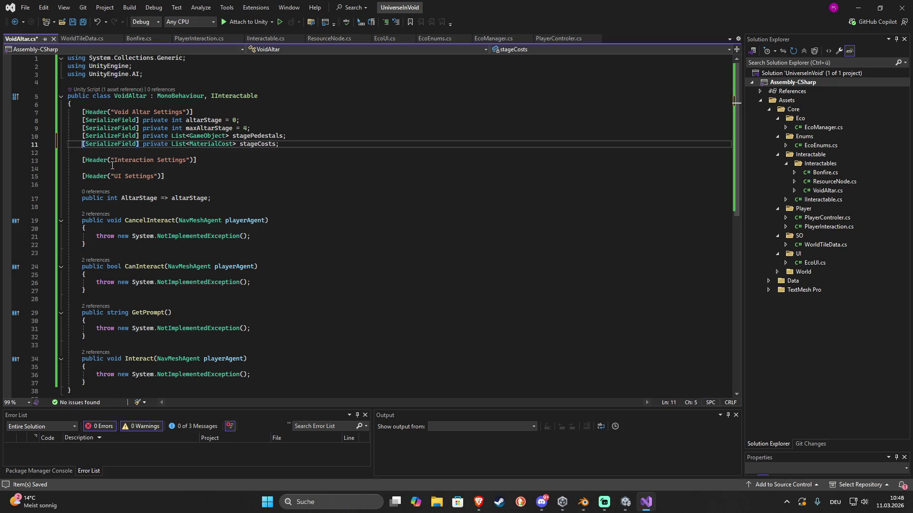
{"action": "key", "text": "ctrl+s"}
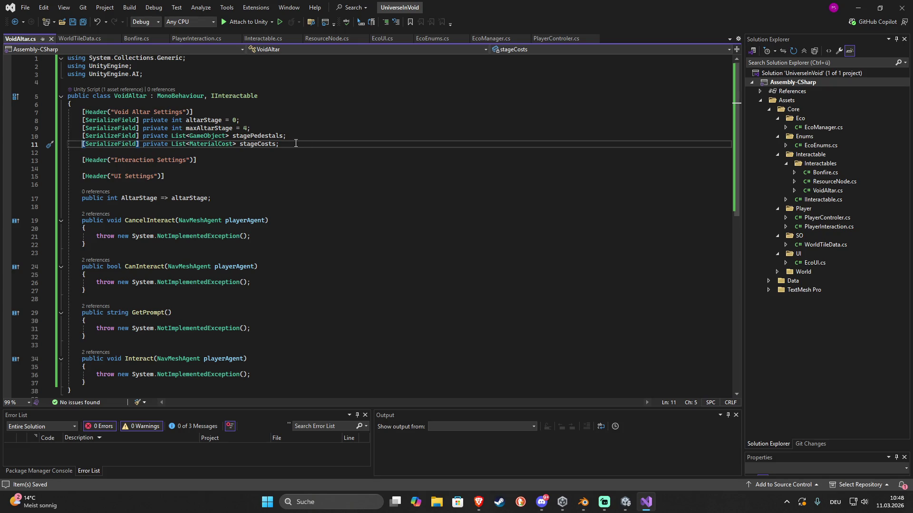
Retype stageCosts from List<MaterialCost> to a single StageMaterialCosts
{"action": "mouse_move", "coordinate": [270, 144]}
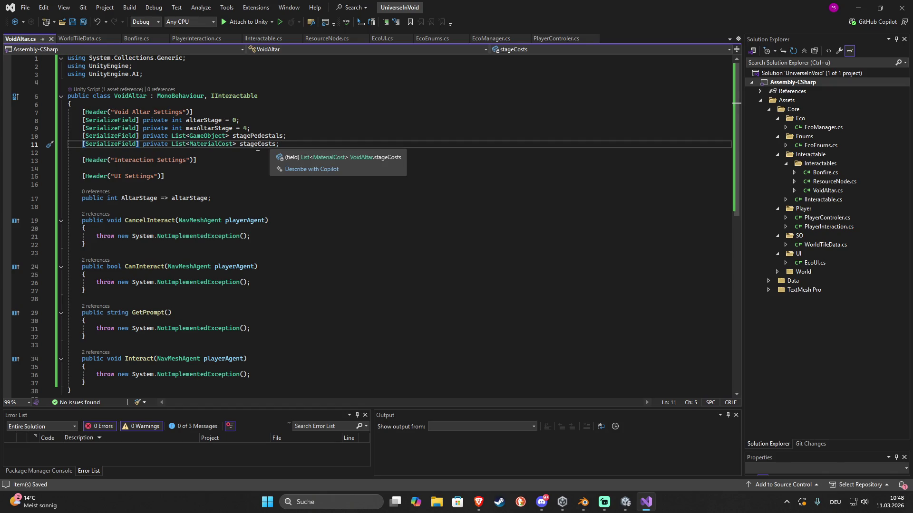
{"action": "mouse_move", "coordinate": [230, 144]}
{"action": "double_click", "coordinate": [192, 144]}
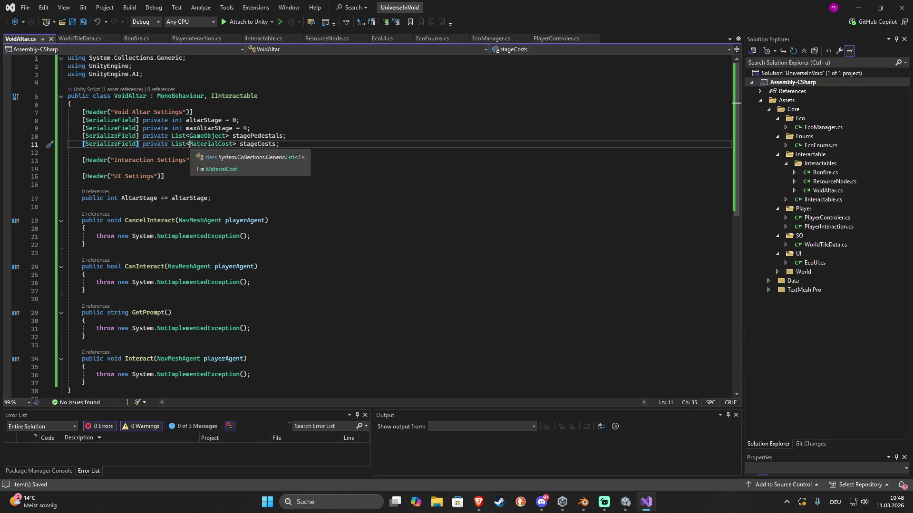
{"action": "key", "text": "Left"}
{"action": "type", "text": "Stage"}
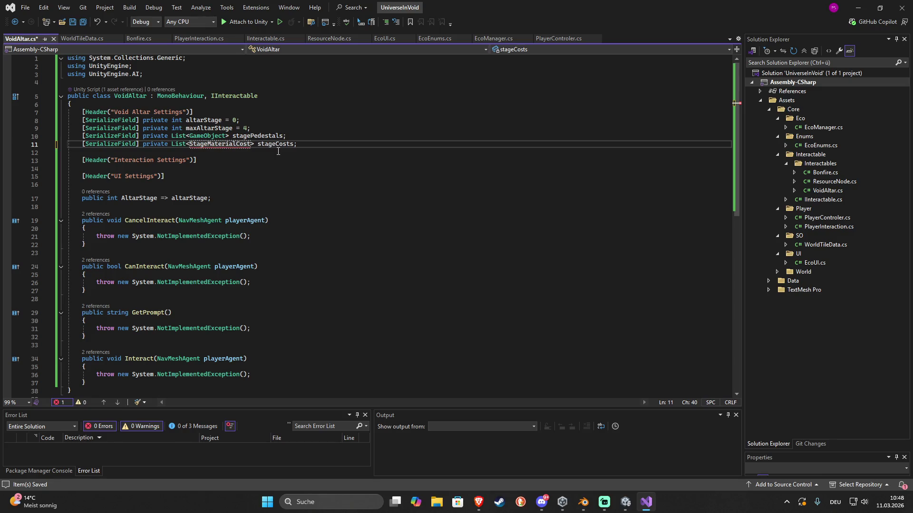
{"action": "left_click", "coordinate": [253, 144]}
{"action": "type", "text": "s"}
{"action": "left_click", "coordinate": [258, 145]}
{"action": "key", "text": "BackSpace"}
{"action": "left_click_drag", "start_coordinate": [189, 144], "coordinate": [171, 144]}
{"action": "key", "text": "BackSpace"}
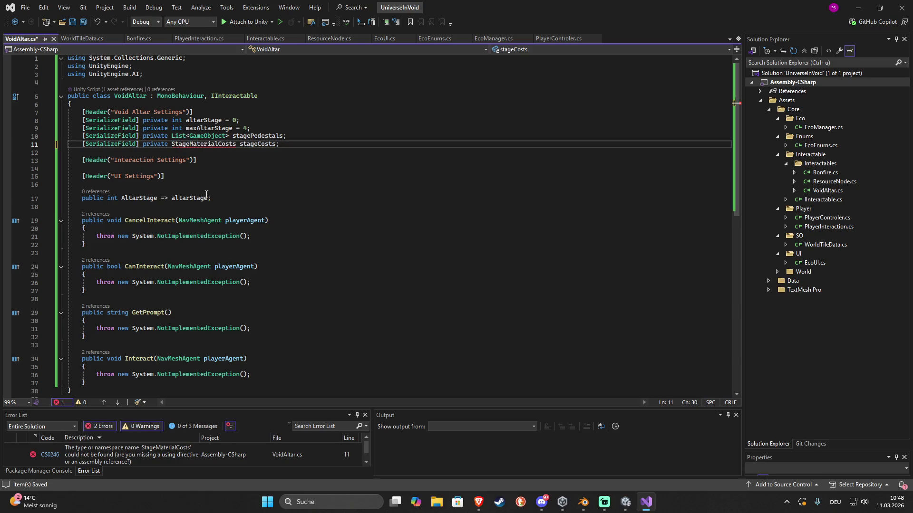
{"action": "scroll", "coordinate": [102, 216], "scroll_direction": "down", "scroll_amount": 6}
{"action": "left_click", "coordinate": [97, 221]}
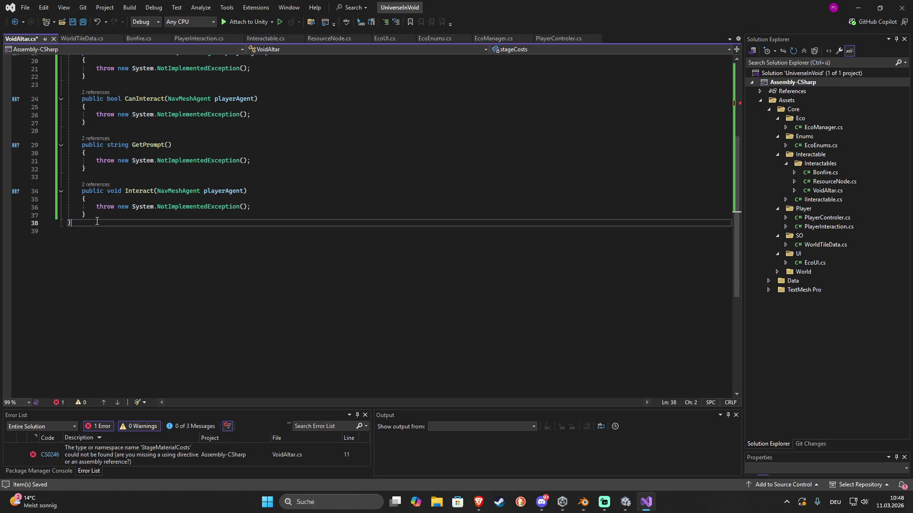
{"action": "key", "text": "Return"}
{"action": "key", "text": "Return"}
{"action": "type", "text": "[sys"}
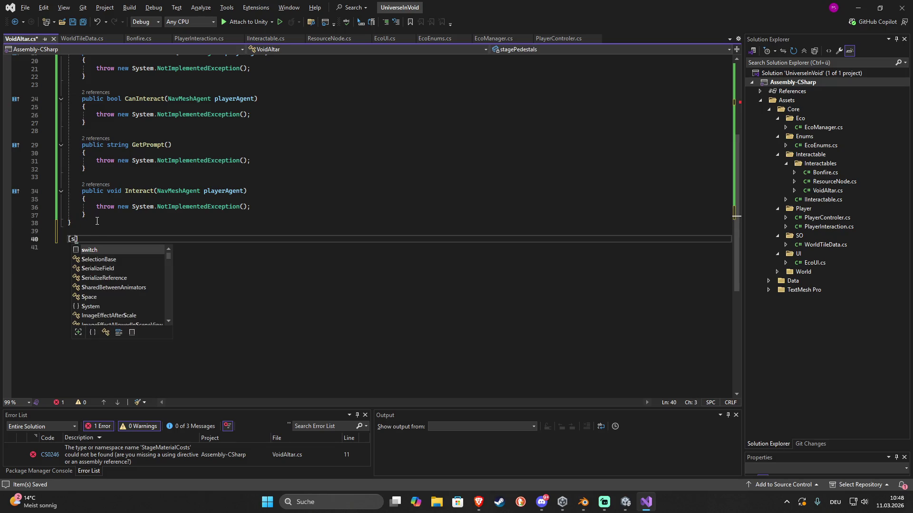
{"action": "key", "text": "Tab"}
{"action": "type", "text": ".Se"}
{"action": "key", "text": "Down"}
{"action": "key", "text": "Tab"}
{"action": "key", "text": "End"}
{"action": "key", "text": "Return"}
{"action": "type", "text": "pub"}
{"action": "key", "text": "Tab"}
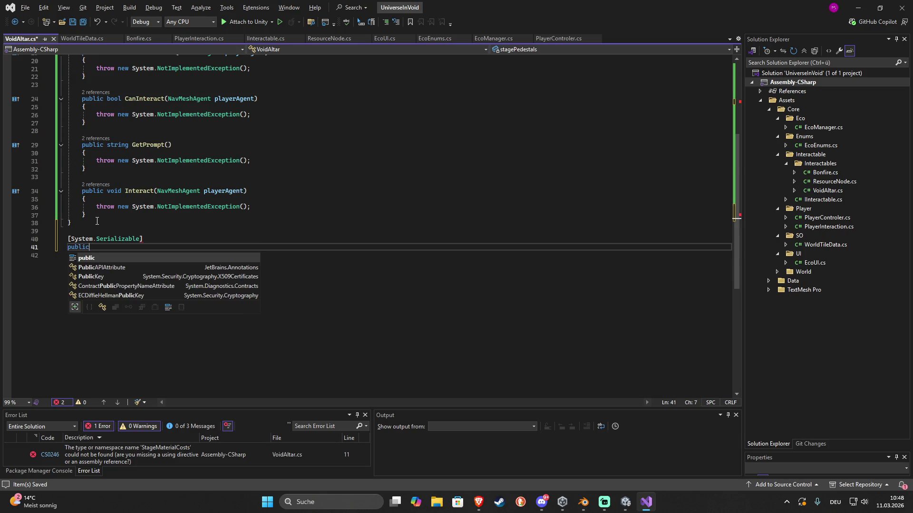
{"action": "type", "text": " class"}
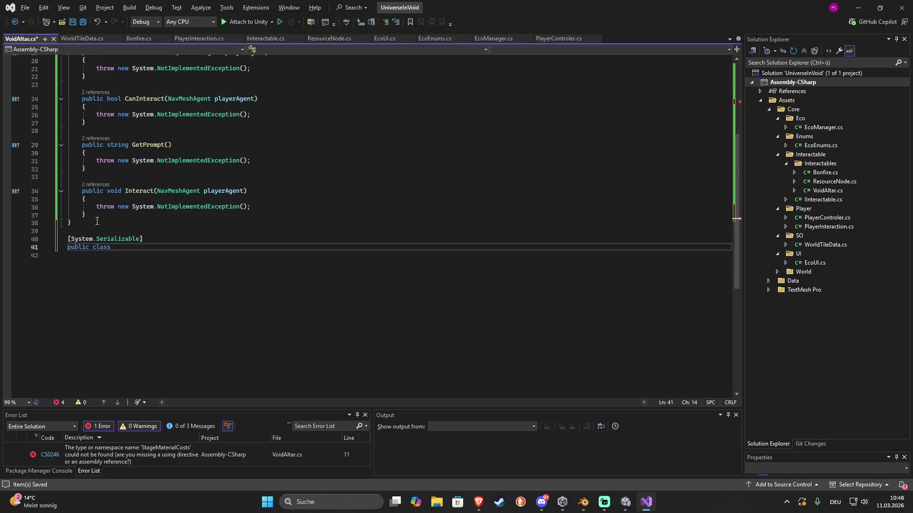
{"action": "key", "text": "Tab"}
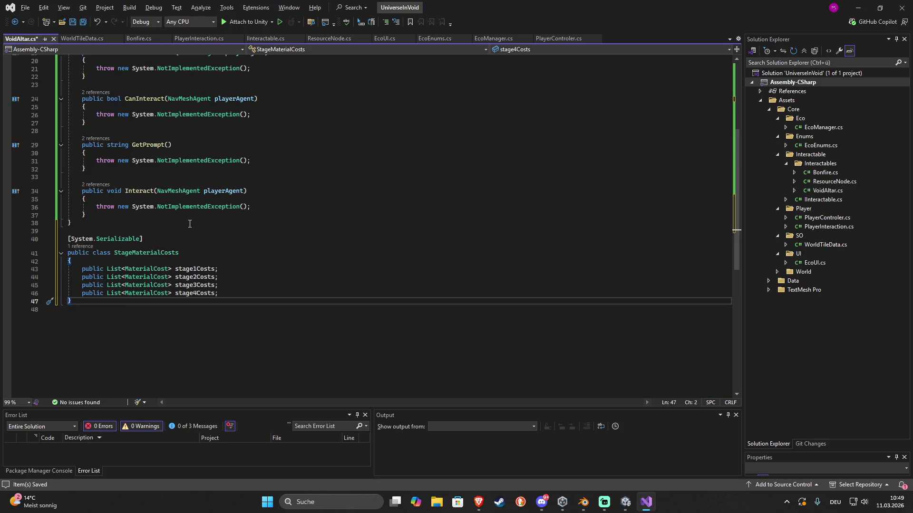
{"action": "scroll", "coordinate": [208, 237], "scroll_direction": "up", "scroll_amount": 4}
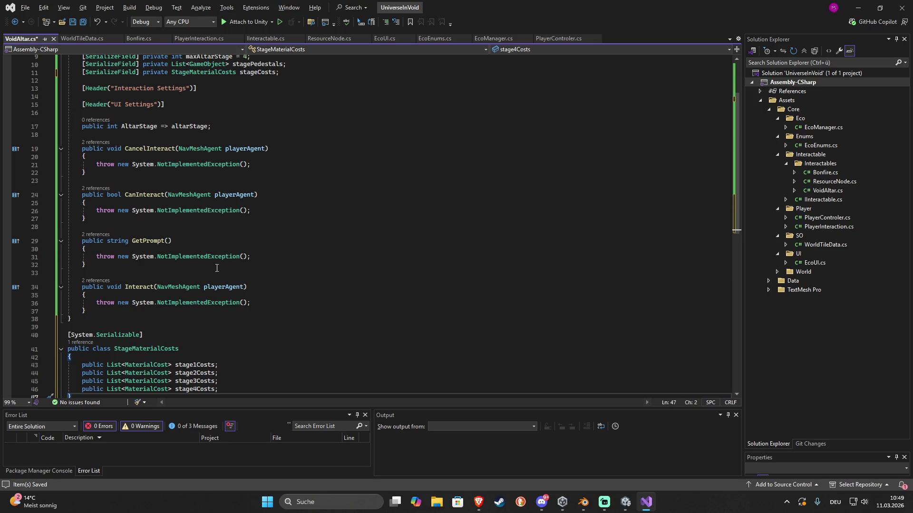
{"action": "scroll", "coordinate": [216, 266], "scroll_direction": "up", "scroll_amount": 3}
{"action": "left_click", "coordinate": [291, 144]}
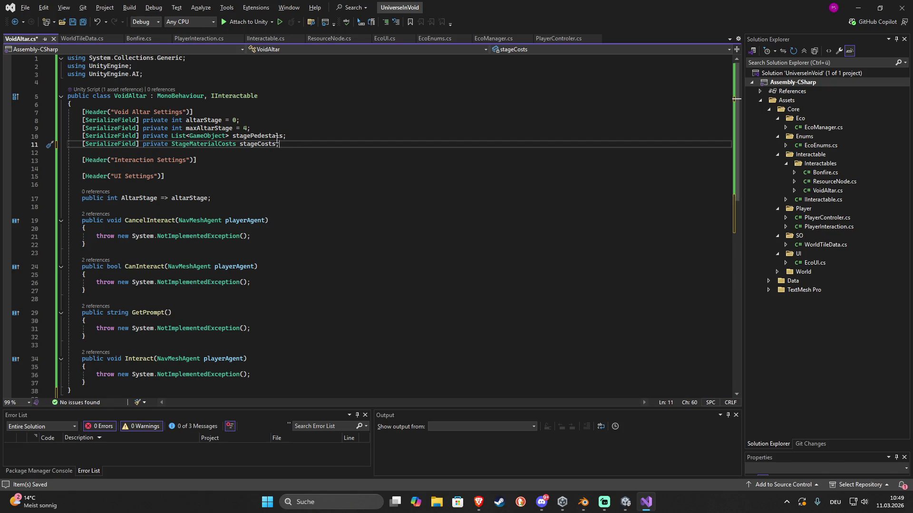
Add a serialized promptMessage string field under the UI Settings header
{"action": "mouse_move", "coordinate": [274, 137]}
{"action": "left_click", "coordinate": [183, 175]}
{"action": "key", "text": "Return"}
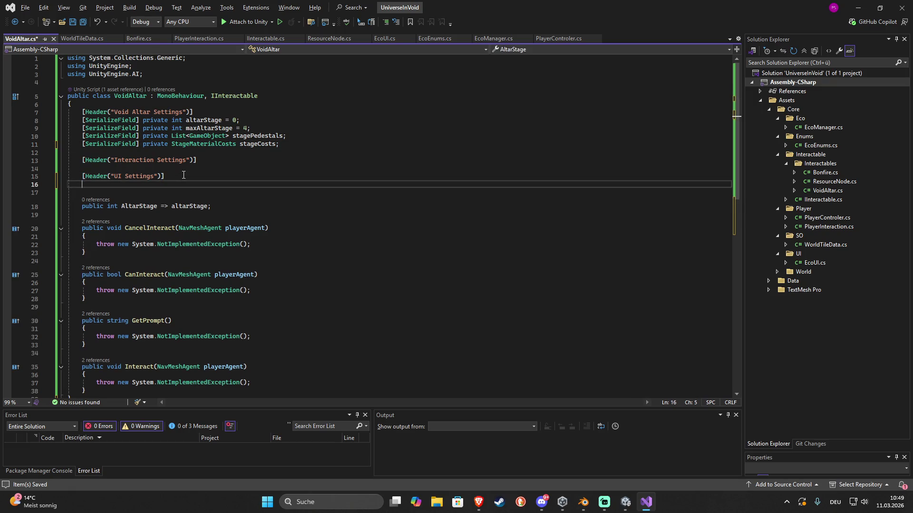
{"action": "type", "text": "["}
{"action": "type", "text": "Ser"}
{"action": "key", "text": "Tab"}
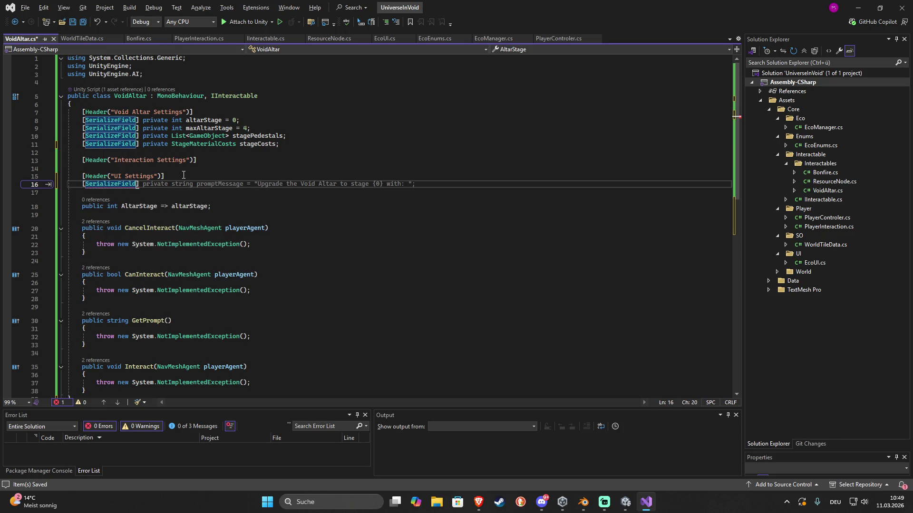
{"action": "key", "text": "Tab"}
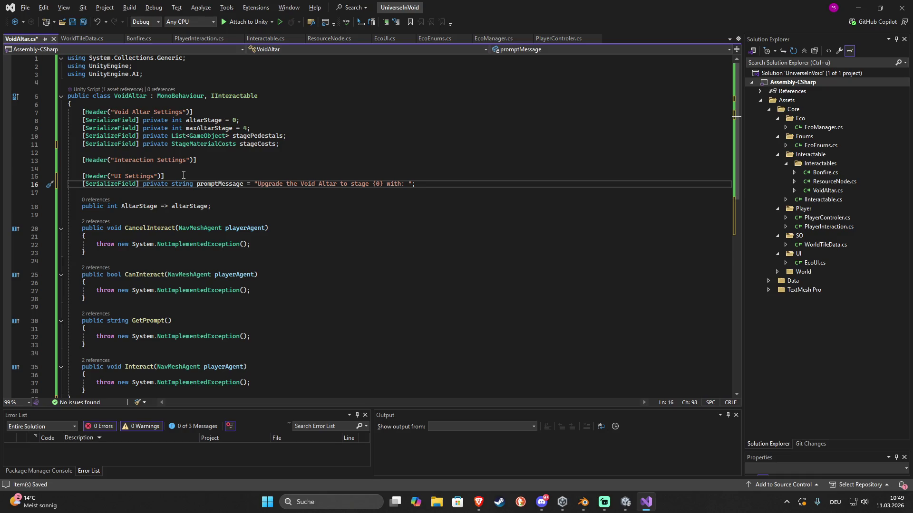
Add a serialized winMessage string field and an EcoManager ecoManager field
{"action": "key", "text": "Return"}
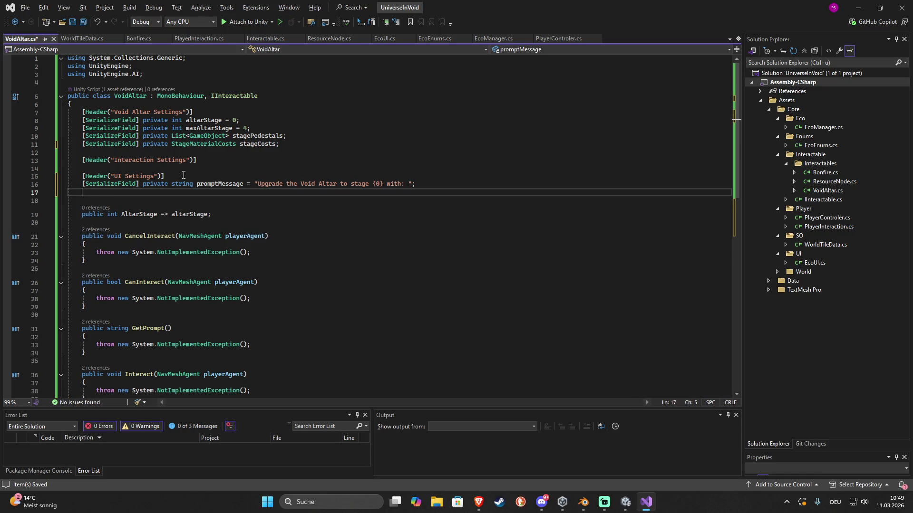
{"action": "type", "text": "[Ser"}
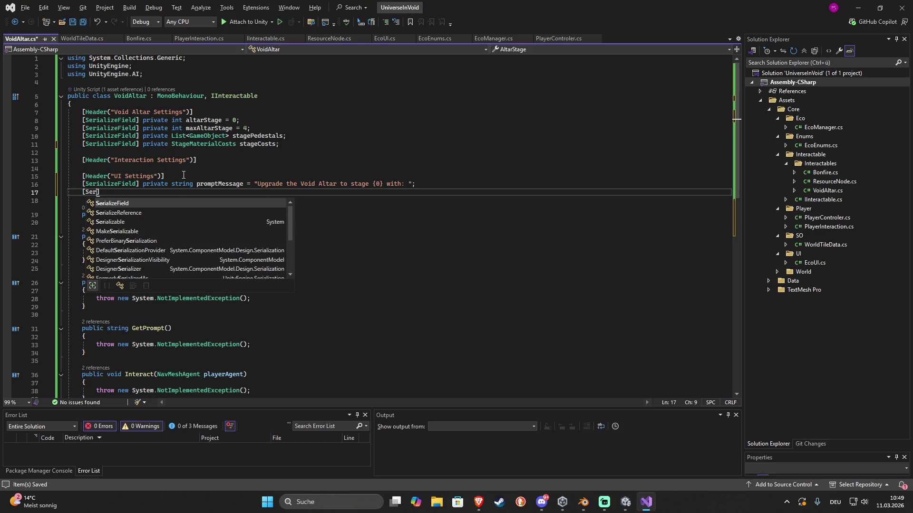
{"action": "key", "text": "Tab"}
{"action": "type", "text": "] private "}
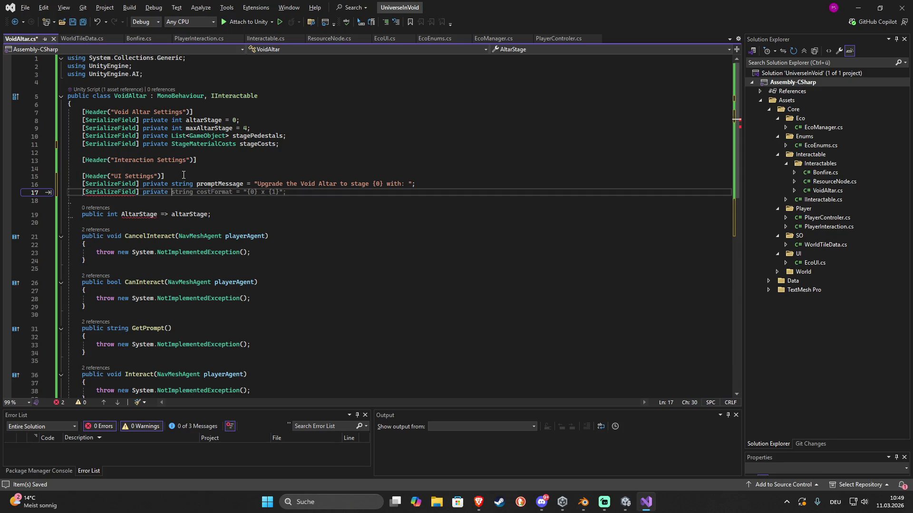
{"action": "type", "text": "ss"}
{"action": "type", "text": "ing"}
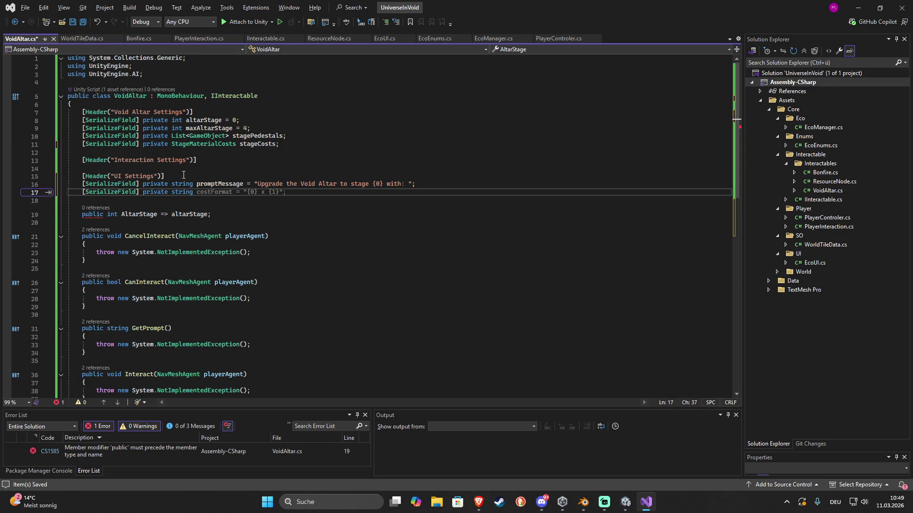
{"action": "type", "text": "Win"}
{"action": "key", "text": "BackSpace"}
{"action": "key", "text": "BackSpace"}
{"action": "key", "text": "BackSpace"}
{"action": "type", "text": "win"}
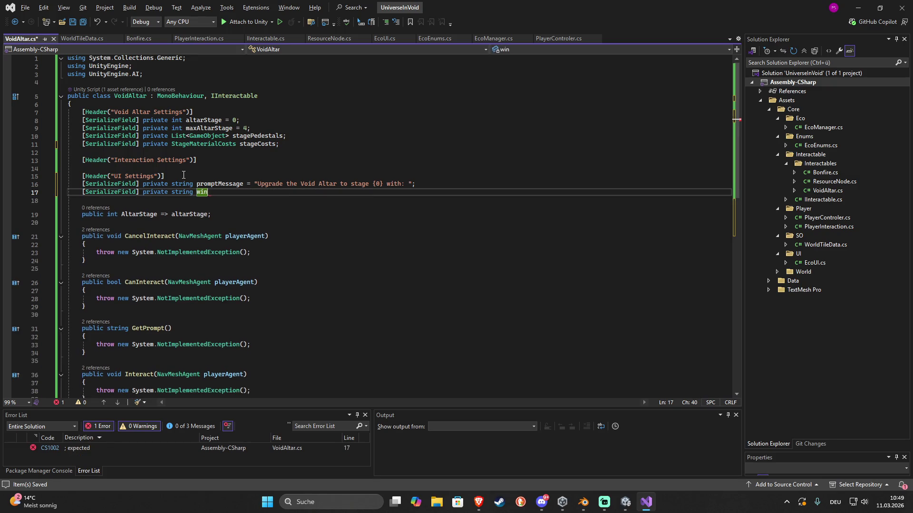
{"action": "key", "text": "Tab"}
{"action": "key", "text": "Tab"}
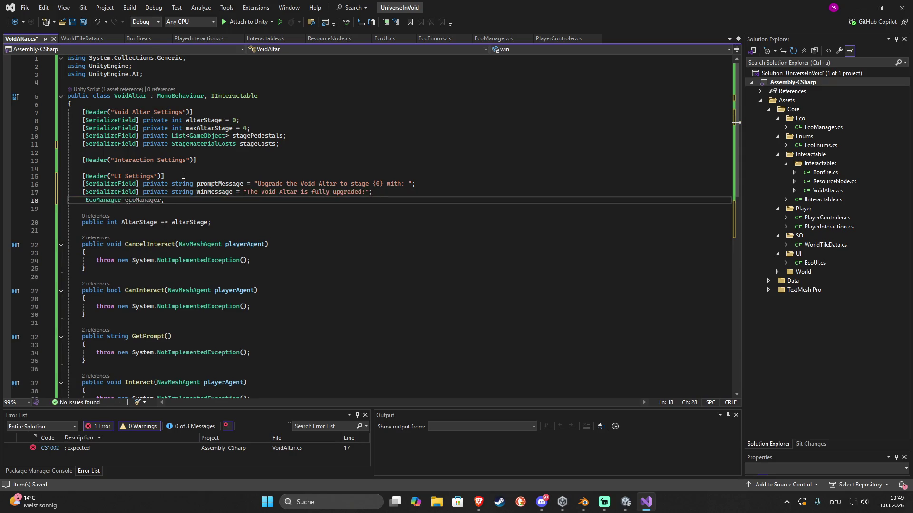
Append 'You breached to the Overwolld to Rule them all' to winMessage and save
{"action": "left_click", "coordinate": [366, 192]}
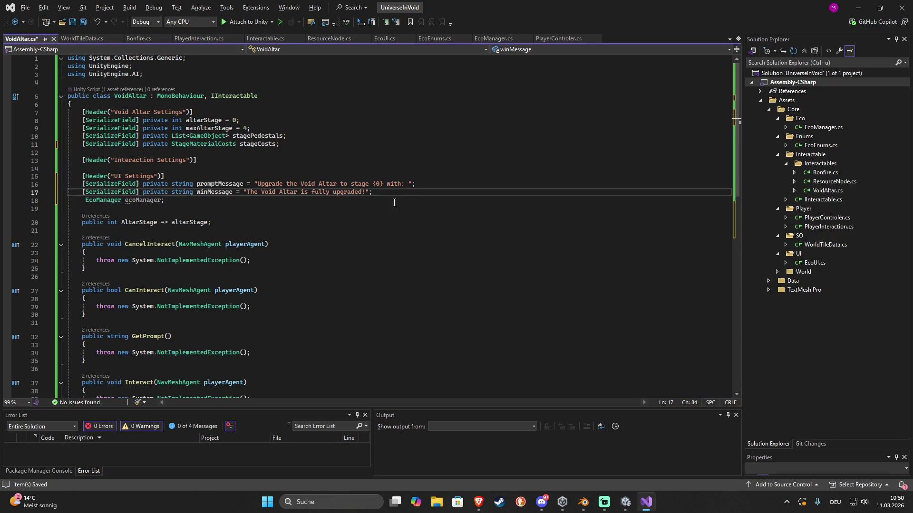
{"action": "type", "text": "\\n "}
{"action": "type", "text": "an"}
{"action": "key", "text": "BackSpace"}
{"action": "key", "text": "BackSpace"}
{"action": "type", "text": "You br"}
{"action": "type", "text": "eached to"}
{"action": "type", "text": " the O"}
{"action": "type", "text": "verwol"}
{"action": "type", "text": "rld "}
{"action": "type", "text": "to "}
{"action": "type", "text": "Rule them"}
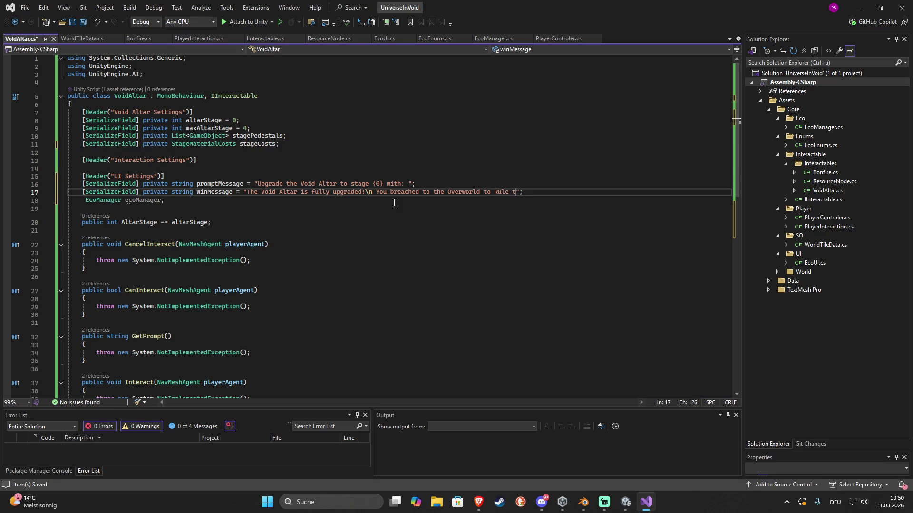
{"action": "type", "text": " all"}
{"action": "left_click_drag", "start_coordinate": [165, 200], "coordinate": [88, 203]}
{"action": "key", "text": "Left"}
{"action": "key", "text": "Return"}
{"action": "key", "text": "Return"}
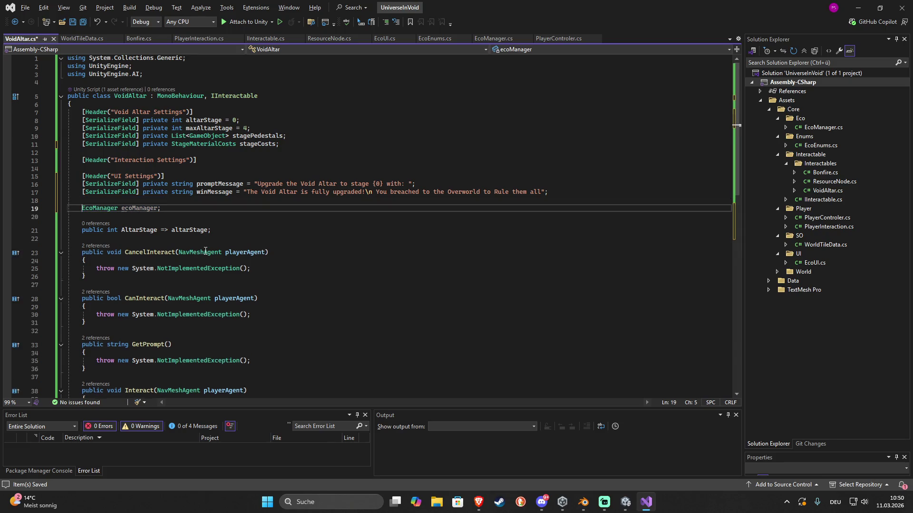
{"action": "key", "text": "Up"}
{"action": "key", "text": "Up"}
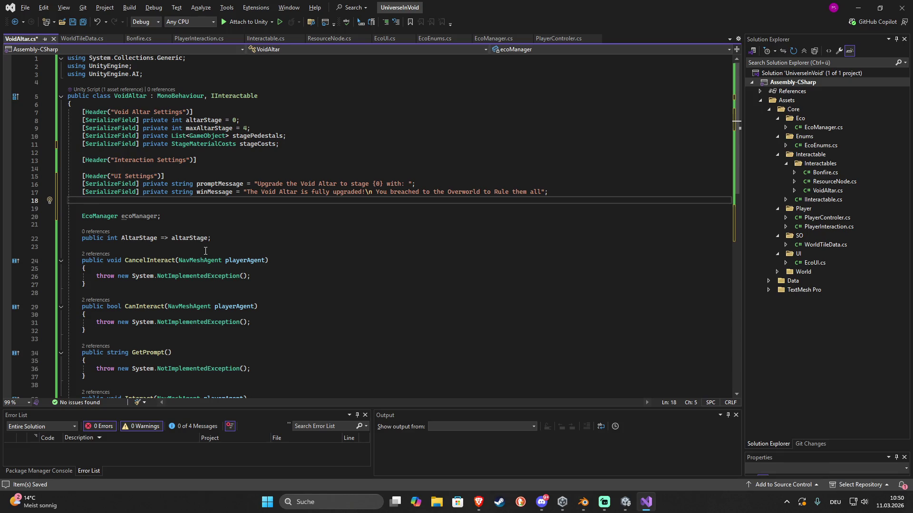
{"action": "key", "text": "ctrl+s"}
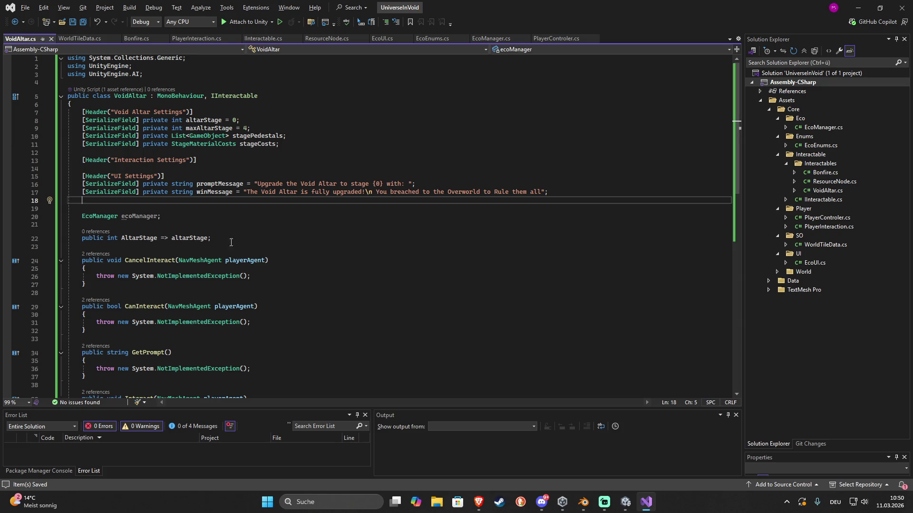
Replace the winMessage line with 'bool hasMaxStage = false;'
{"action": "left_click_drag", "start_coordinate": [552, 192], "coordinate": [549, 182]}
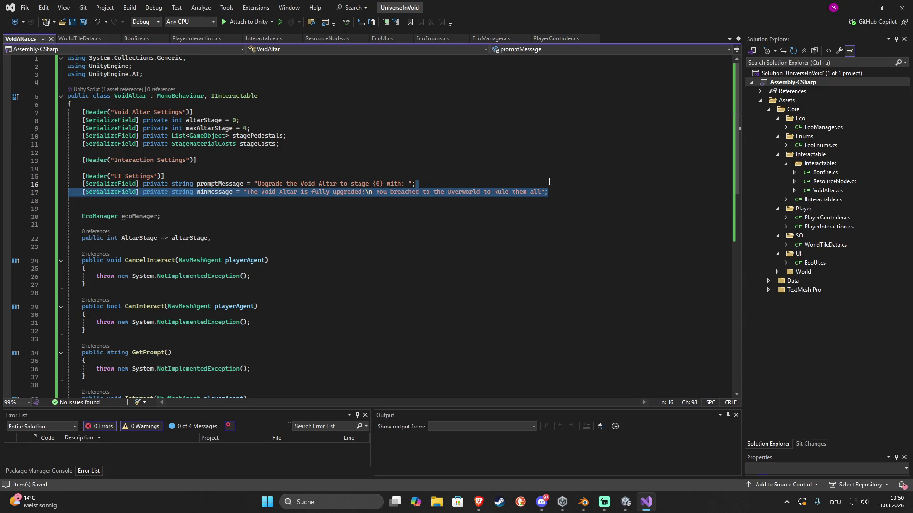
{"action": "key", "text": "Delete"}
{"action": "key", "text": "Down"}
{"action": "key", "text": "Down"}
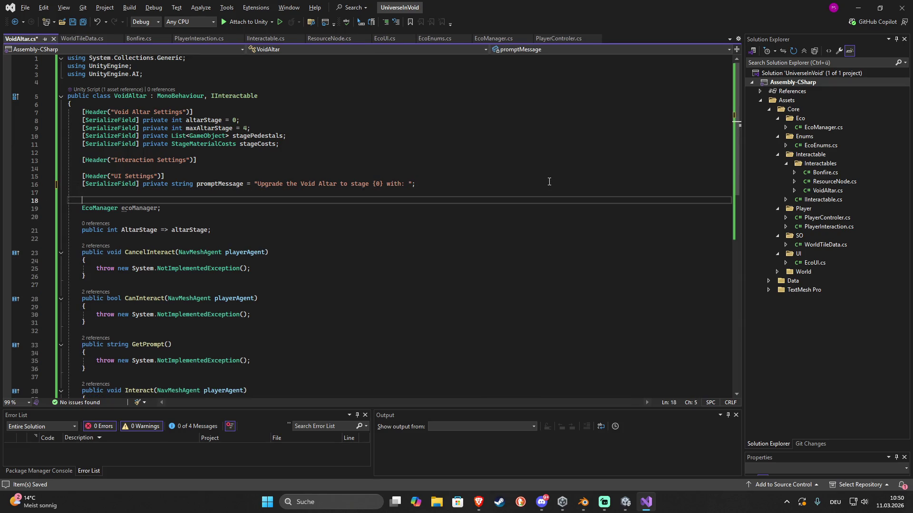
{"action": "type", "text": "bool "}
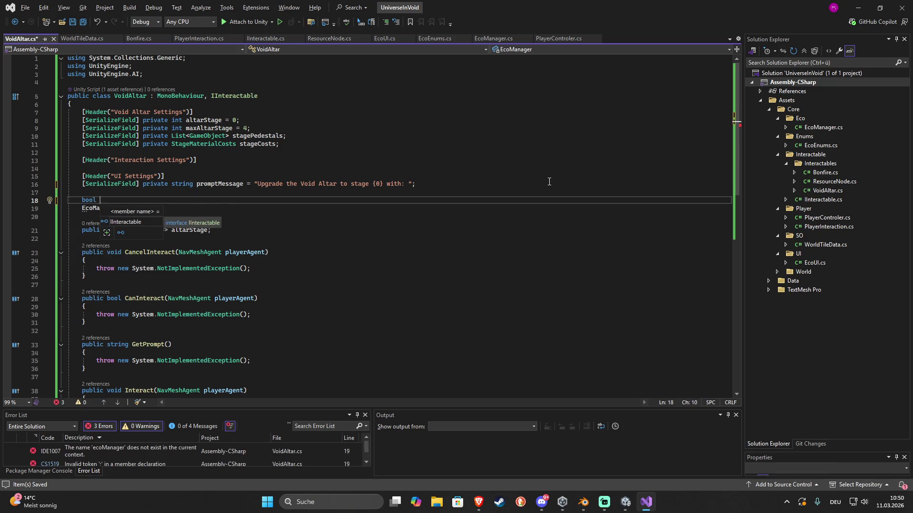
{"action": "type", "text": "hasMax"}
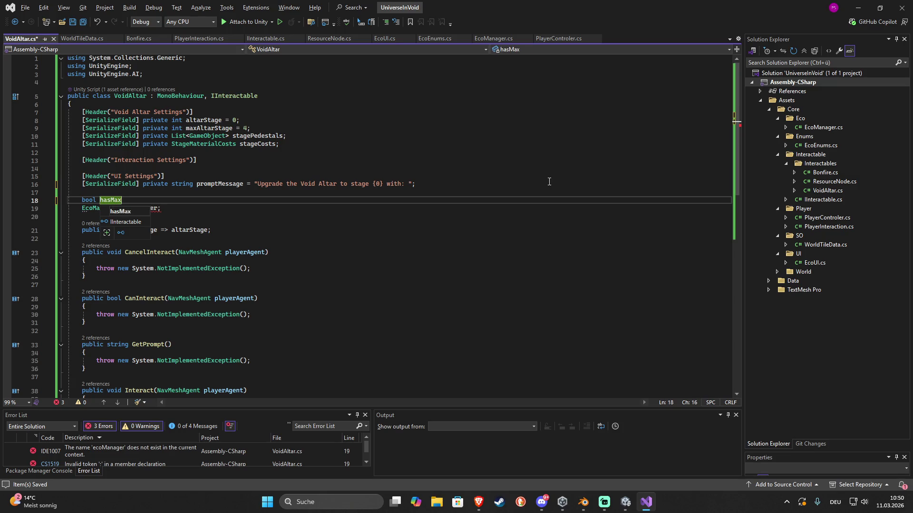
{"action": "type", "text": "Stage"}
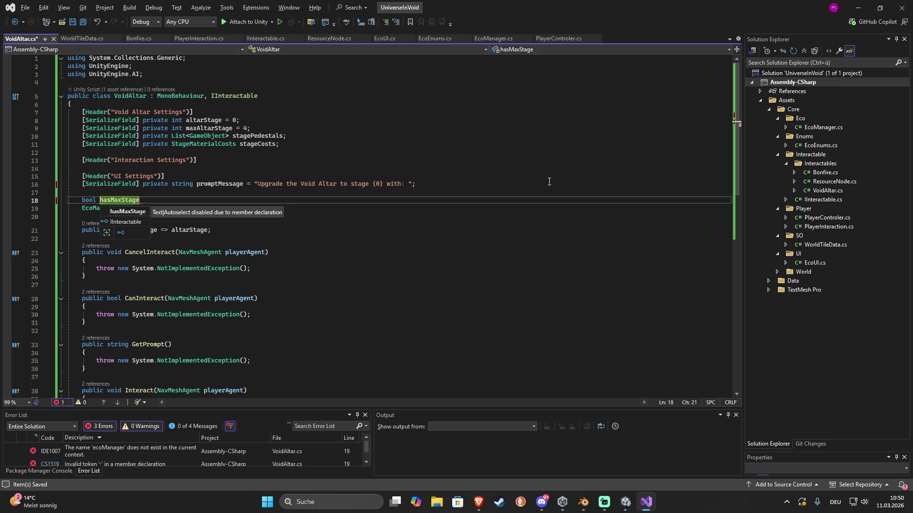
{"action": "type", "text": " = false;"}
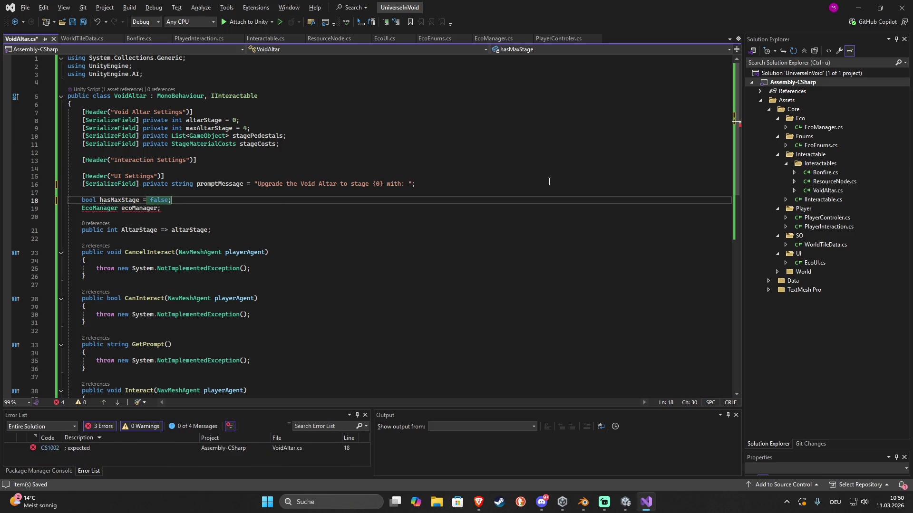
{"action": "key", "text": "Down"}
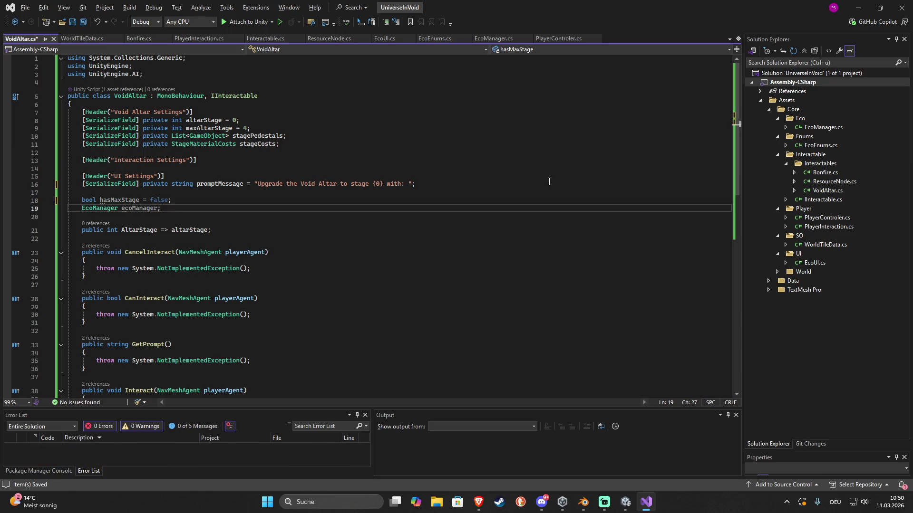
{"action": "key", "text": "Return"}
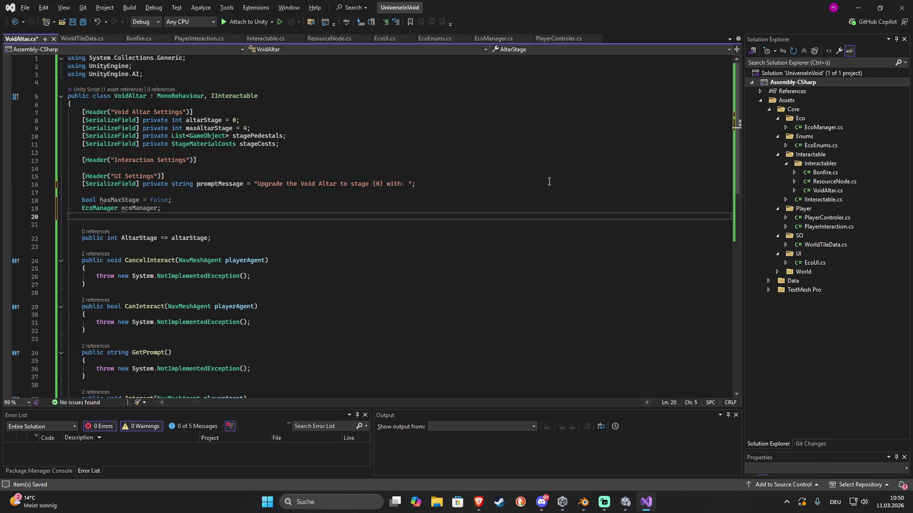
Add 'public bool HasMaxStage => hasMaxStage;' under AltarStage, save, and tidy spacing
{"action": "key", "text": "Down"}
{"action": "key", "text": "Down"}
{"action": "key", "text": "Down"}
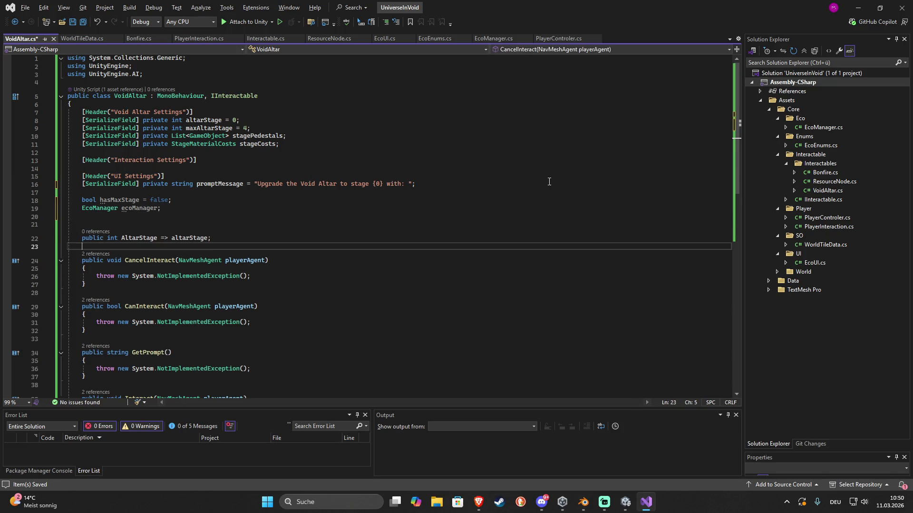
{"action": "key", "text": "Return"}
{"action": "key", "text": "Up"}
{"action": "type", "text": "pu"}
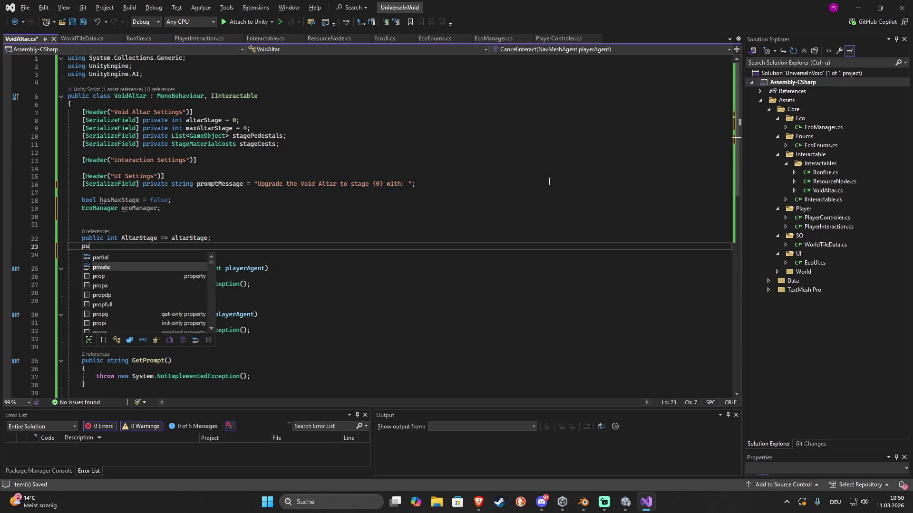
{"action": "type", "text": "blic bool"}
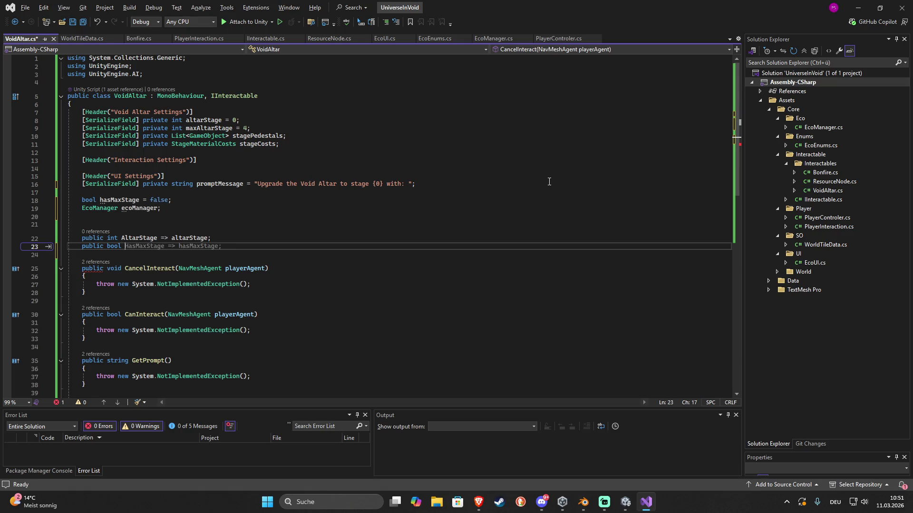
{"action": "key", "text": "Tab"}
{"action": "key", "text": "ctrl+s"}
{"action": "key", "text": "Up"}
{"action": "key", "text": "Up"}
{"action": "key", "text": "BackSpace"}
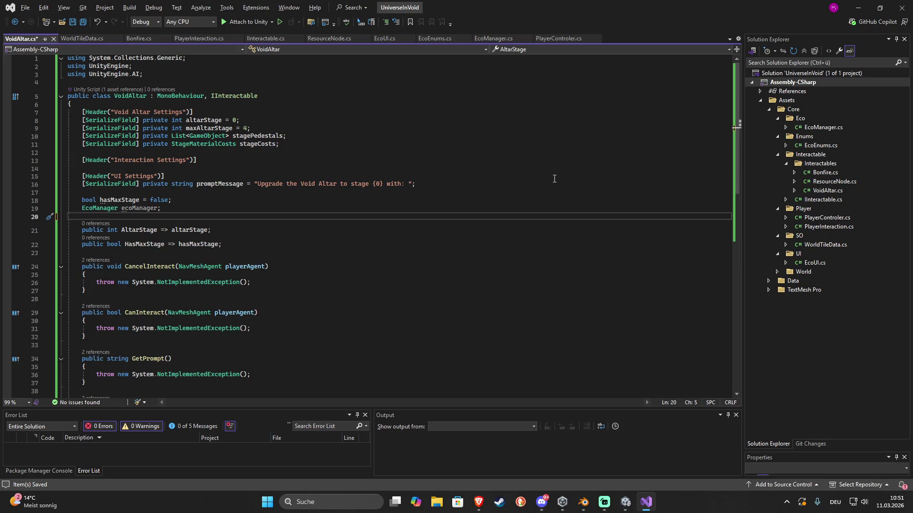
{"action": "key", "text": "alt+Tab"}
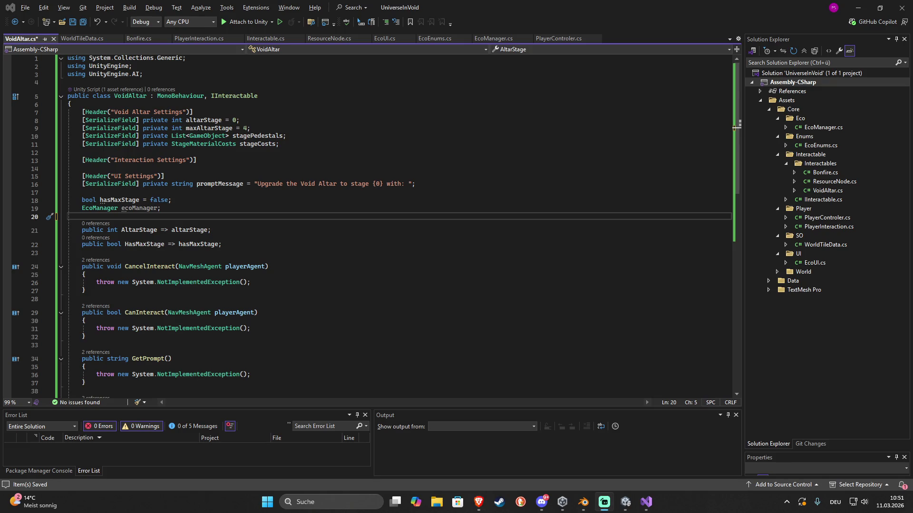
Refocus VoidAltar.cs and select the NotImplementedException throw in CancelInteract
{"action": "left_click", "coordinate": [216, 218]}
{"action": "scroll", "coordinate": [201, 200], "scroll_direction": "down", "scroll_amount": 1}
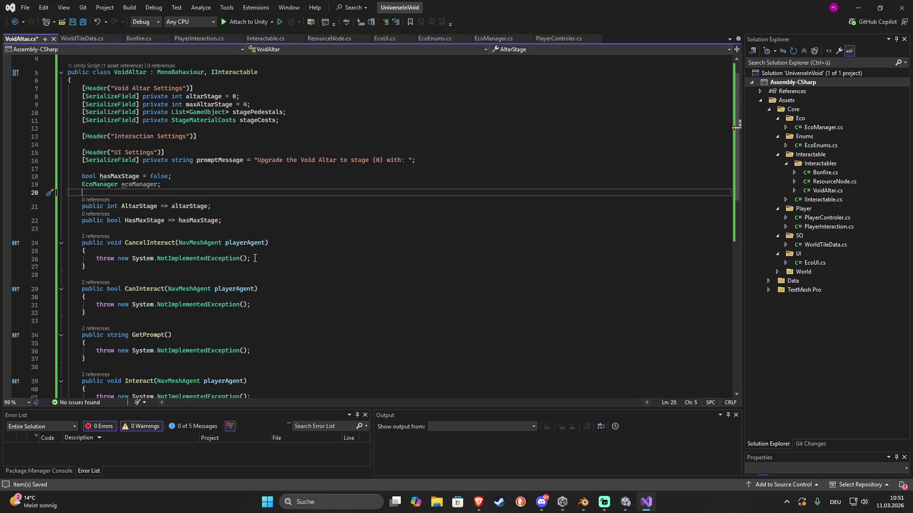
{"action": "left_click_drag", "start_coordinate": [256, 258], "coordinate": [254, 253]}
Empty CancelInteract and make CanInteract begin with 'if (hasMaxStage) return false;'
{"action": "key", "text": "Delete"}
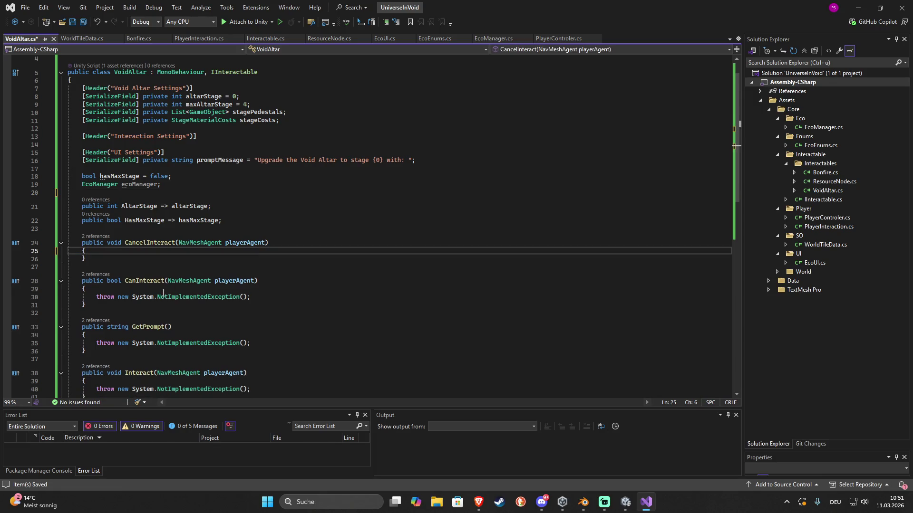
{"action": "scroll", "coordinate": [163, 296], "scroll_direction": "down", "scroll_amount": 2}
{"action": "left_click_drag", "start_coordinate": [260, 254], "coordinate": [98, 251]}
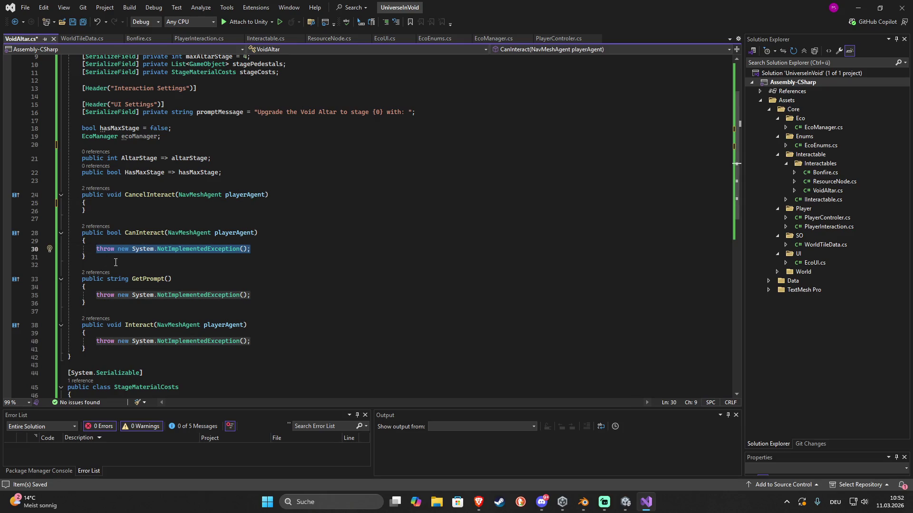
{"action": "key", "text": "BackSpace"}
{"action": "type", "text": "(!h"}
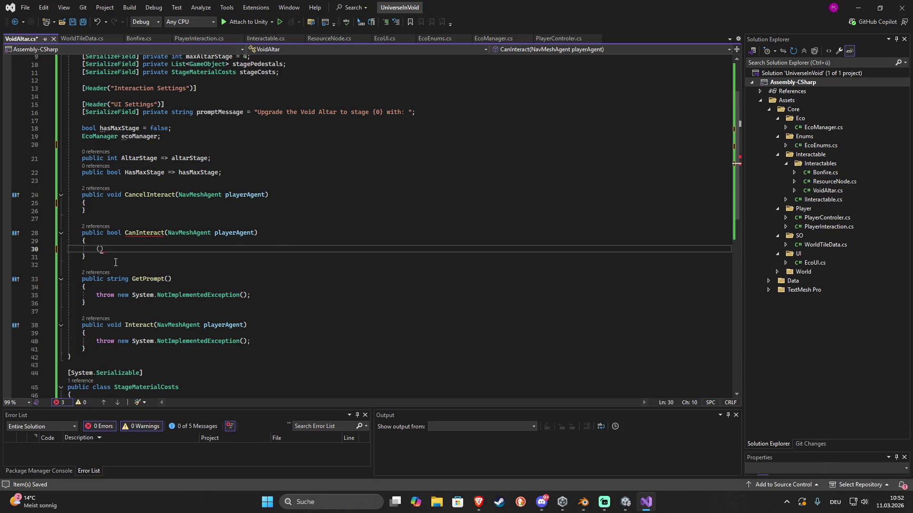
{"action": "key", "text": "BackSpace"}
{"action": "key", "text": "BackSpace"}
{"action": "type", "text": "hasMaxStage) "}
{"action": "type", "text": "ret"}
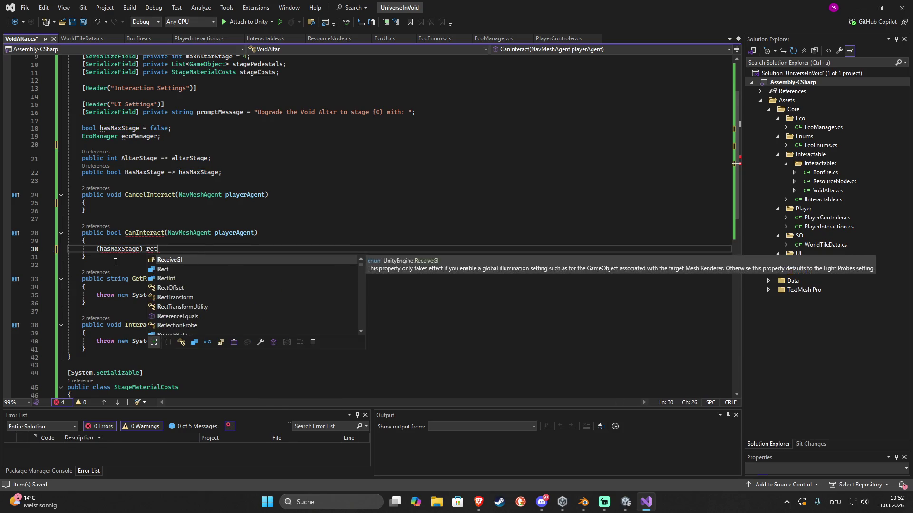
{"action": "type", "text": "ur"}
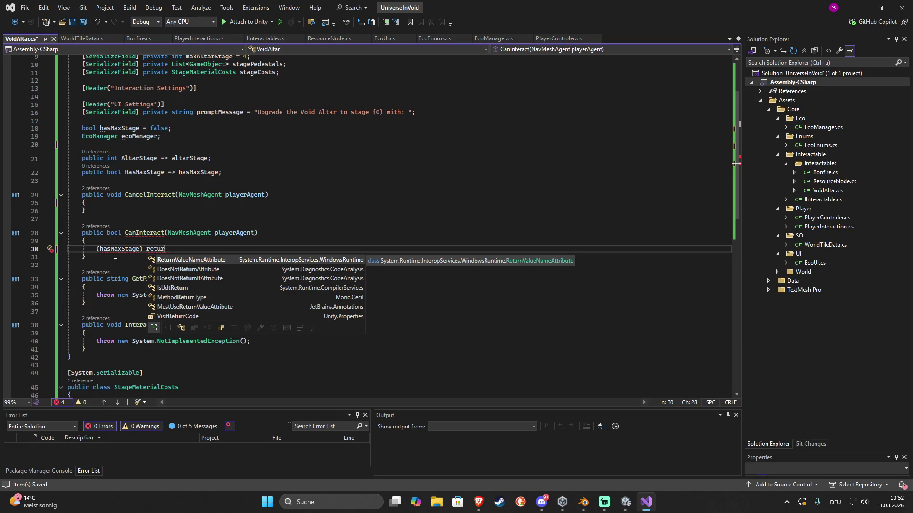
{"action": "key", "text": "BackSpace"}
{"action": "key", "text": "BackSpace"}
{"action": "key", "text": "BackSpace"}
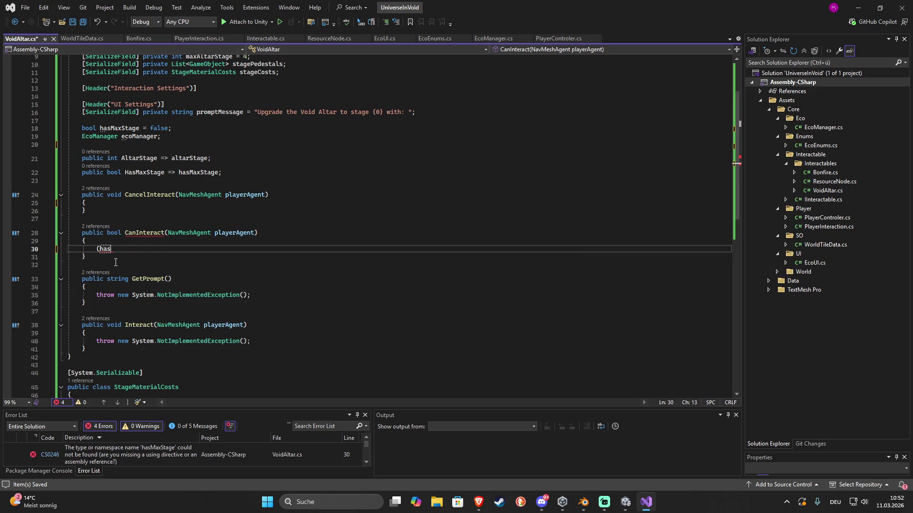
{"action": "key", "text": "BackSpace"}
{"action": "type", "text": "if(has"}
{"action": "key", "text": "Tab"}
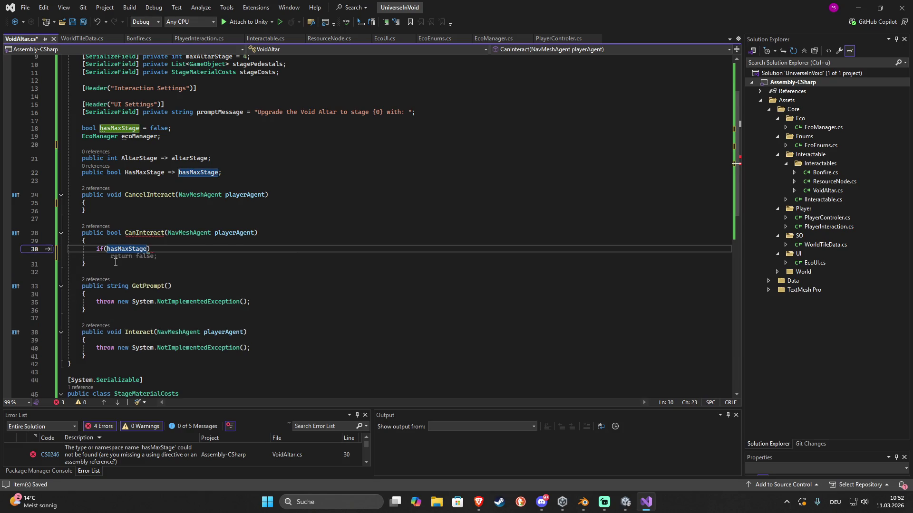
{"action": "key", "text": "Tab"}
In CanInteract, fetch currentStageCosts via GetCurrentStageCosts(currentStage)
{"action": "key", "text": "Return"}
{"action": "key", "text": "Return"}
{"action": "key", "text": "Return"}
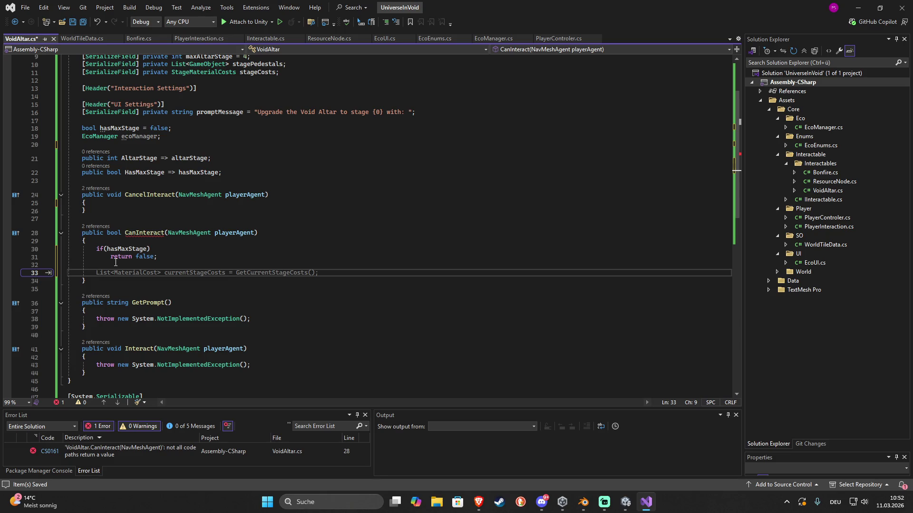
{"action": "key", "text": "Tab"}
{"action": "left_click", "coordinate": [312, 273]}
{"action": "type", "text": "current"}
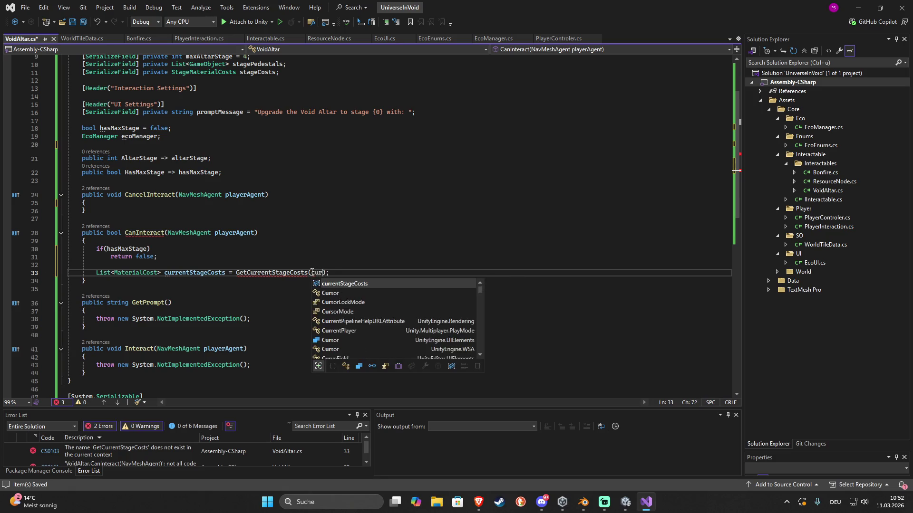
{"action": "type", "text": "Sta"}
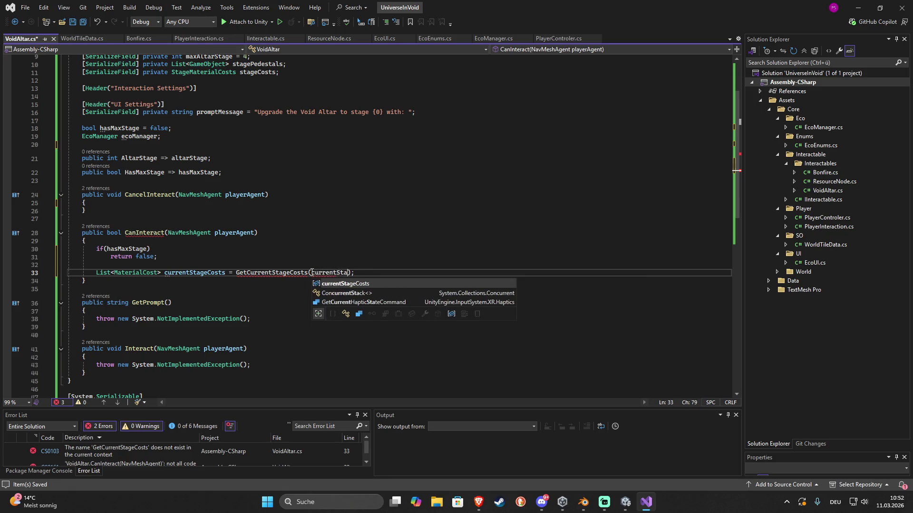
{"action": "type", "text": "ge"}
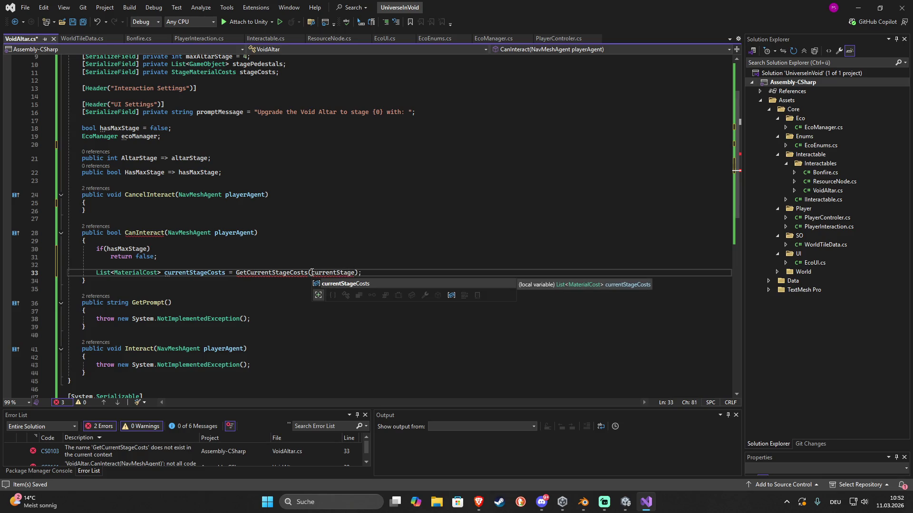
{"action": "scroll", "coordinate": [251, 263], "scroll_direction": "up", "scroll_amount": 3}
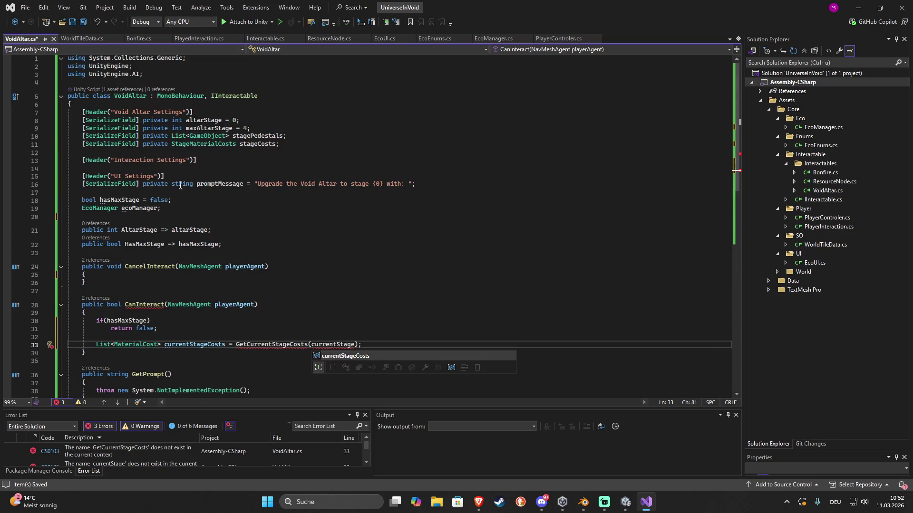
{"action": "left_click", "coordinate": [169, 209]}
Declare an 'int currentStage;' field on a new line under ecoManager
{"action": "key", "text": "Return"}
{"action": "key", "text": "ctrl+space"}
{"action": "type", "text": "int currentStage;"}
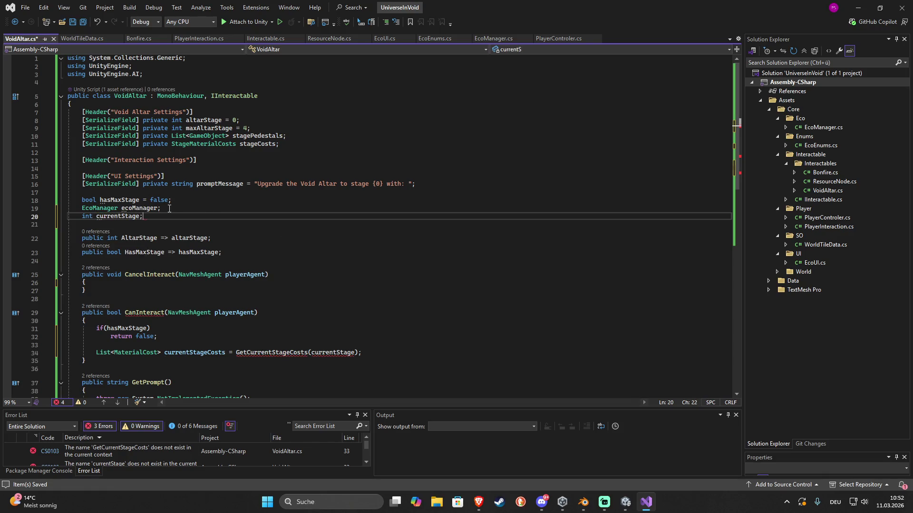
{"action": "type", "text": " ="}
{"action": "key", "text": "BackSpace"}
{"action": "key", "text": "BackSpace"}
{"action": "key", "text": "BackSpace"}
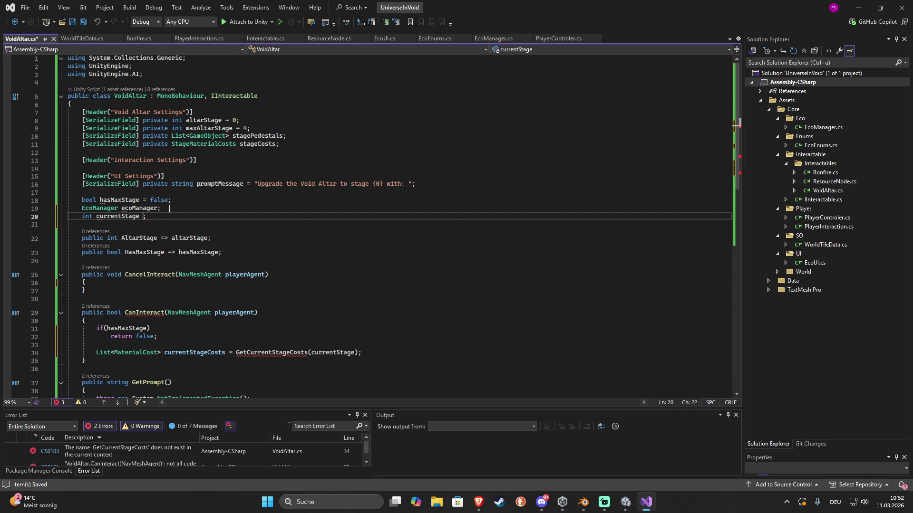
Add an Awake() method below HasMaxStage that sets currentStage = altarStage
{"action": "left_click", "coordinate": [99, 260]}
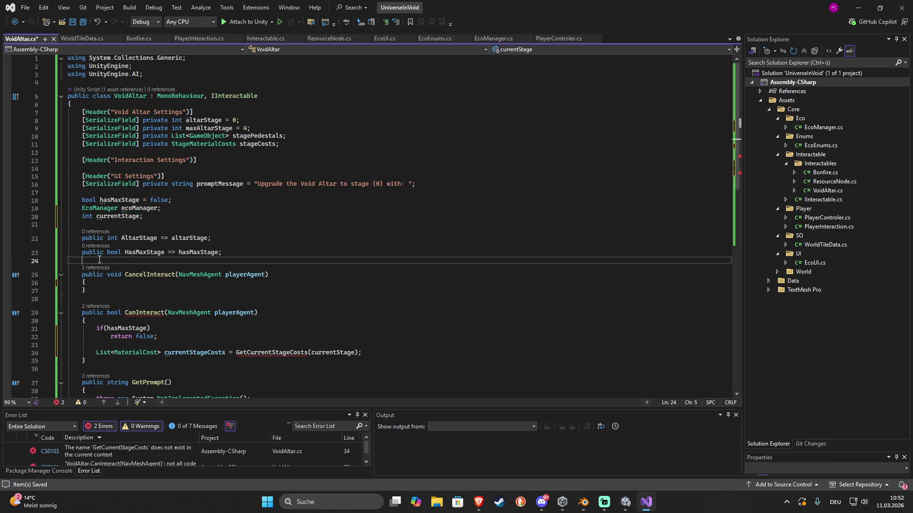
{"action": "key", "text": "Return"}
{"action": "key", "text": "Return"}
{"action": "key", "text": "Up"}
{"action": "type", "text": "Awake"}
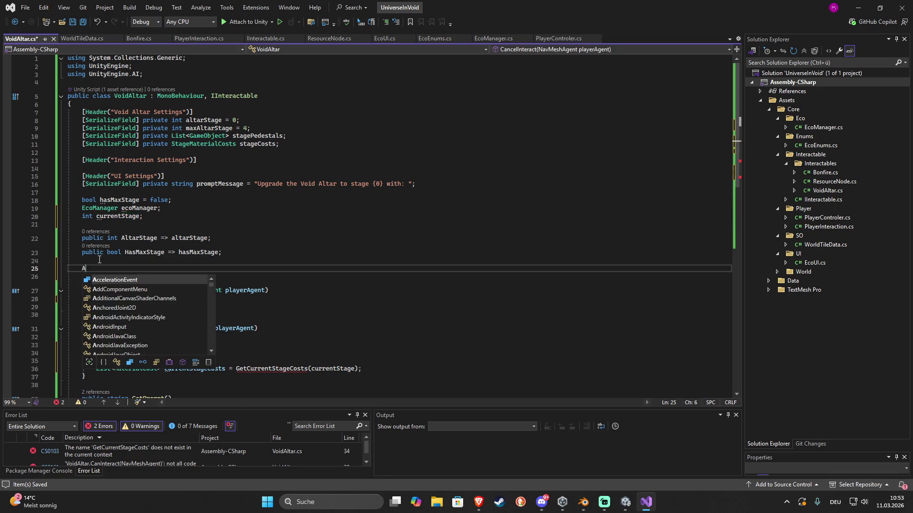
{"action": "key", "text": "Tab"}
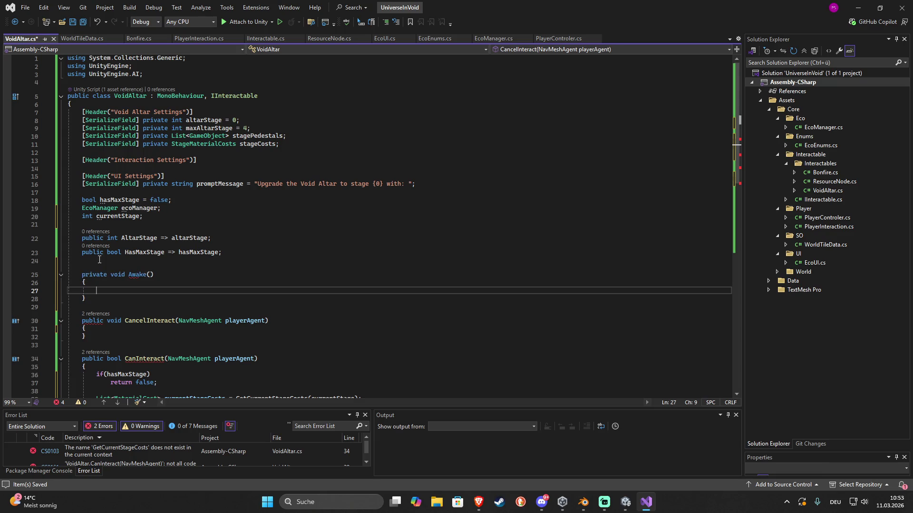
{"action": "type", "text": "cur"}
{"action": "key", "text": "Tab"}
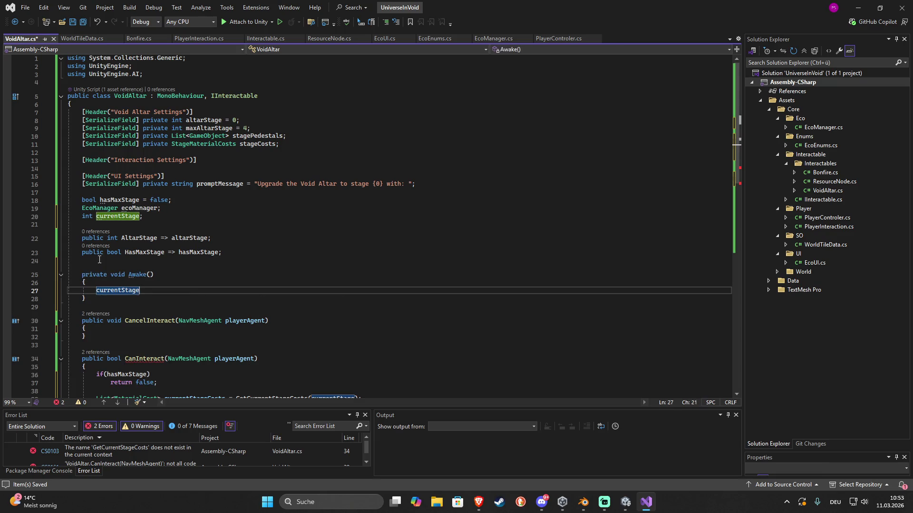
{"action": "key", "text": "Tab"}
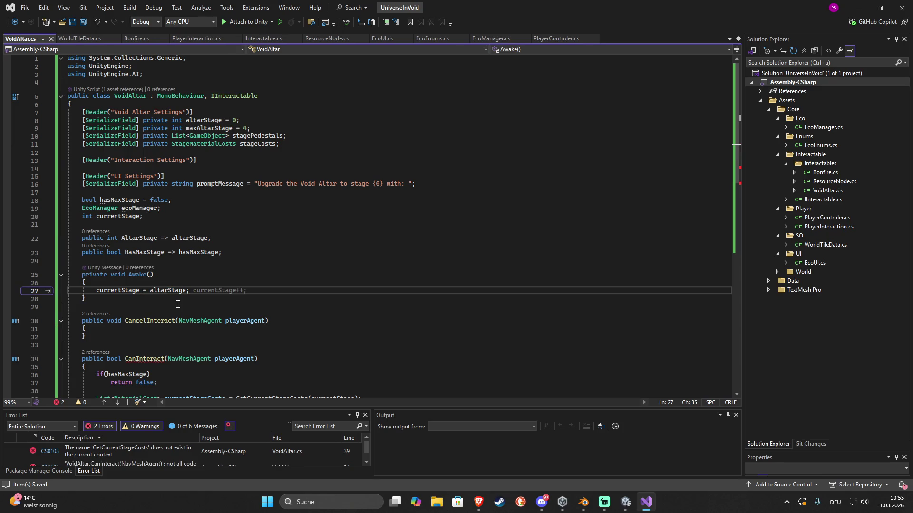
Remove the currentStage argument from the GetCurrentStageCosts call
{"action": "scroll", "coordinate": [178, 305], "scroll_direction": "down", "scroll_amount": 5}
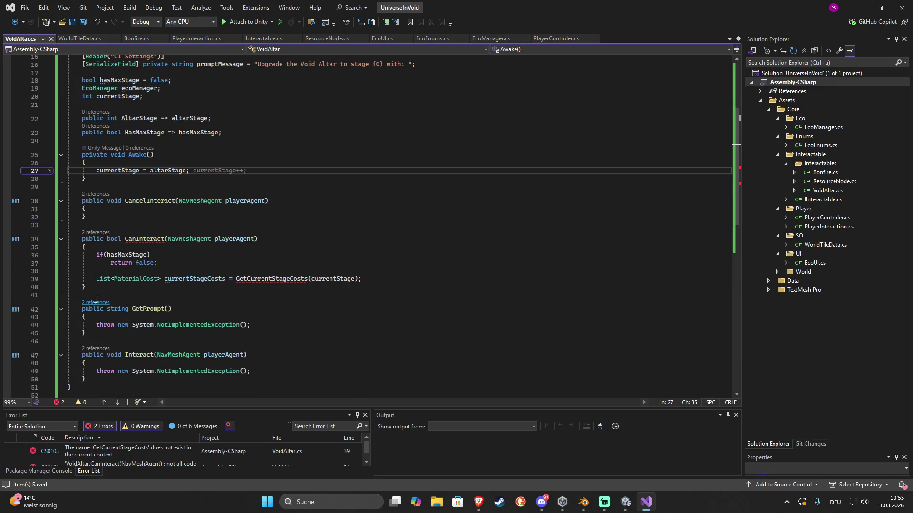
{"action": "mouse_move", "coordinate": [100, 284]}
{"action": "double_click", "coordinate": [325, 279]}
{"action": "key", "text": "BackSpace"}
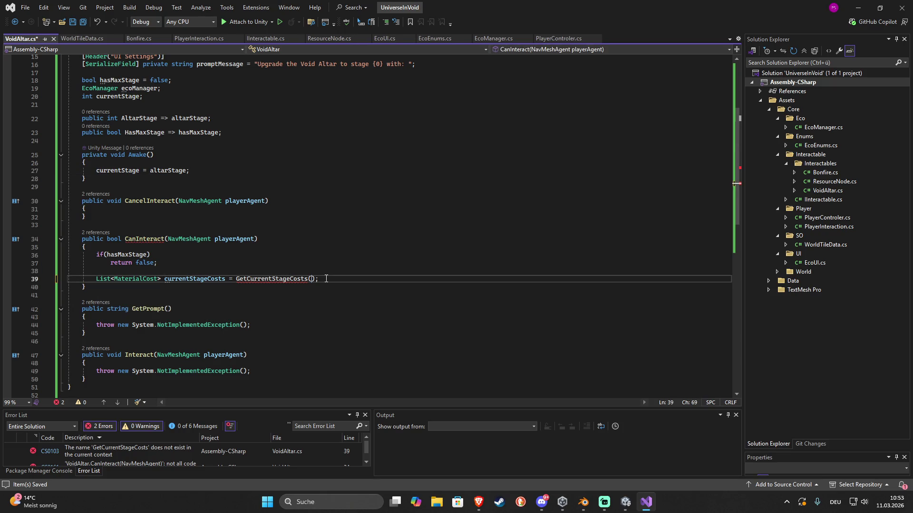
Begin a new private method declaration below the CanInteract method
{"action": "left_click", "coordinate": [105, 298]}
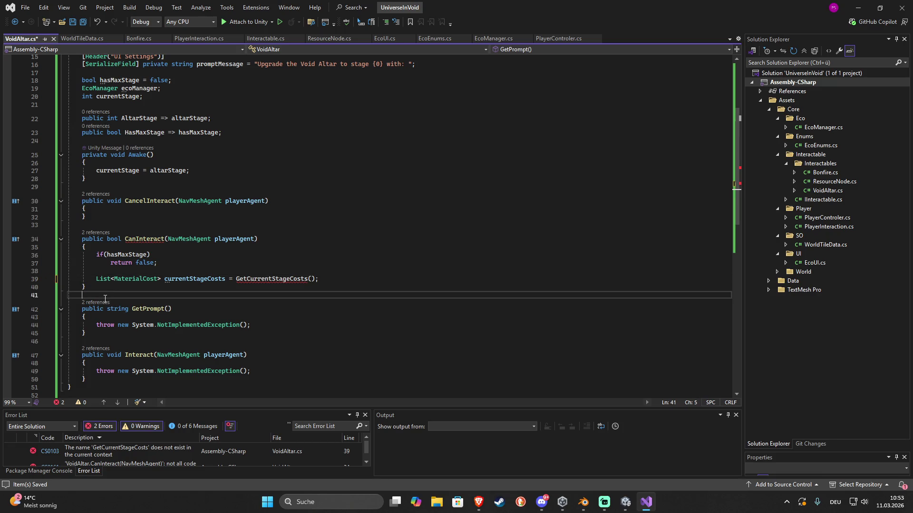
{"action": "key", "text": "Return"}
{"action": "key", "text": "Return"}
{"action": "key", "text": "Up"}
{"action": "type", "text": "private"}
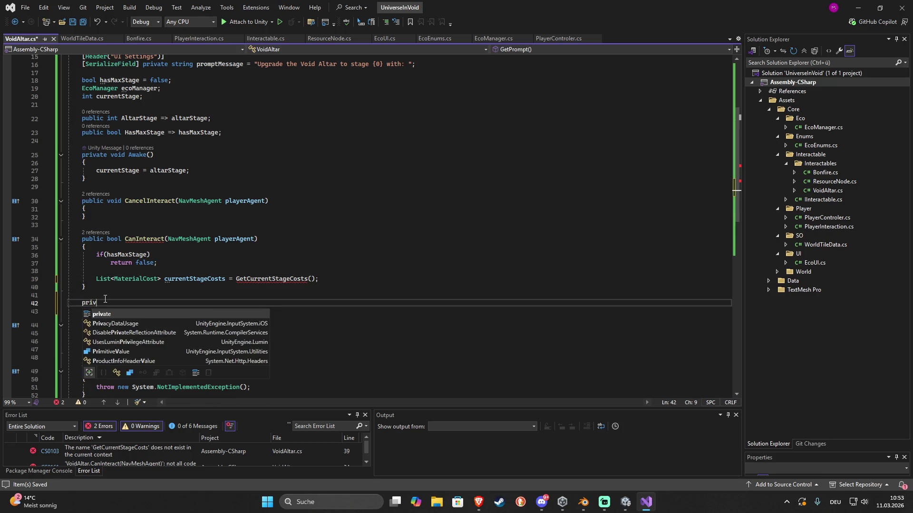